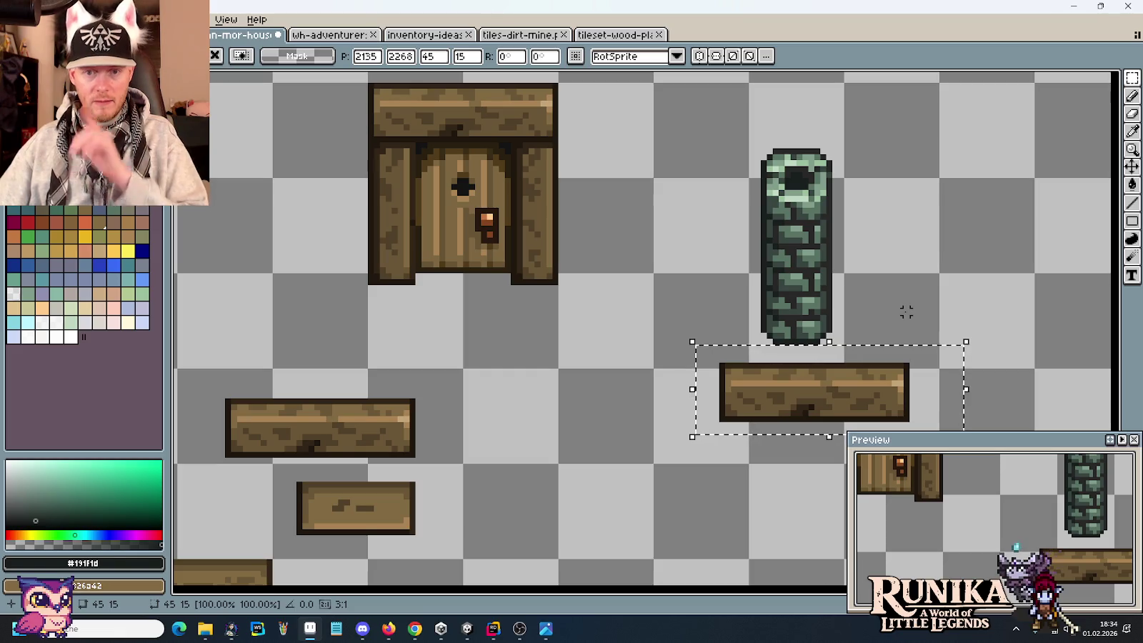
Step: Select the window-sill plank on the house wall for copying
{"action": "scroll", "coordinate": [720, 323], "scroll_direction": "down", "scroll_amount": 2}
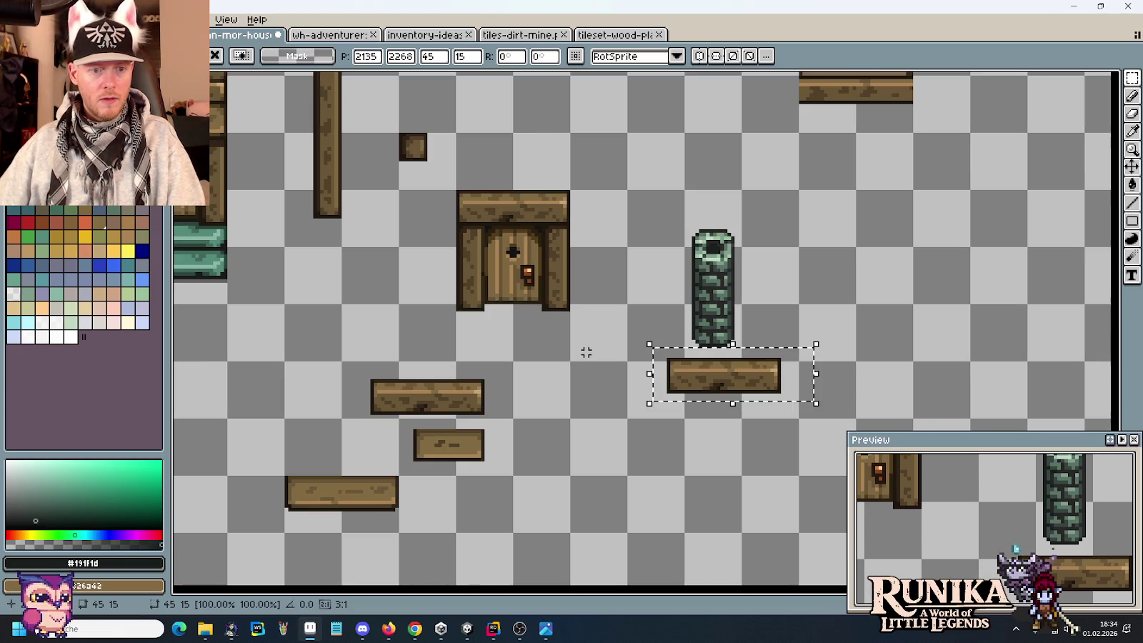
{"action": "scroll", "coordinate": [739, 433], "scroll_direction": "up", "scroll_amount": 1}
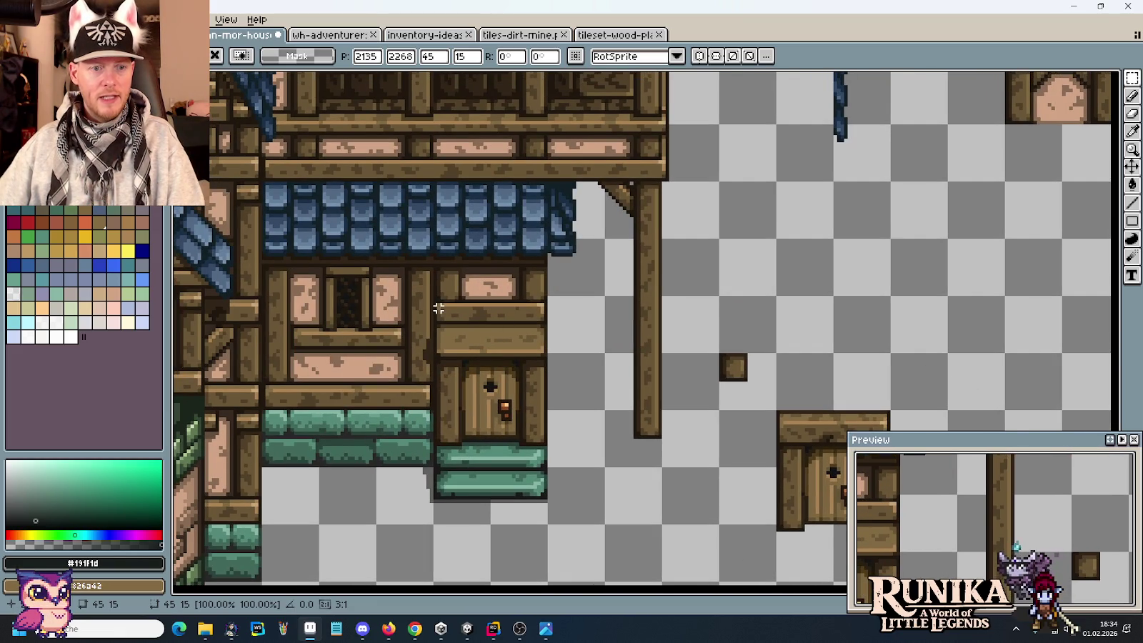
{"action": "scroll", "coordinate": [438, 308], "scroll_direction": "up", "scroll_amount": 1}
{"action": "scroll", "coordinate": [429, 306], "scroll_direction": "up", "scroll_amount": 1}
{"action": "left_click_drag", "start_coordinate": [404, 310], "coordinate": [466, 359]}
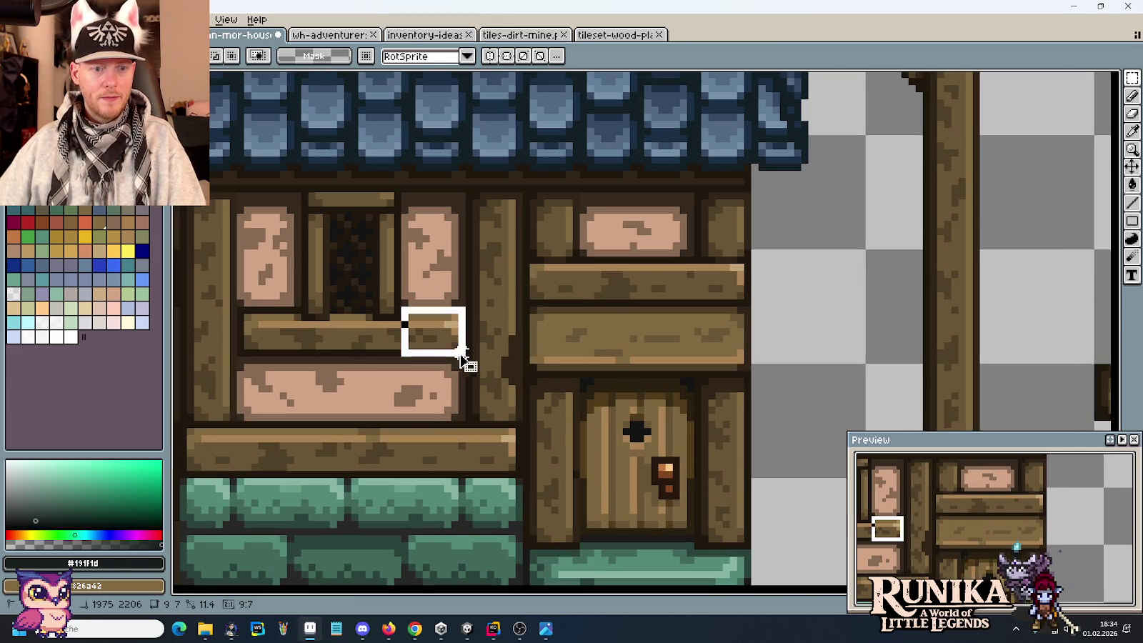
{"action": "mouse_move", "coordinate": [238, 307]}
{"action": "left_mouse_down"}
{"action": "mouse_move", "coordinate": [362, 353]}
{"action": "mouse_move", "coordinate": [466, 359]}
{"action": "left_mouse_up"}
Step: Delete the old plank under the pillar and paste the sill plank beneath it
{"action": "mouse_move", "coordinate": [589, 410]}
{"action": "left_mouse_down"}
{"action": "mouse_move", "coordinate": [468, 168]}
{"action": "mouse_move", "coordinate": [311, 103]}
{"action": "left_mouse_up"}
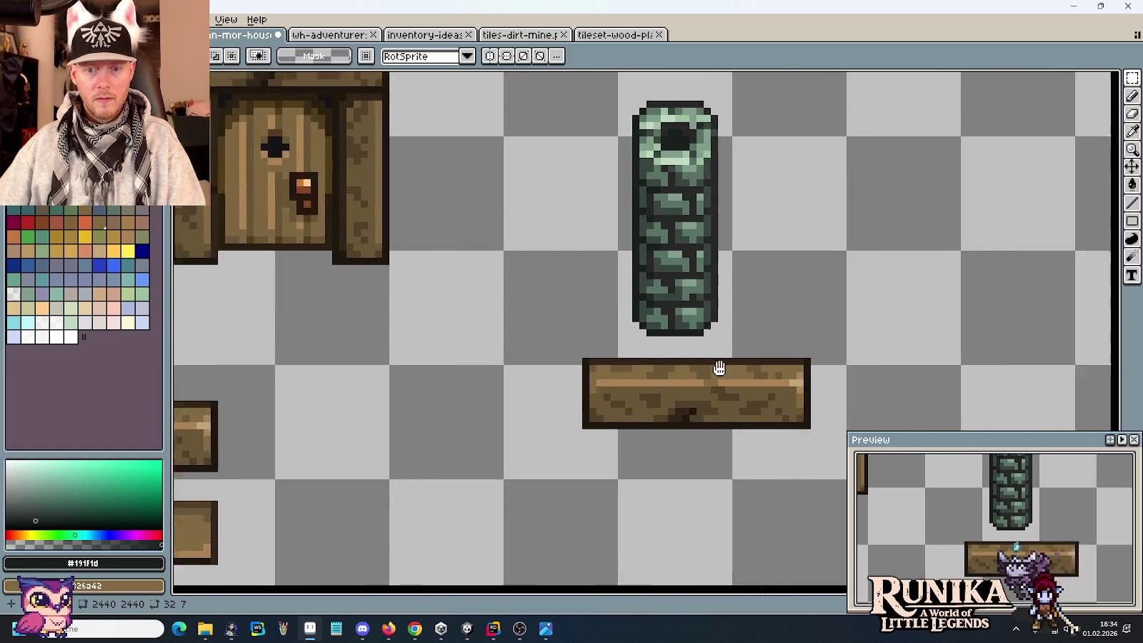
{"action": "left_click_drag", "start_coordinate": [433, 331], "coordinate": [796, 454]}
{"action": "key", "text": "Delete"}
{"action": "key", "text": "ctrl+v"}
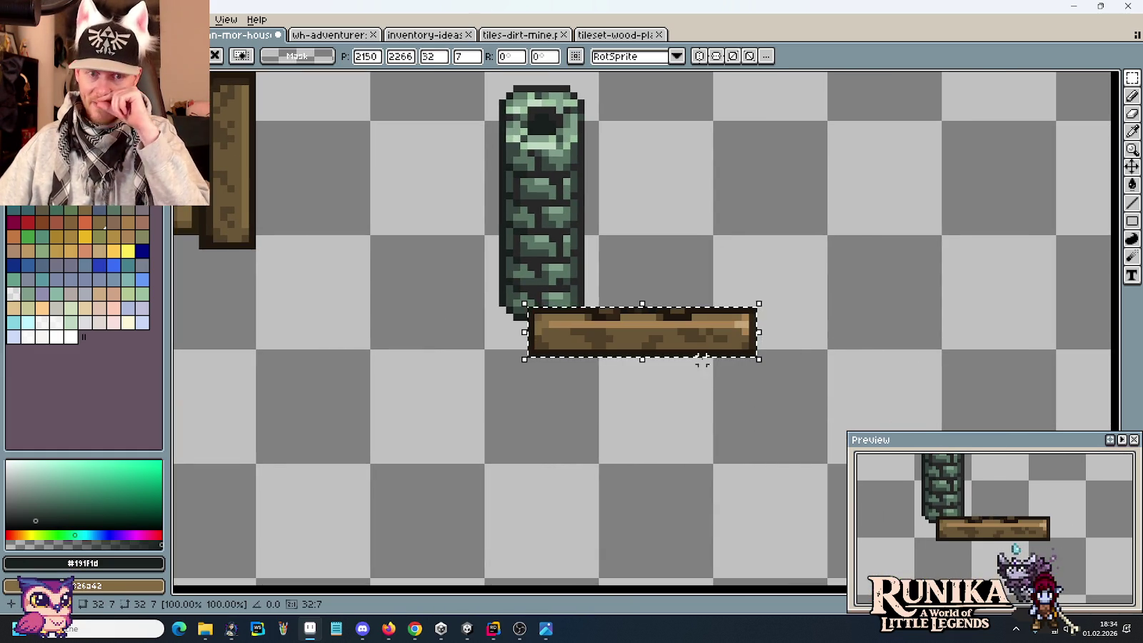
{"action": "mouse_move", "coordinate": [706, 341]}
{"action": "left_mouse_down"}
{"action": "mouse_move", "coordinate": [684, 403]}
{"action": "mouse_move", "coordinate": [588, 401]}
{"action": "left_mouse_up"}
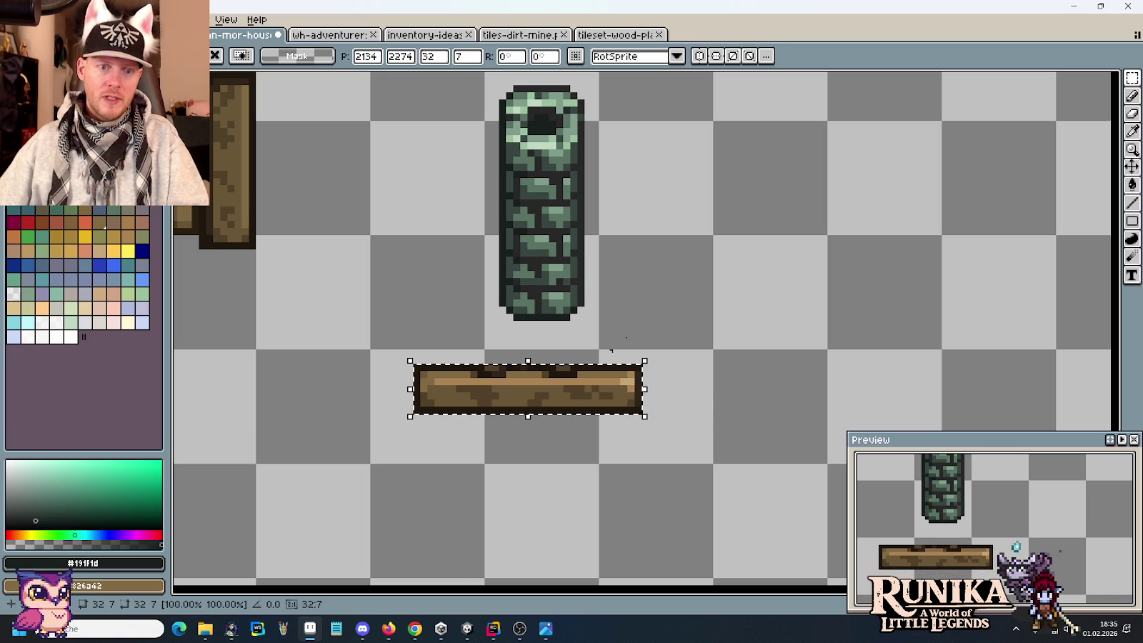
{"action": "key", "text": "ctrl+d"}
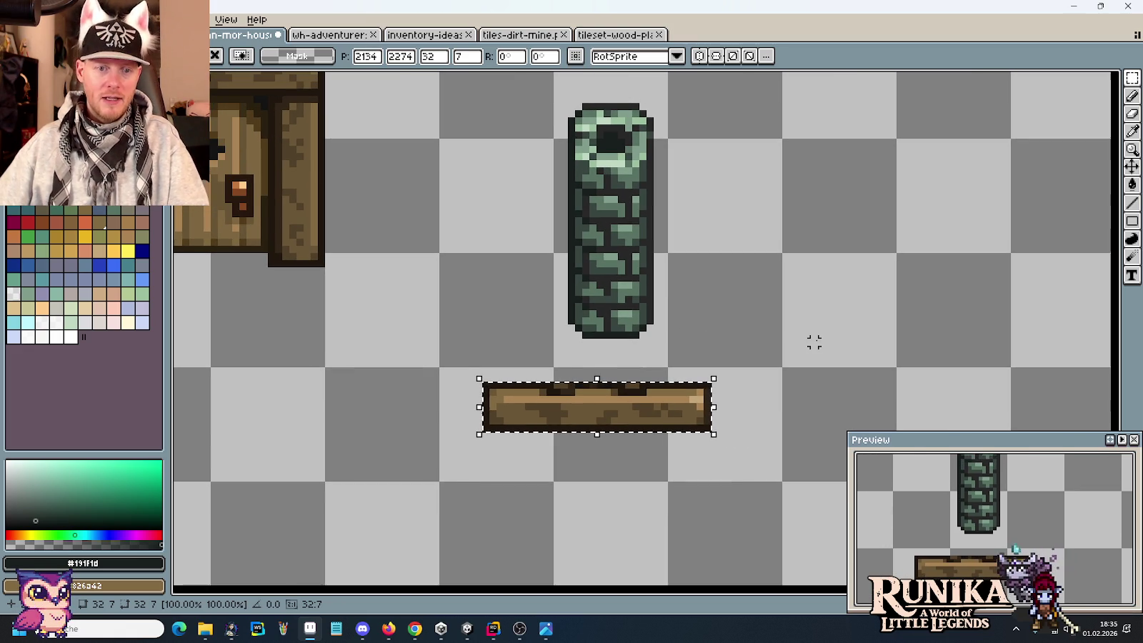
{"action": "scroll", "coordinate": [728, 403], "scroll_direction": "up", "scroll_amount": 1}
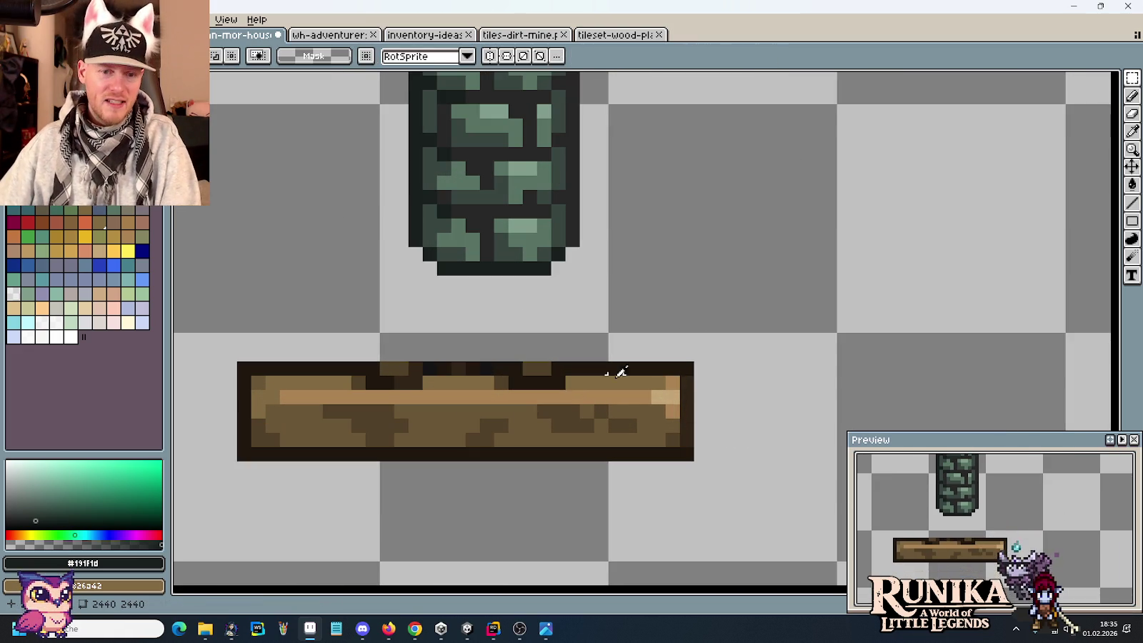
Step: Paint the plank's notched top border row solid in the darkest outline brown
{"action": "left_click", "coordinate": [543, 383], "text": "alt"}
{"action": "left_click", "coordinate": [359, 370], "text": "alt"}
{"action": "left_click_drag", "start_coordinate": [359, 370], "coordinate": [575, 369]}
{"action": "left_click_drag", "start_coordinate": [715, 382], "coordinate": [861, 446]}
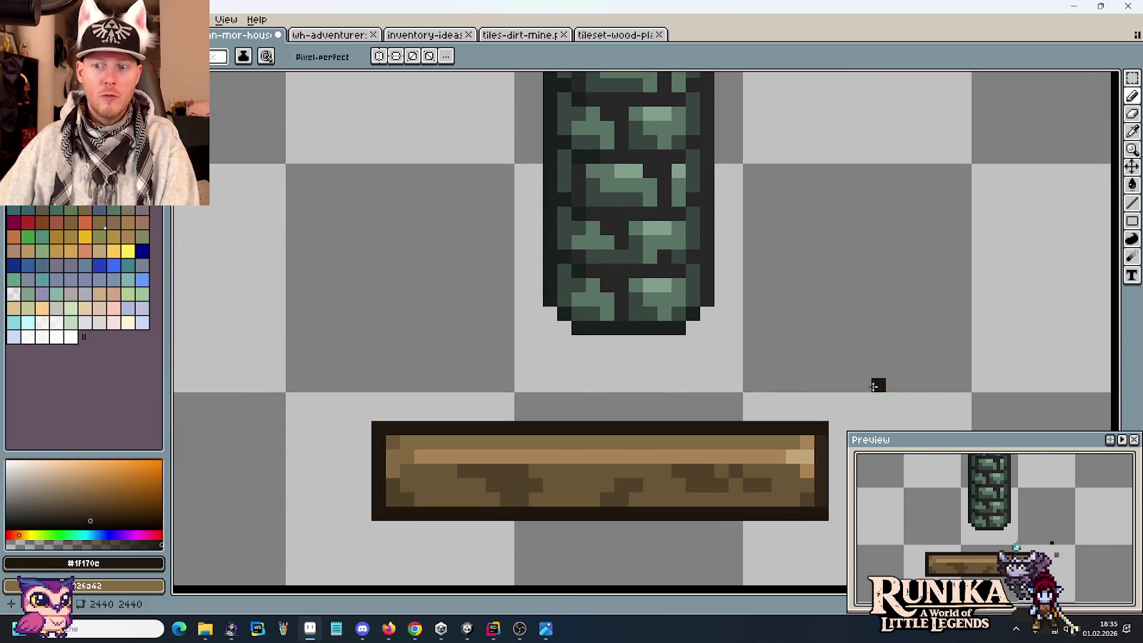
{"action": "scroll", "coordinate": [758, 401], "scroll_direction": "down", "scroll_amount": 1}
{"action": "left_click_drag", "start_coordinate": [758, 401], "coordinate": [670, 369]}
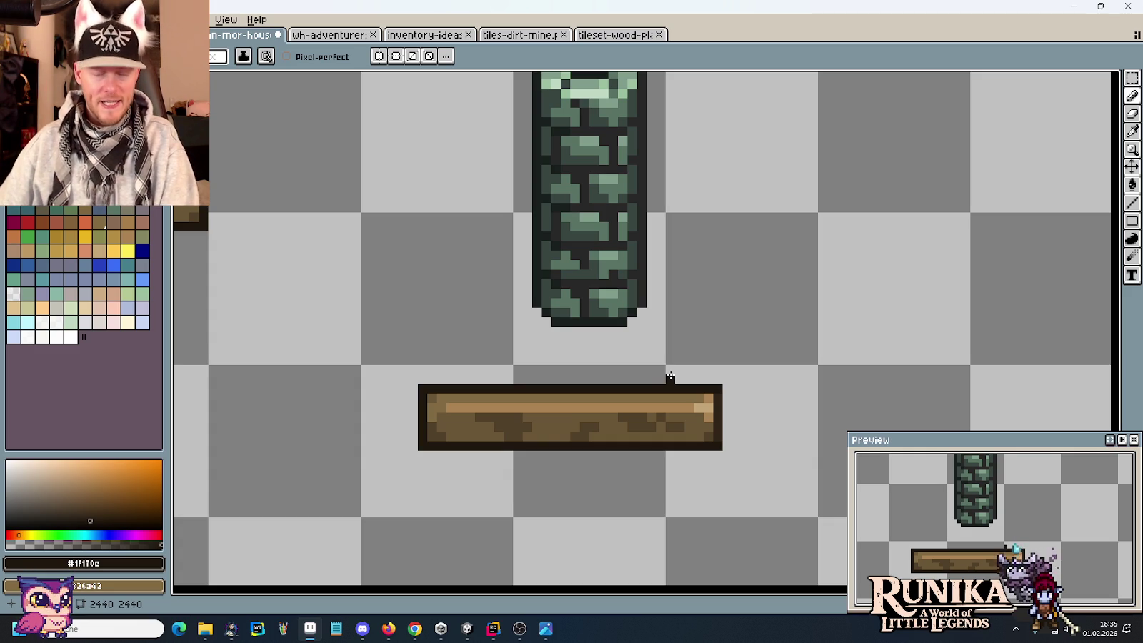
{"action": "scroll", "coordinate": [682, 353], "scroll_direction": "up", "scroll_amount": 2}
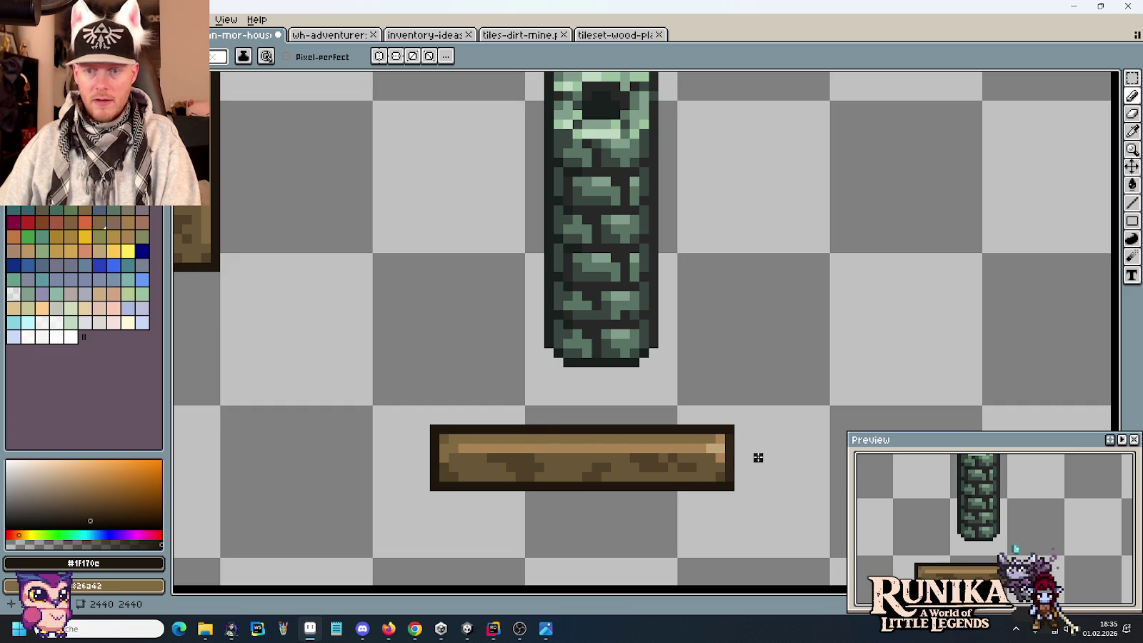
{"action": "key", "text": "m"}
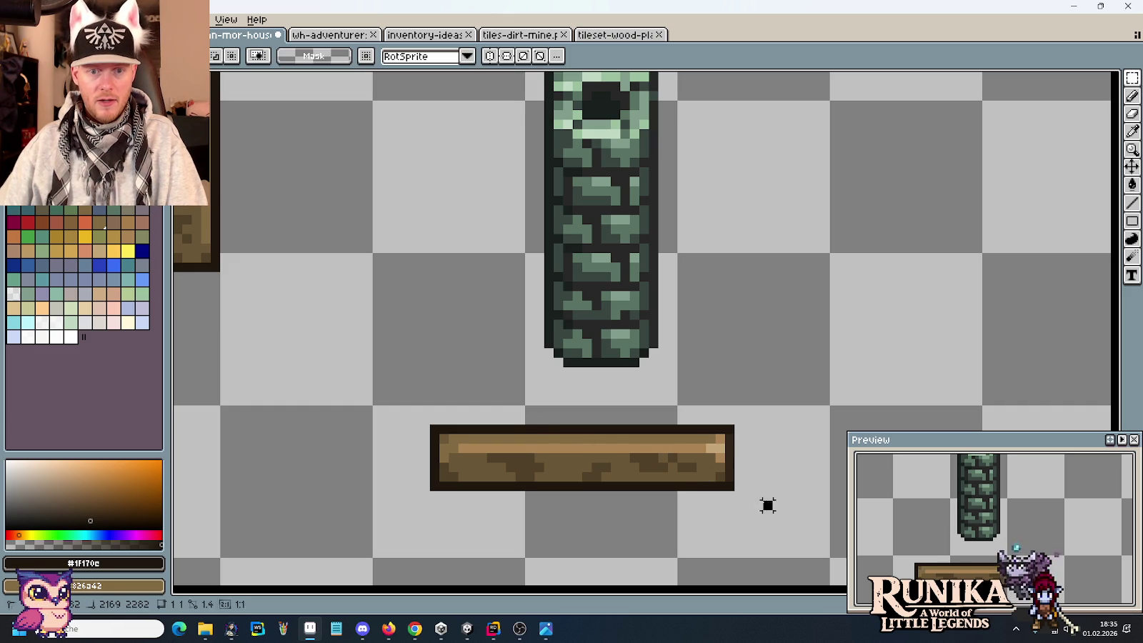
Step: Copy the long plank's end pieces under the pillar to assemble a short plank base
{"action": "left_click_drag", "start_coordinate": [767, 505], "coordinate": [676, 414]}
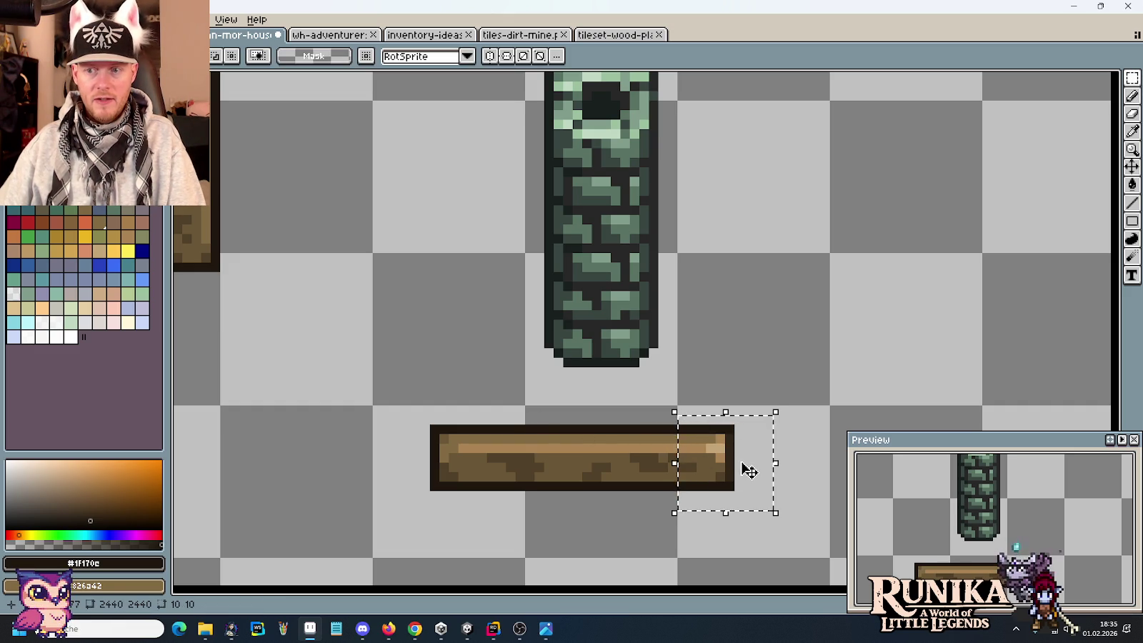
{"action": "left_click_drag", "start_coordinate": [748, 470], "coordinate": [687, 355]}
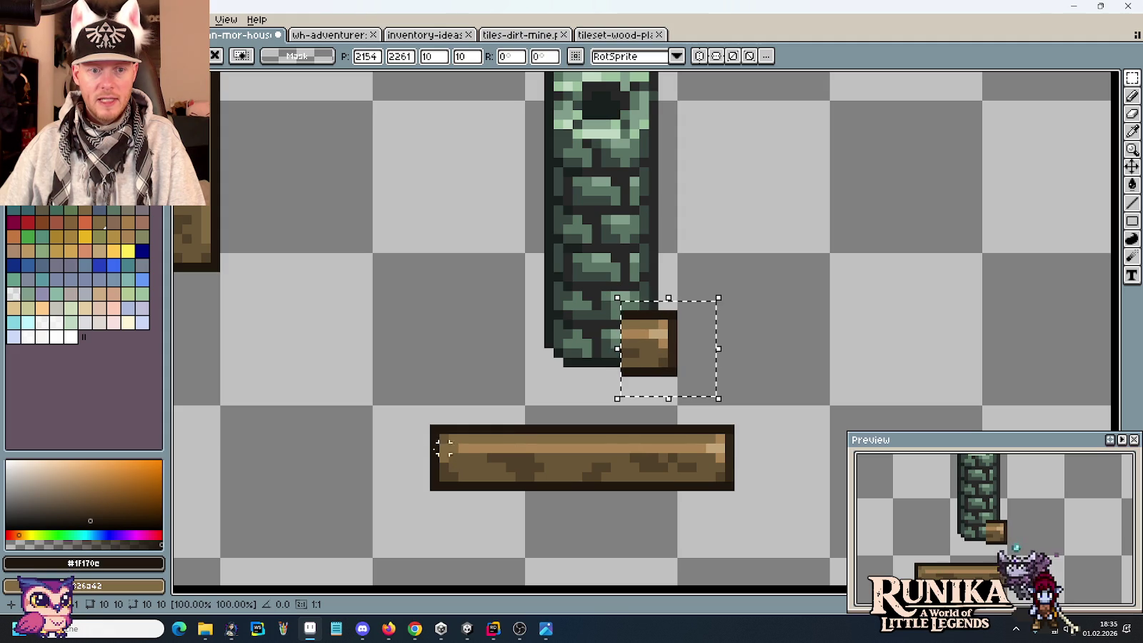
{"action": "mouse_move", "coordinate": [427, 412]}
{"action": "left_mouse_down"}
{"action": "mouse_move", "coordinate": [556, 512]}
{"action": "mouse_move", "coordinate": [626, 385]}
{"action": "left_mouse_up"}
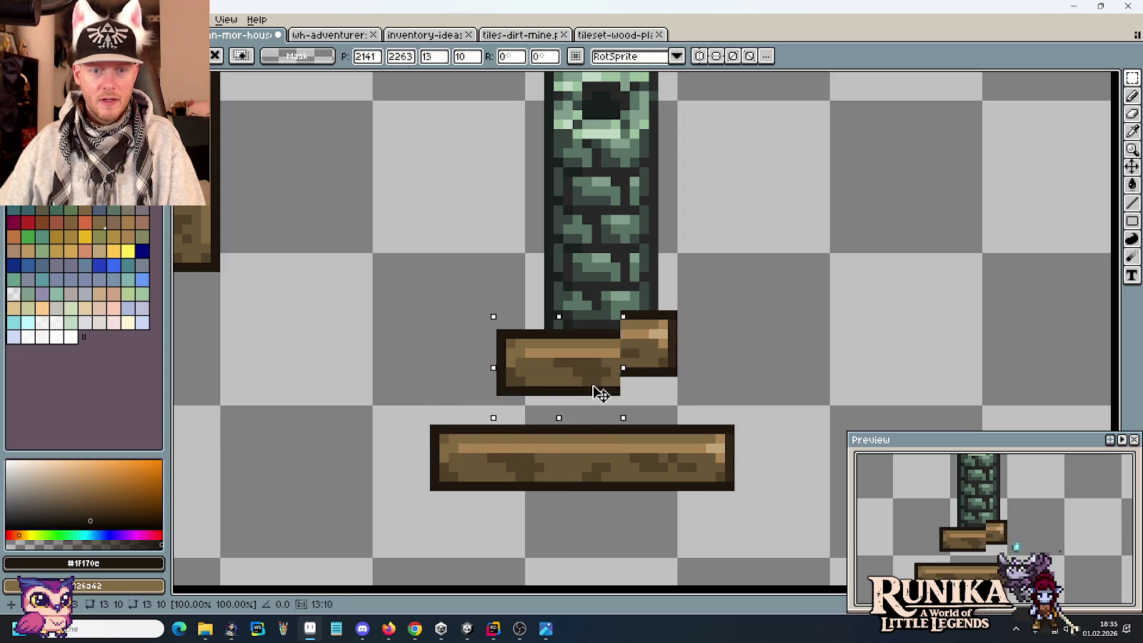
{"action": "key", "text": "i"}
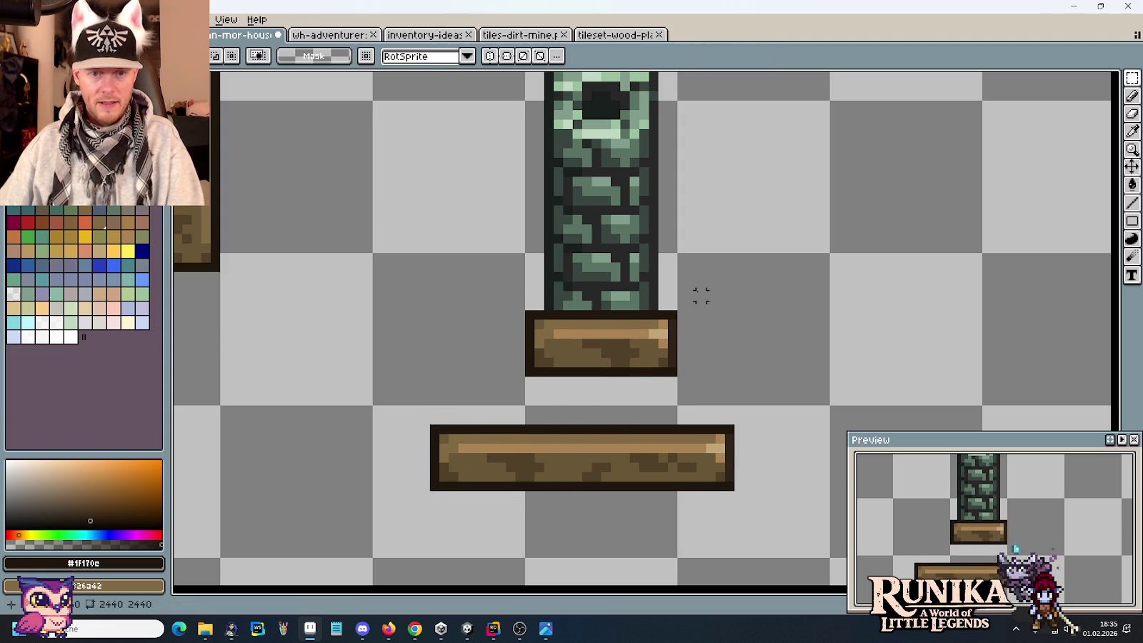
{"action": "scroll", "coordinate": [684, 296], "scroll_direction": "up", "scroll_amount": 1}
{"action": "left_click", "coordinate": [672, 366]}
Step: Draw a dark #312517 vertical line up the pillar's right side
{"action": "key", "text": "b"}
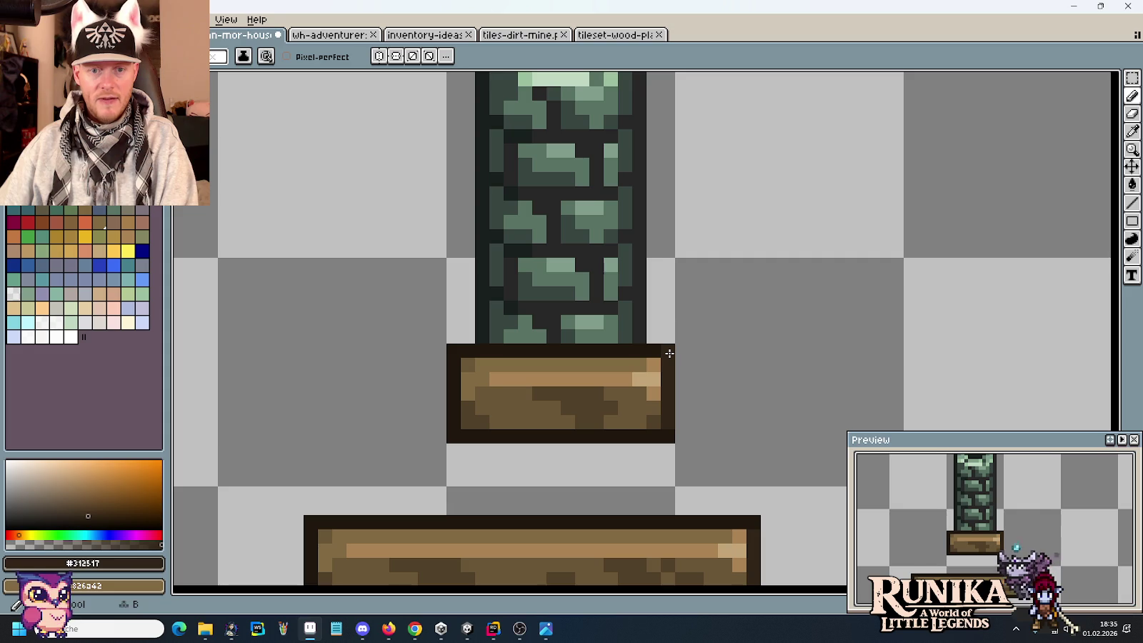
{"action": "left_click_drag", "start_coordinate": [664, 237], "coordinate": [665, 342]}
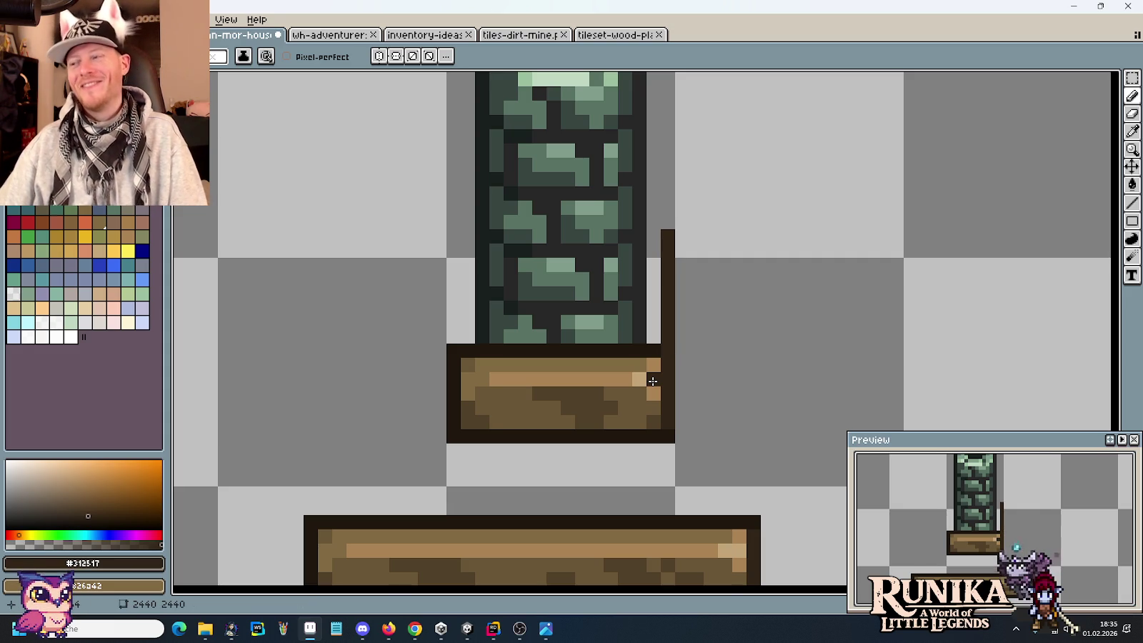
{"action": "left_click", "coordinate": [556, 363]}
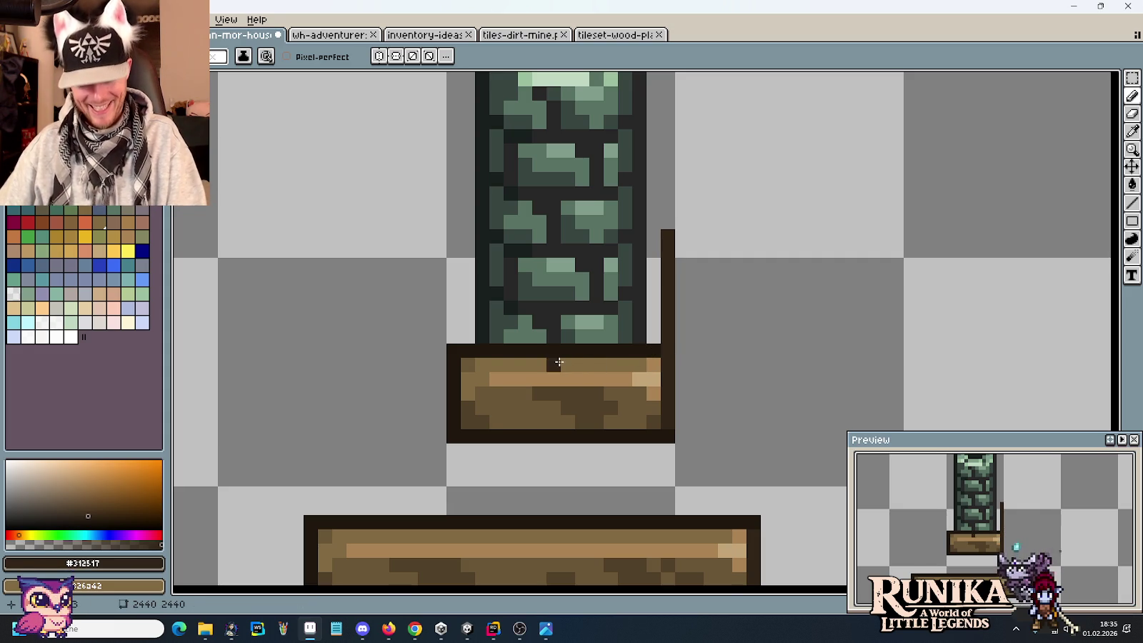
Step: Select the plank's top row and the dark line column beside the pillar
{"action": "key", "text": "m"}
{"action": "left_click_drag", "start_coordinate": [463, 350], "coordinate": [631, 351]}
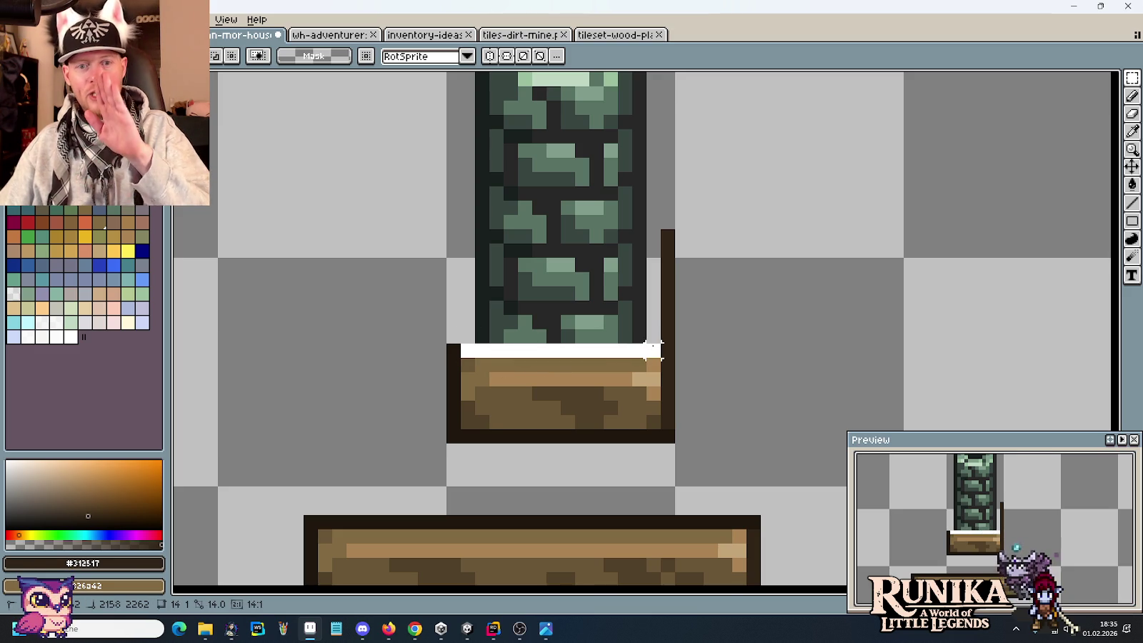
{"action": "left_click_drag", "start_coordinate": [651, 349], "coordinate": [655, 351]}
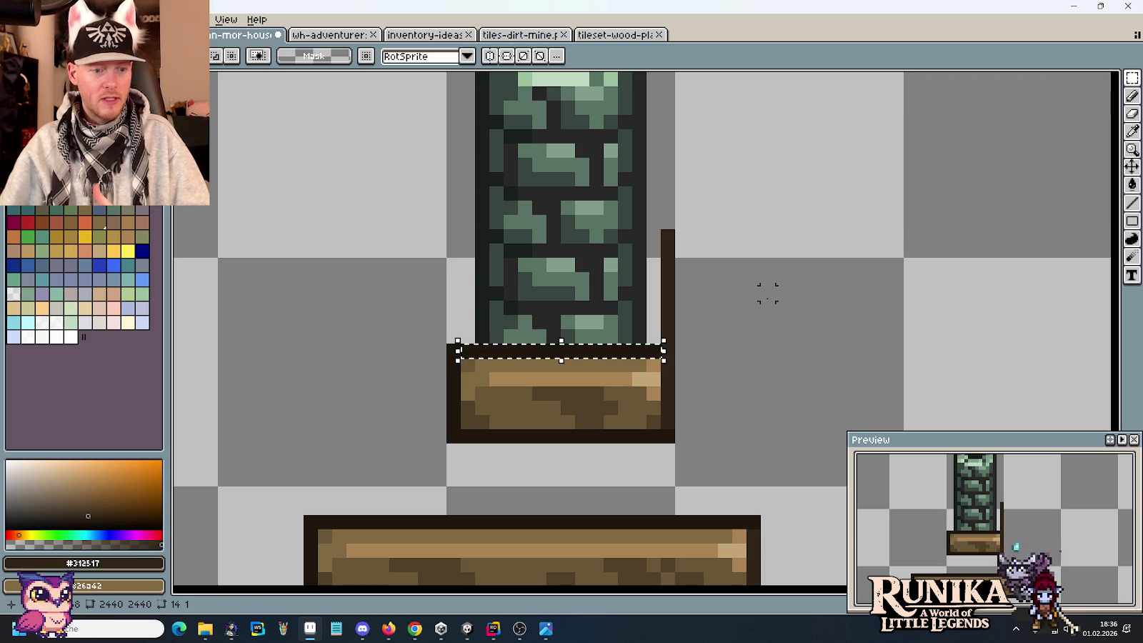
{"action": "left_click_drag", "start_coordinate": [667, 342], "coordinate": [667, 143]}
{"action": "scroll", "coordinate": [737, 207], "scroll_direction": "down", "scroll_amount": 3}
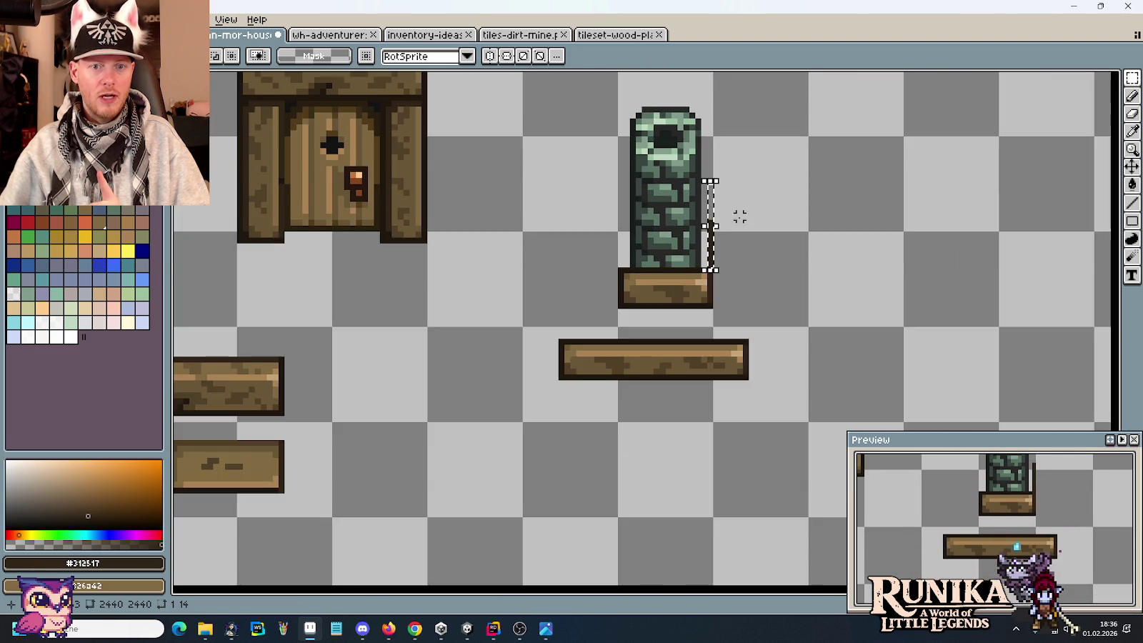
{"action": "scroll", "coordinate": [521, 227], "scroll_direction": "down", "scroll_amount": 1}
{"action": "scroll", "coordinate": [725, 439], "scroll_direction": "down", "scroll_amount": 2}
{"action": "scroll", "coordinate": [533, 212], "scroll_direction": "up", "scroll_amount": 1}
{"action": "scroll", "coordinate": [569, 209], "scroll_direction": "up", "scroll_amount": 1}
{"action": "scroll", "coordinate": [554, 205], "scroll_direction": "up", "scroll_amount": 1}
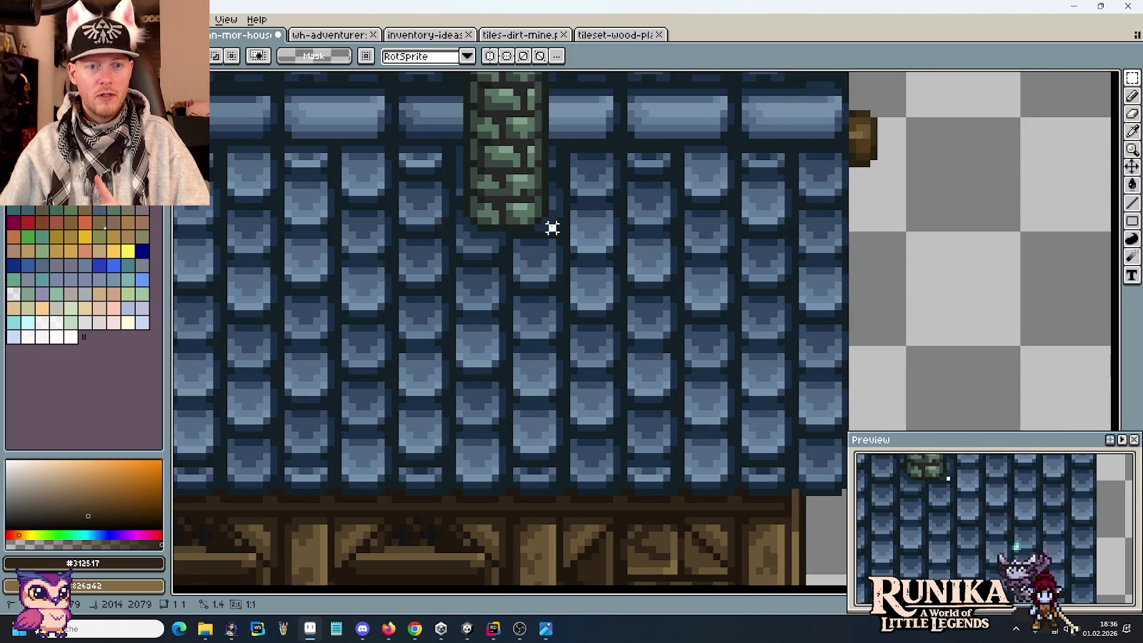
{"action": "left_click_drag", "start_coordinate": [552, 227], "coordinate": [552, 141]}
{"action": "key", "text": "ctrl+z"}
{"action": "scroll", "coordinate": [645, 236], "scroll_direction": "down", "scroll_amount": 2}
{"action": "left_click_drag", "start_coordinate": [642, 321], "coordinate": [484, 135]}
{"action": "scroll", "coordinate": [484, 136], "scroll_direction": "down", "scroll_amount": 1}
{"action": "left_click_drag", "start_coordinate": [718, 415], "coordinate": [607, 288]}
{"action": "scroll", "coordinate": [647, 330], "scroll_direction": "up", "scroll_amount": 2}
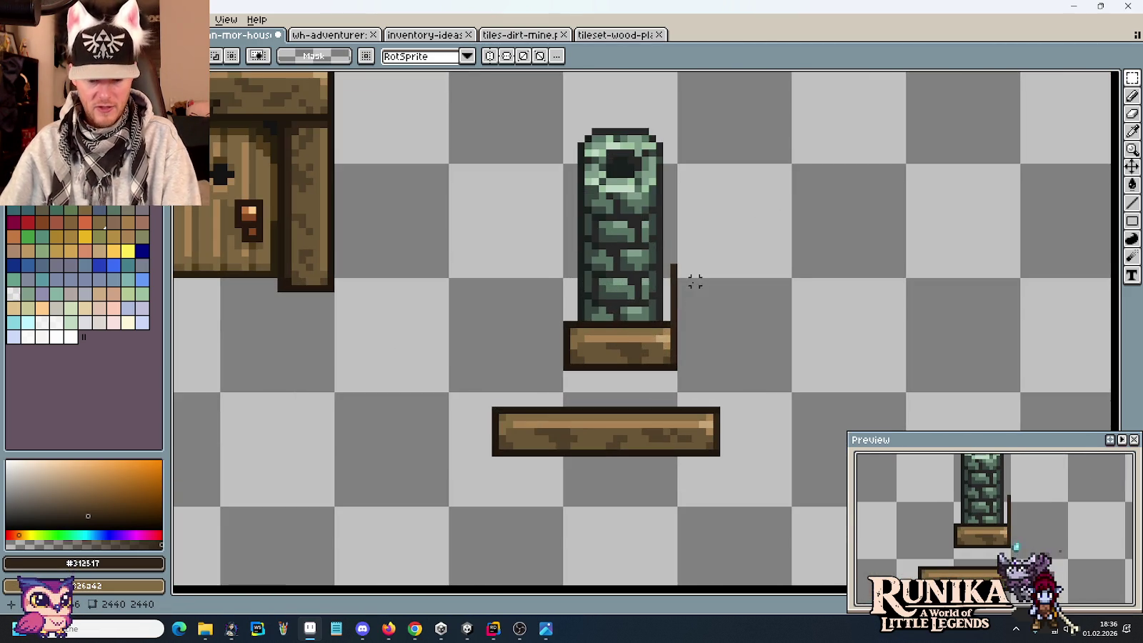
{"action": "scroll", "coordinate": [688, 281], "scroll_direction": "up", "scroll_amount": 1}
{"action": "key", "text": "i"}
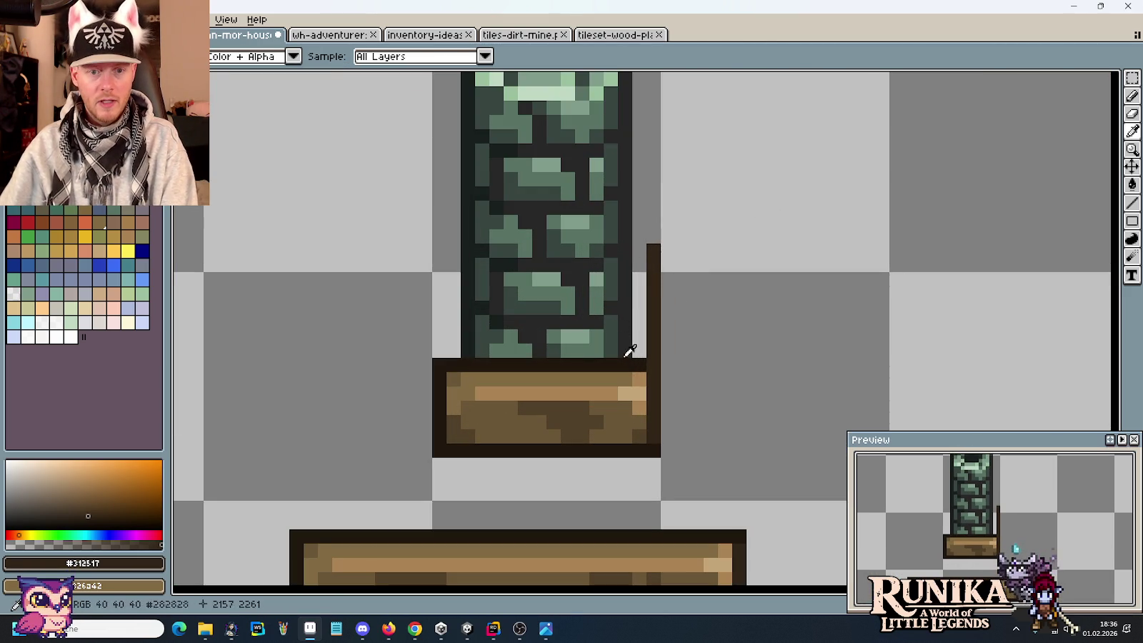
Step: Paste a copy of the dark corner piece up beside the pillar's right side
{"action": "left_click", "coordinate": [651, 253]}
{"action": "key", "text": "b"}
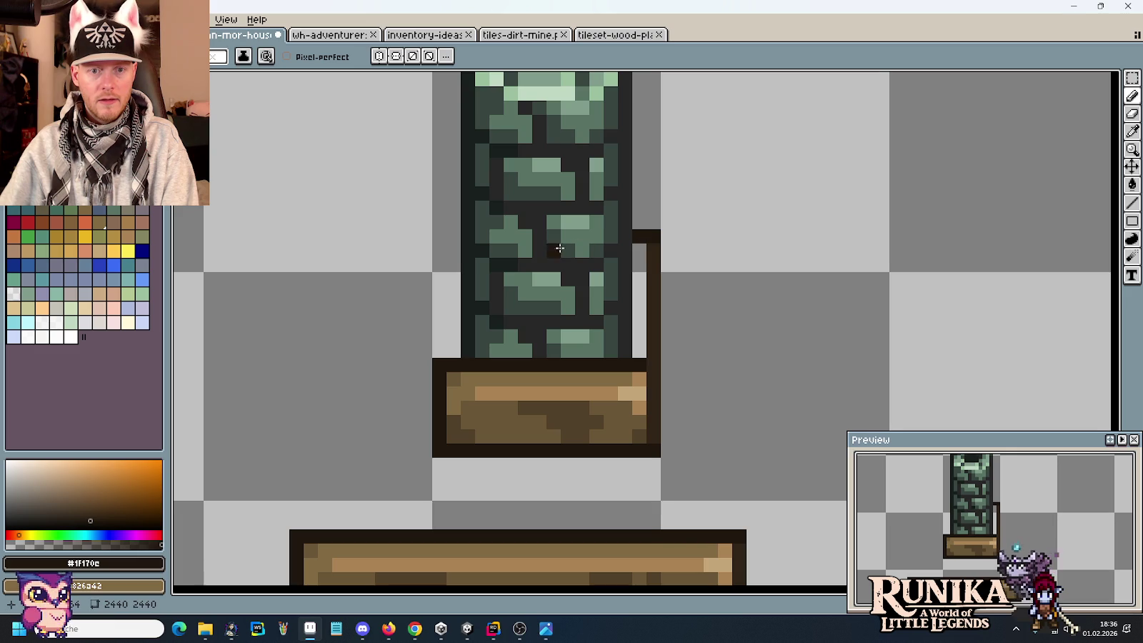
{"action": "key", "text": "m"}
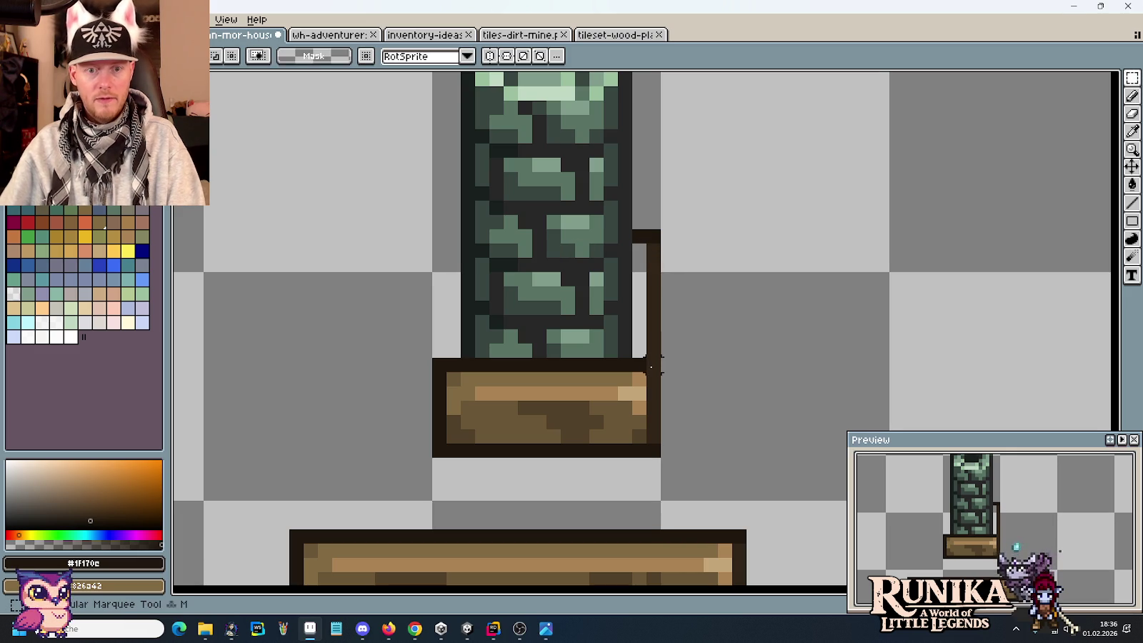
{"action": "left_click_drag", "start_coordinate": [651, 368], "coordinate": [652, 241]}
{"action": "key", "text": "ctrl+v"}
{"action": "mouse_move", "coordinate": [658, 255]}
{"action": "left_mouse_down"}
{"action": "mouse_move", "coordinate": [659, 245]}
{"action": "mouse_move", "coordinate": [654, 264]}
{"action": "left_mouse_up"}
{"action": "key", "text": "Return"}
Step: Fill the gap in the right dark line and draw the left frame line
{"action": "key", "text": "b"}
{"action": "left_click", "coordinate": [654, 293], "text": "alt"}
{"action": "left_click", "coordinate": [658, 205], "text": "alt"}
{"action": "mouse_move", "coordinate": [457, 207]}
{"action": "left_mouse_down"}
{"action": "mouse_move", "coordinate": [439, 207]}
{"action": "mouse_move", "coordinate": [425, 343]}
{"action": "left_mouse_up"}
{"action": "key", "text": "ctrl+z"}
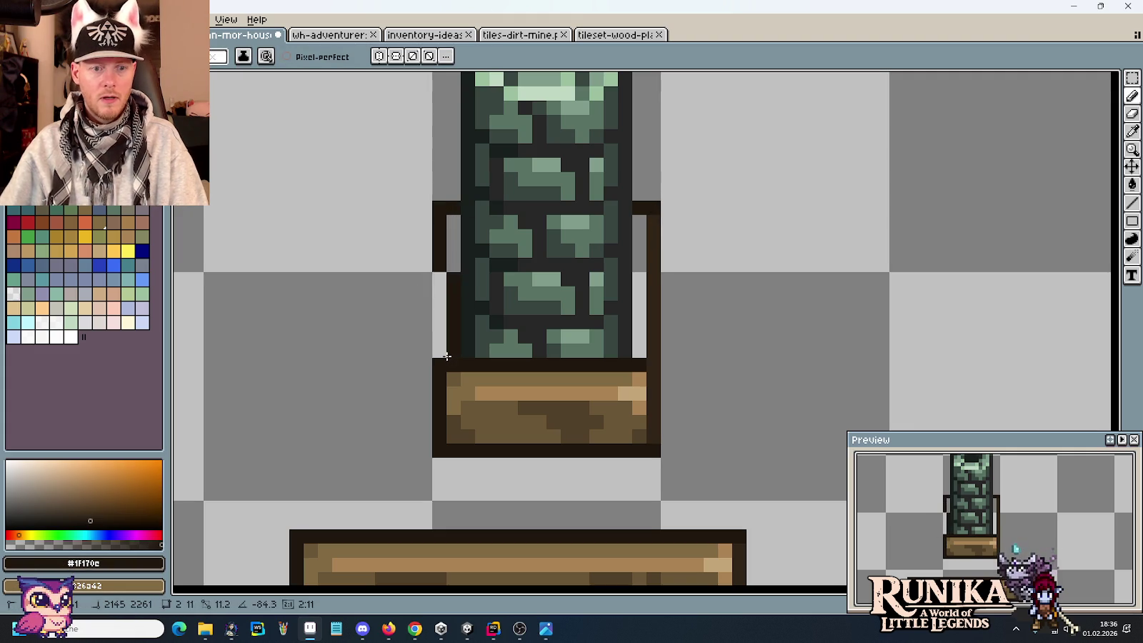
{"action": "left_click_drag", "start_coordinate": [440, 276], "coordinate": [439, 354]}
{"action": "left_click", "coordinate": [331, 34]}
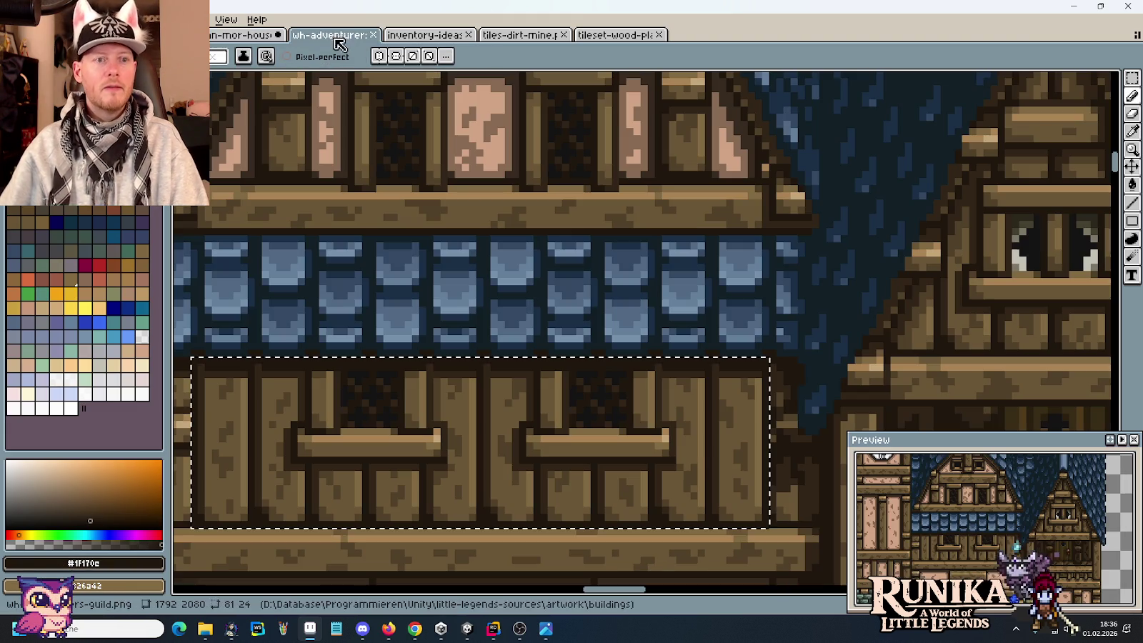
{"action": "key", "text": "m"}
{"action": "scroll", "coordinate": [801, 282], "scroll_direction": "down", "scroll_amount": 2}
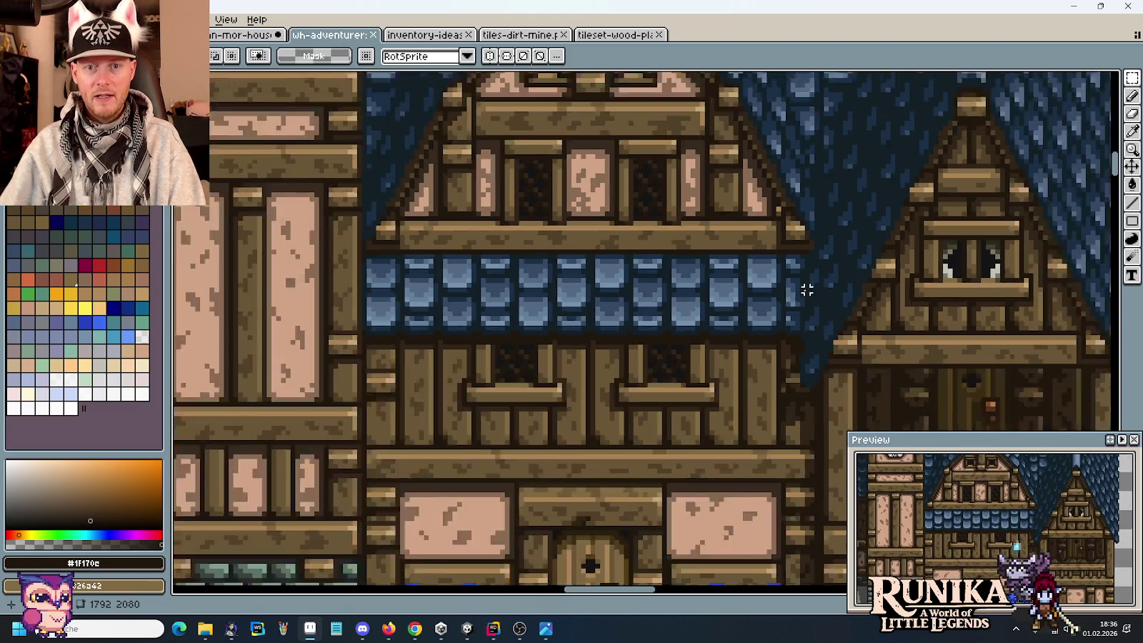
{"action": "scroll", "coordinate": [801, 281], "scroll_direction": "down", "scroll_amount": 2}
{"action": "scroll", "coordinate": [786, 285], "scroll_direction": "up", "scroll_amount": 3}
{"action": "left_click_drag", "start_coordinate": [733, 242], "coordinate": [755, 477]}
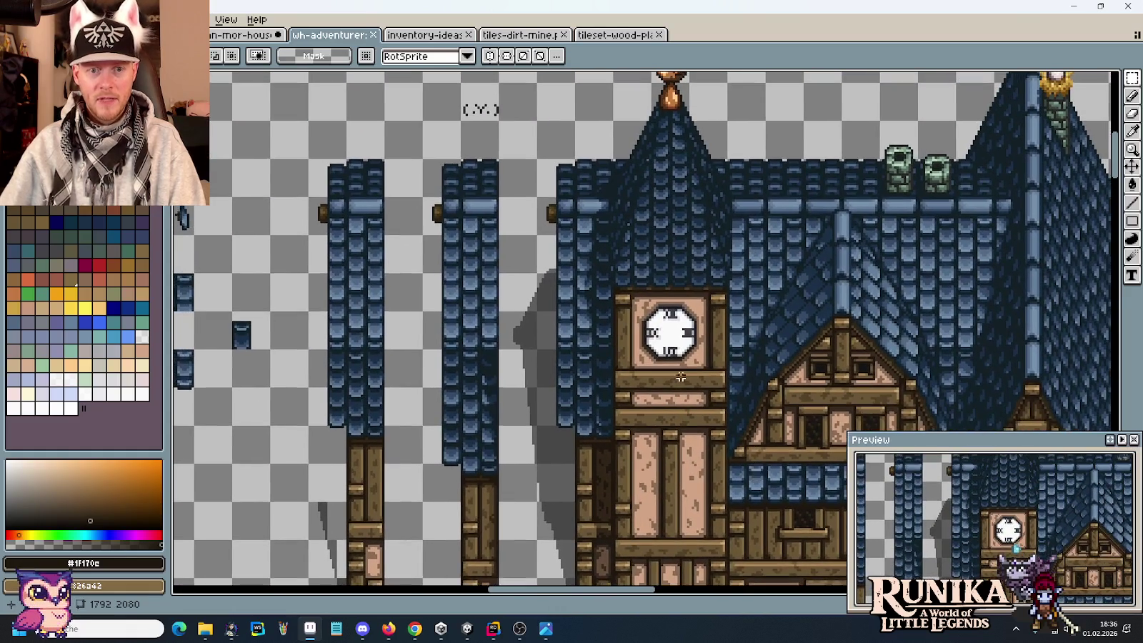
{"action": "left_click_drag", "start_coordinate": [614, 513], "coordinate": [637, 379]}
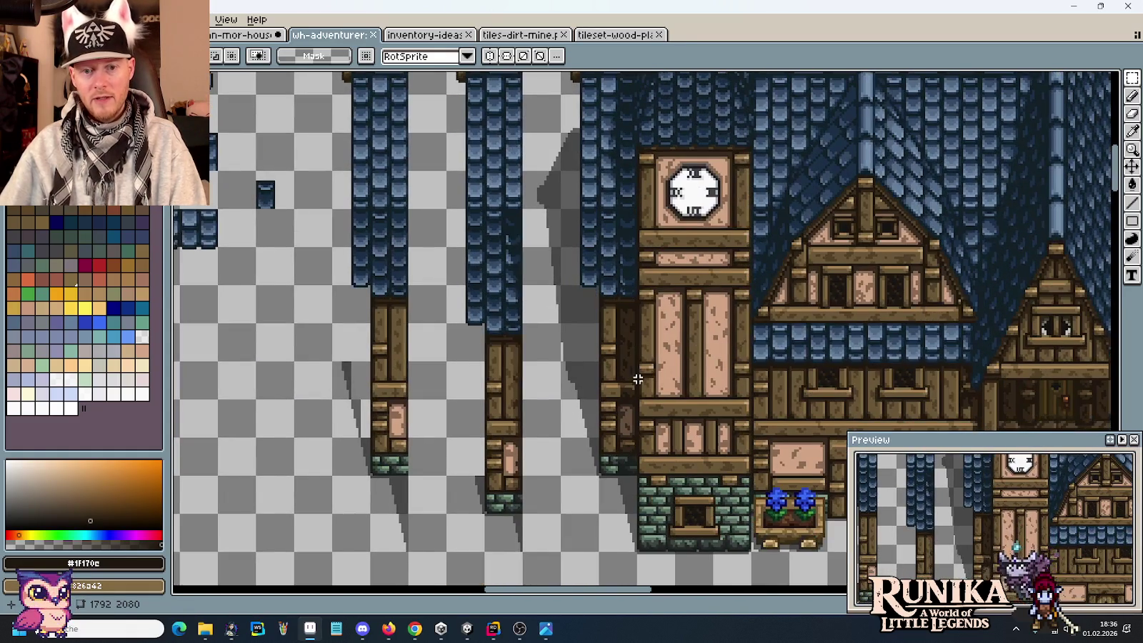
{"action": "scroll", "coordinate": [621, 300], "scroll_direction": "up", "scroll_amount": 2}
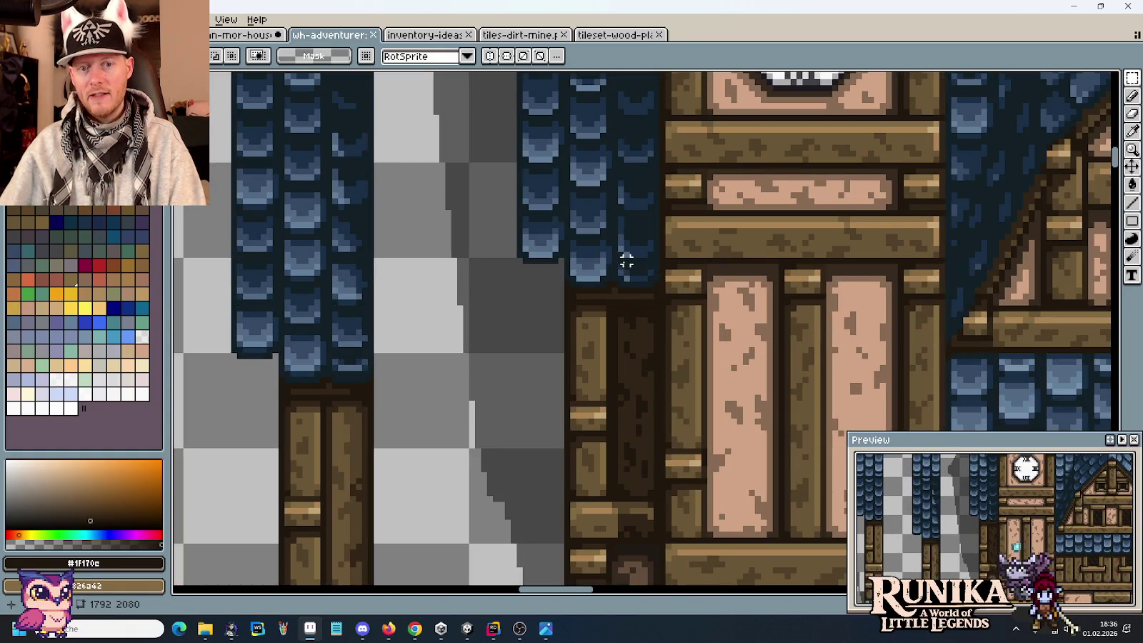
{"action": "left_click_drag", "start_coordinate": [638, 284], "coordinate": [622, 444]}
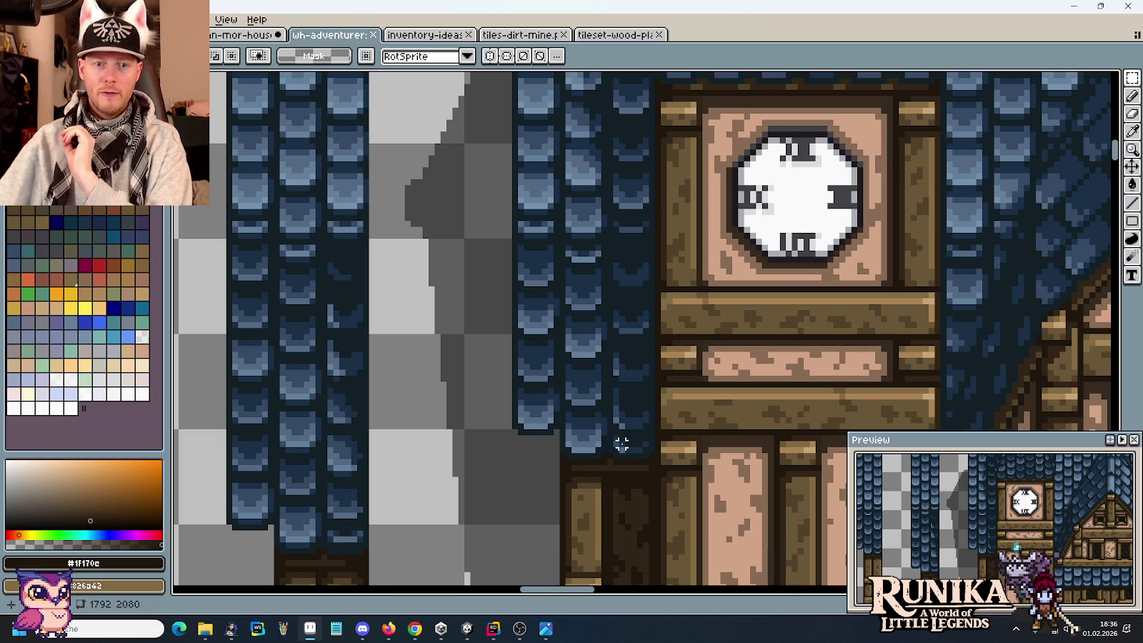
{"action": "left_click_drag", "start_coordinate": [609, 242], "coordinate": [632, 493]}
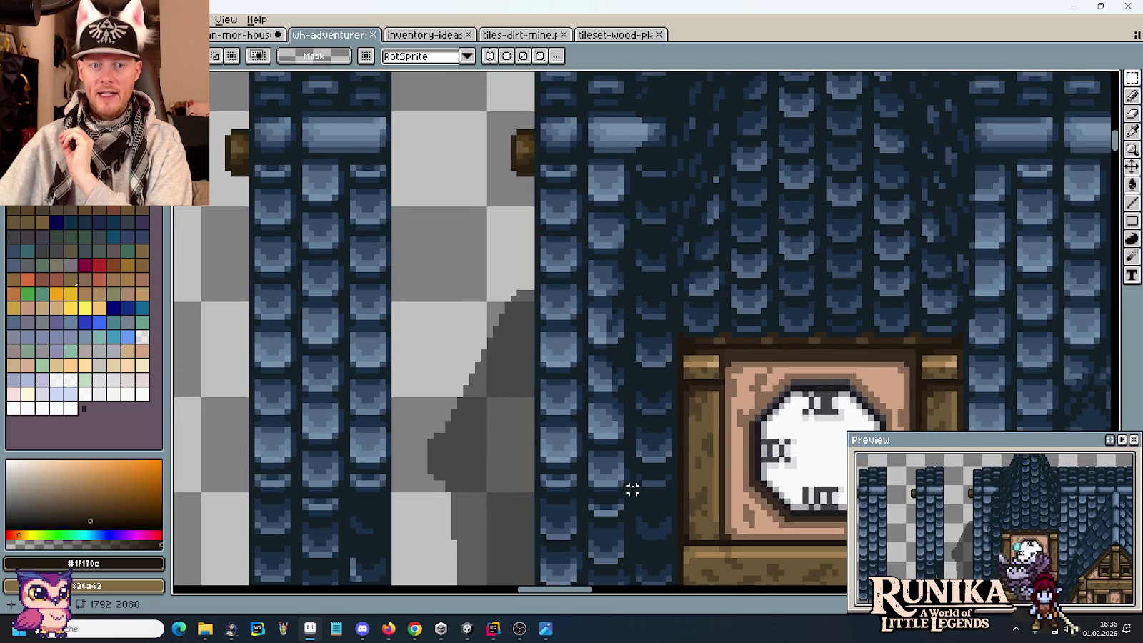
{"action": "left_click_drag", "start_coordinate": [678, 256], "coordinate": [636, 388]}
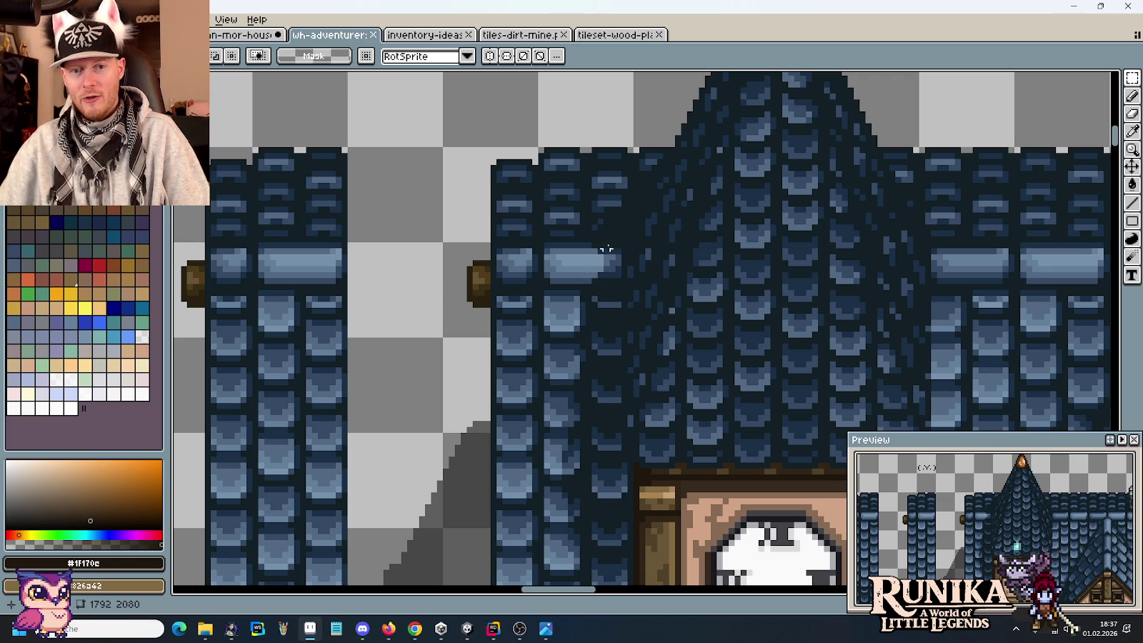
{"action": "scroll", "coordinate": [582, 395], "scroll_direction": "down", "scroll_amount": 1}
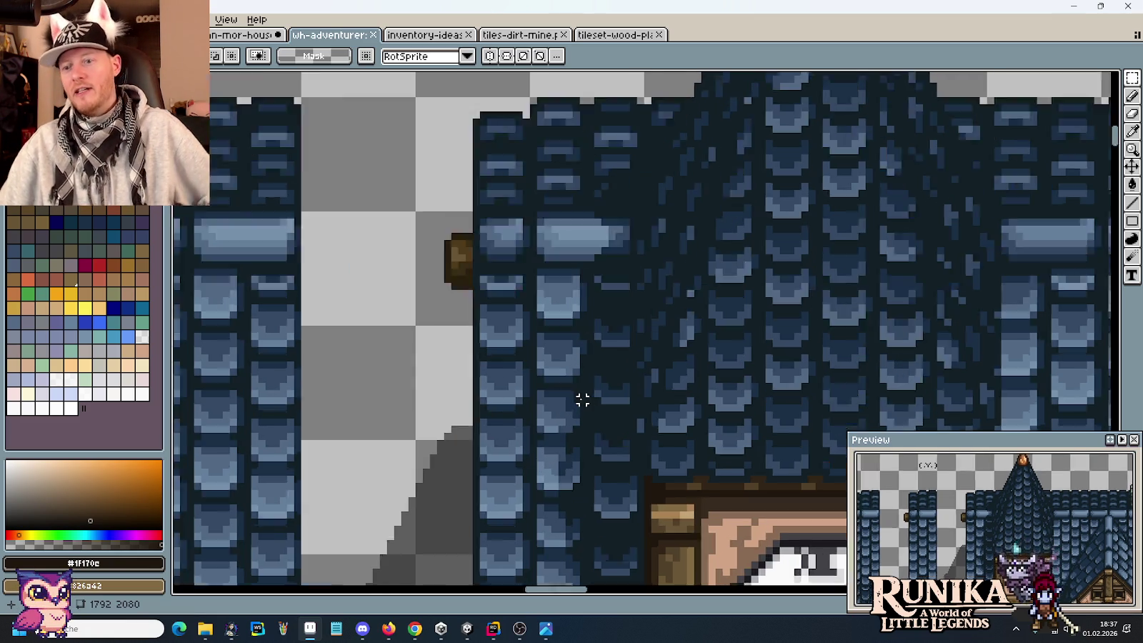
{"action": "scroll", "coordinate": [578, 407], "scroll_direction": "down", "scroll_amount": 1}
{"action": "scroll", "coordinate": [579, 429], "scroll_direction": "down", "scroll_amount": 5}
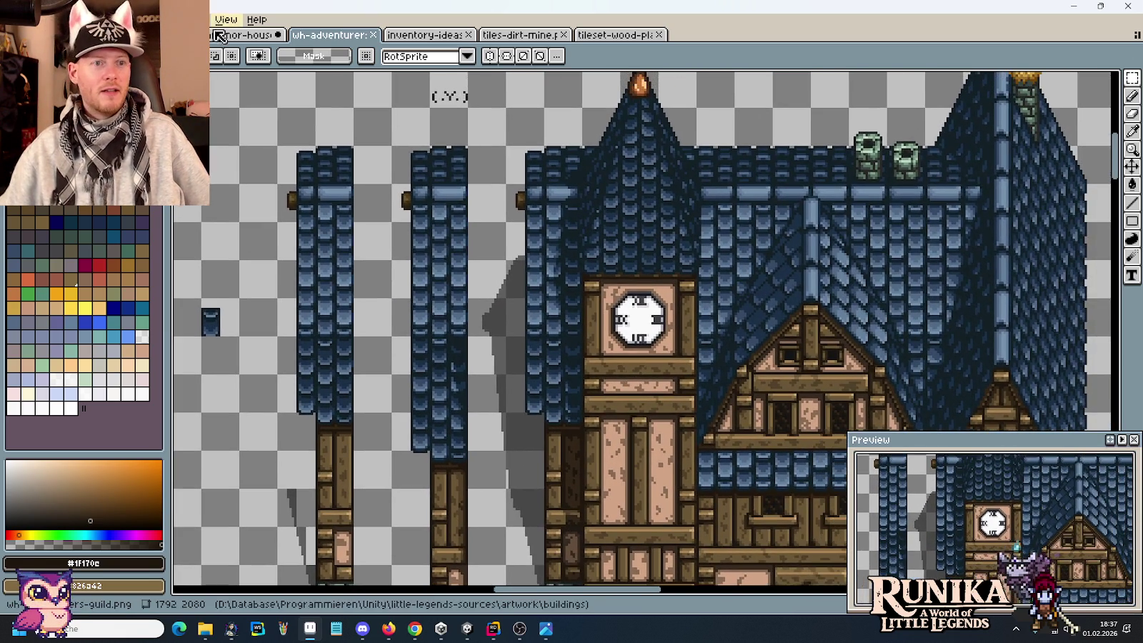
{"action": "left_click", "coordinate": [239, 34]}
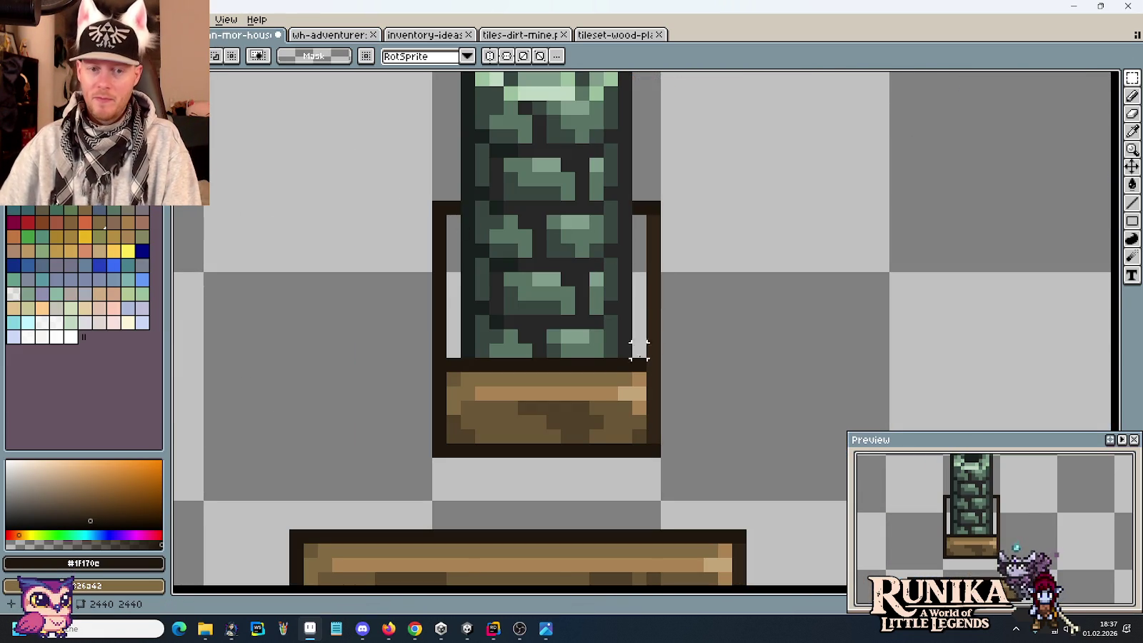
Step: Paint a brown line up the pillar's right edge and darken its corner pixel
{"action": "key", "text": "b"}
{"action": "left_click", "coordinate": [622, 377], "text": "alt"}
{"action": "left_click_drag", "start_coordinate": [640, 368], "coordinate": [637, 258]}
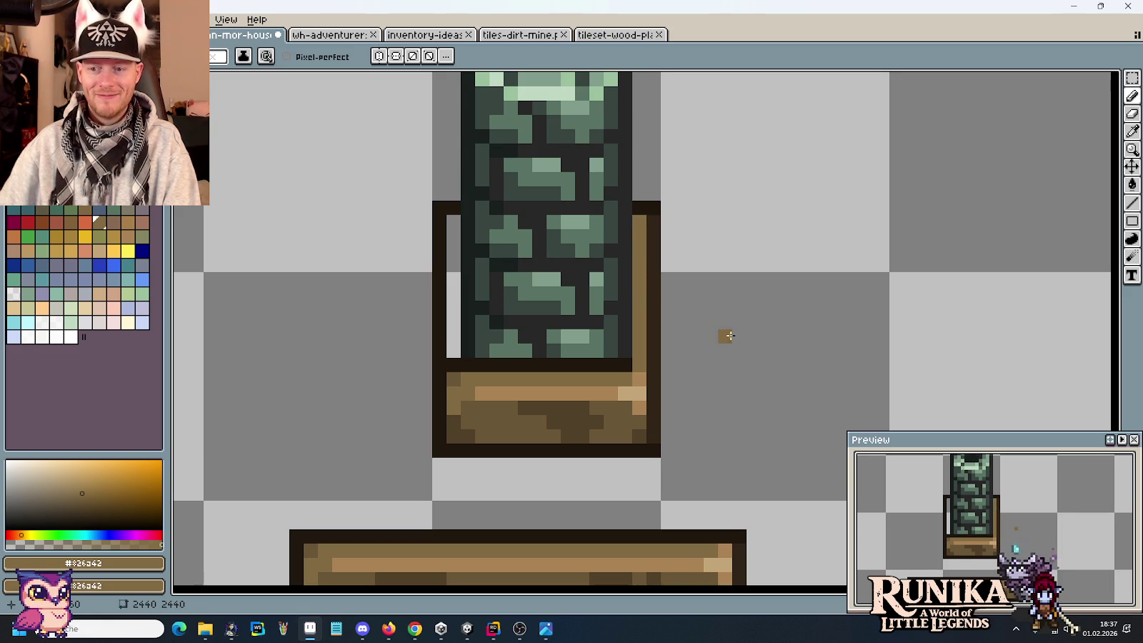
{"action": "scroll", "coordinate": [735, 335], "scroll_direction": "up", "scroll_amount": 1}
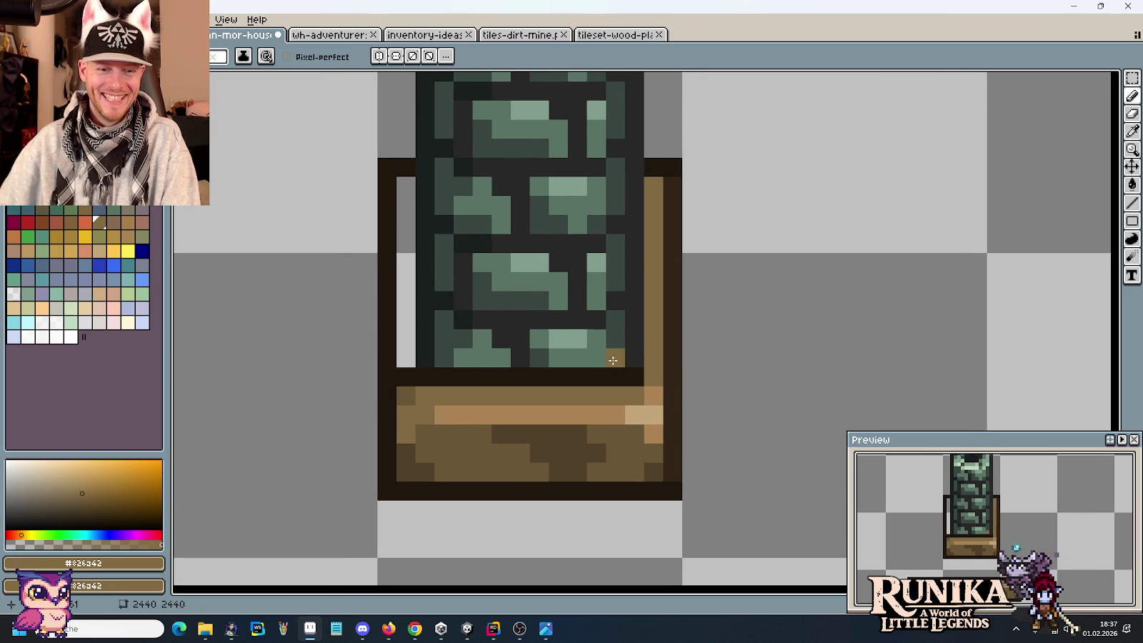
{"action": "left_click", "coordinate": [629, 355], "text": "alt"}
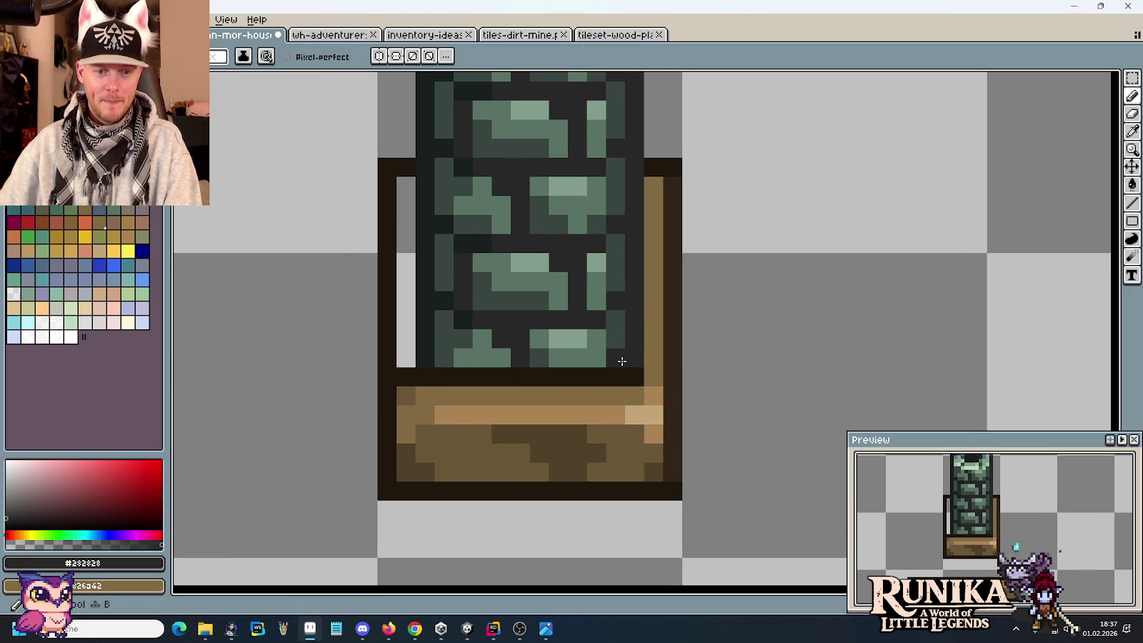
{"action": "left_click", "coordinate": [440, 358], "text": "alt"}
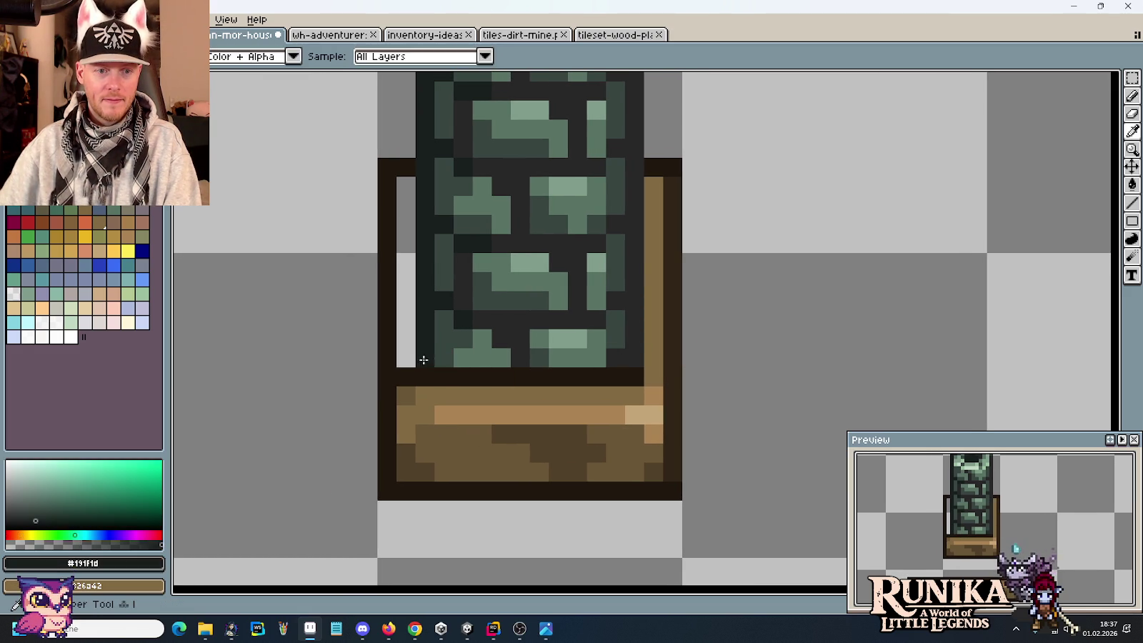
{"action": "left_click", "coordinate": [473, 354]}
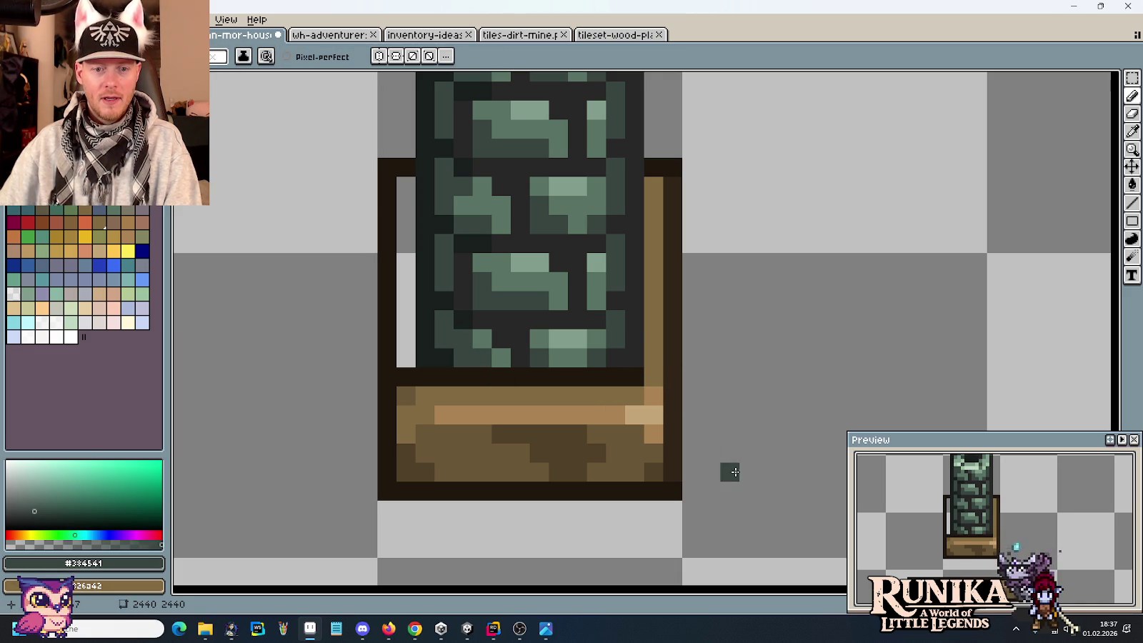
Step: Fill the grey gaps left of the pillar with dark brown
{"action": "key", "text": "i"}
{"action": "left_click", "coordinate": [663, 375]}
{"action": "key", "text": "b"}
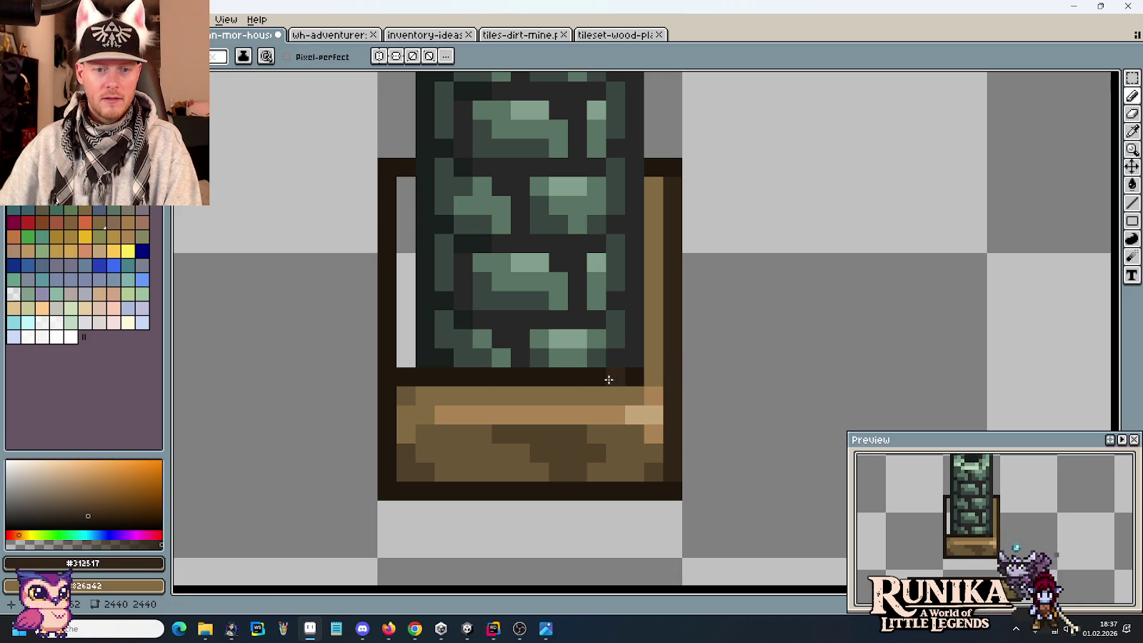
{"action": "left_click_drag", "start_coordinate": [406, 187], "coordinate": [406, 364]}
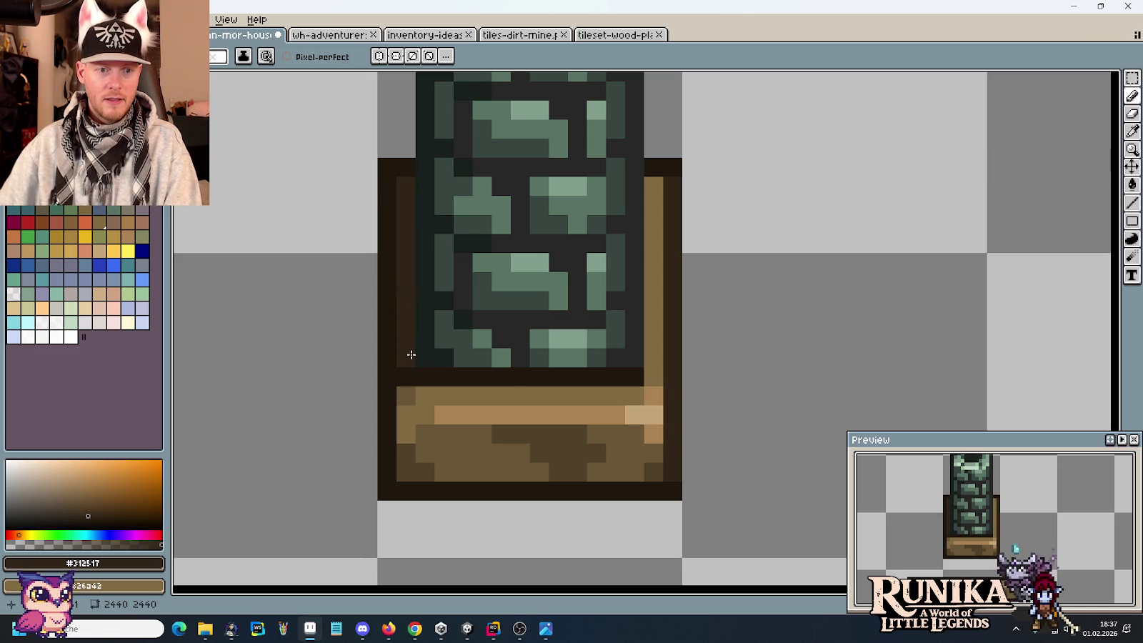
{"action": "left_click", "coordinate": [406, 388], "text": "alt"}
Step: Apply mid-dark brown to the frame and the left end below the pillar
{"action": "key", "text": "i"}
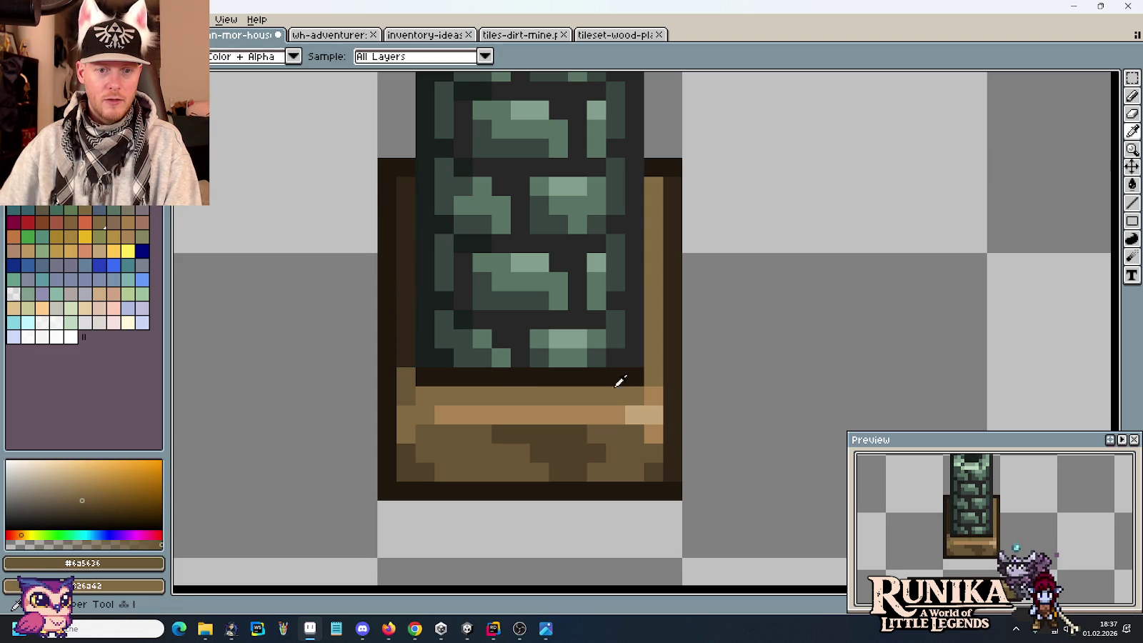
{"action": "left_click", "coordinate": [653, 468]}
{"action": "key", "text": "b"}
{"action": "left_click", "coordinate": [635, 377]}
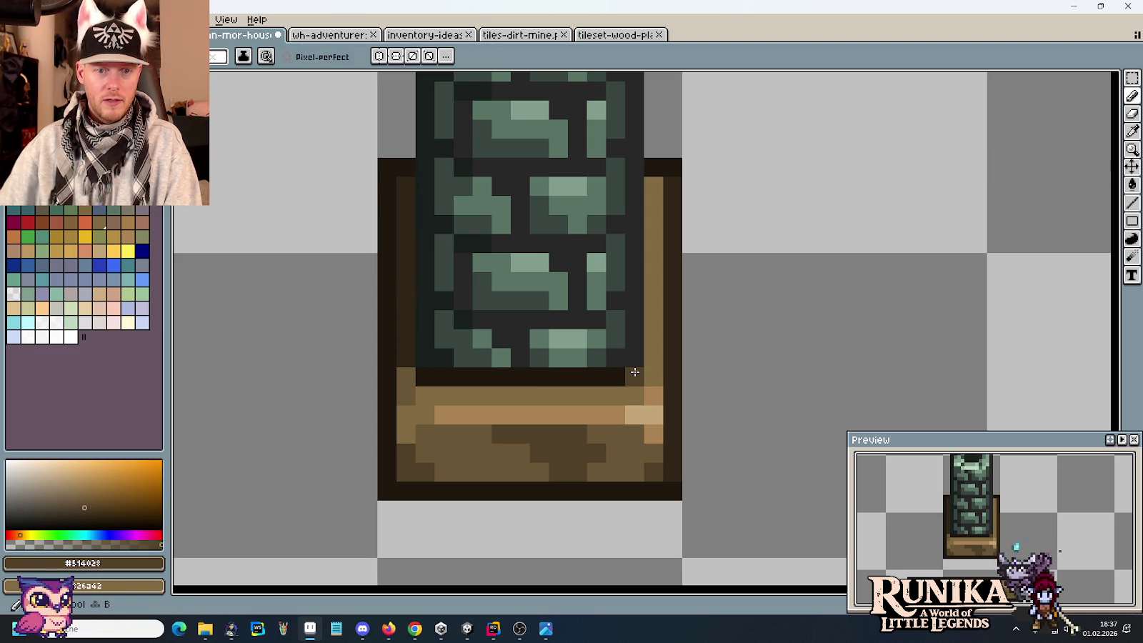
{"action": "left_click", "coordinate": [428, 379]}
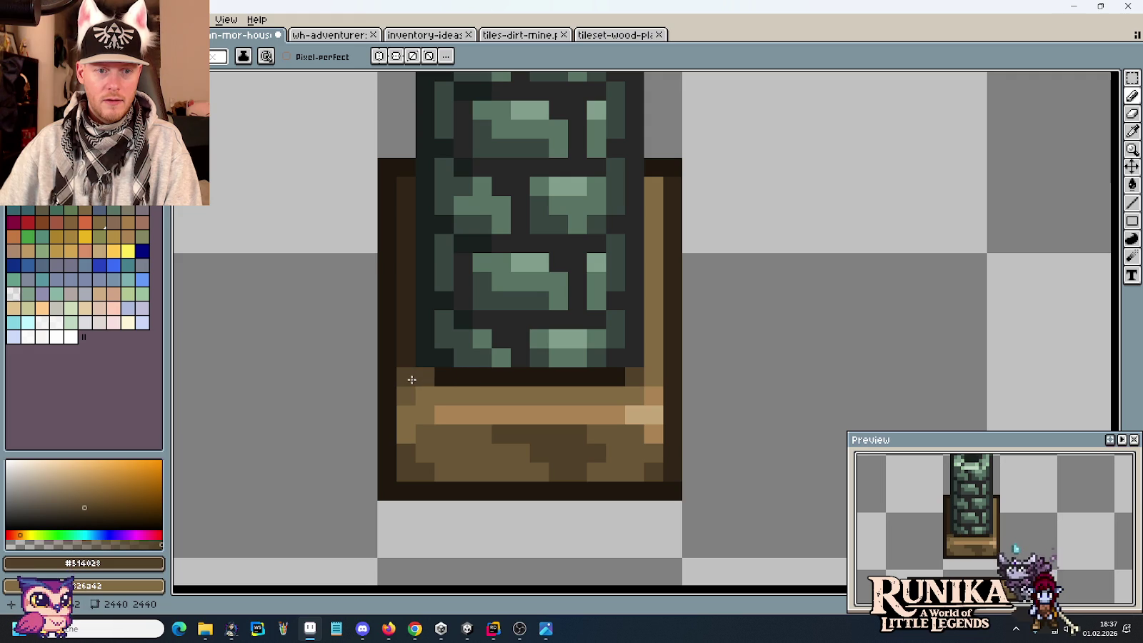
{"action": "scroll", "coordinate": [520, 453], "scroll_direction": "down", "scroll_amount": 1}
{"action": "scroll", "coordinate": [520, 453], "scroll_direction": "down", "scroll_amount": 4}
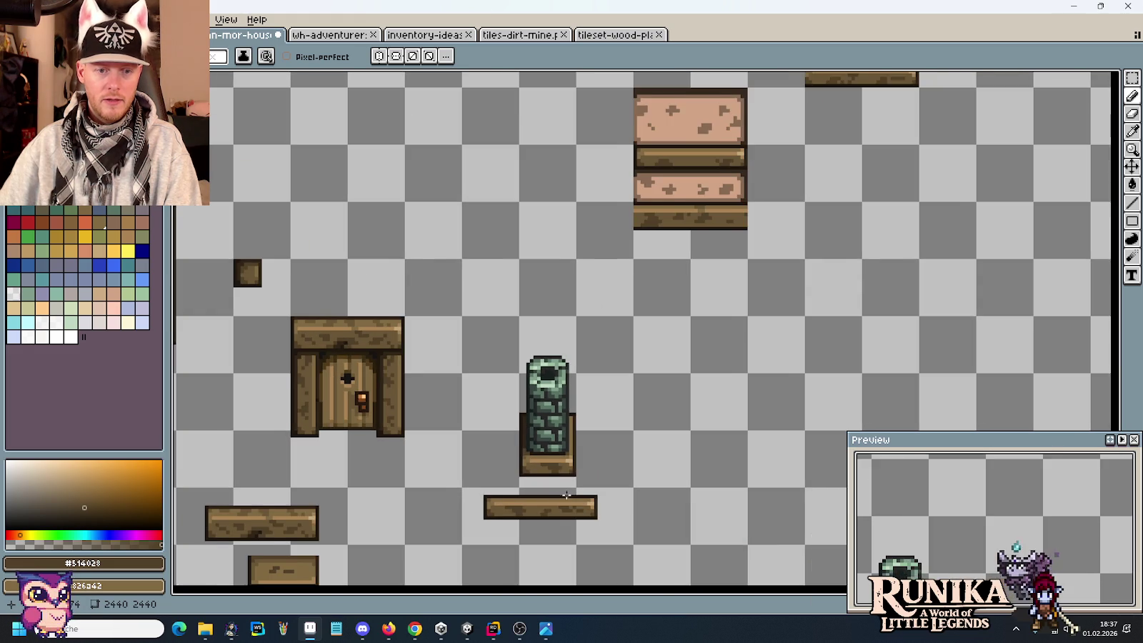
{"action": "left_click_drag", "start_coordinate": [570, 479], "coordinate": [648, 436]}
{"action": "scroll", "coordinate": [648, 435], "scroll_direction": "up", "scroll_amount": 2}
{"action": "scroll", "coordinate": [650, 432], "scroll_direction": "up", "scroll_amount": 1}
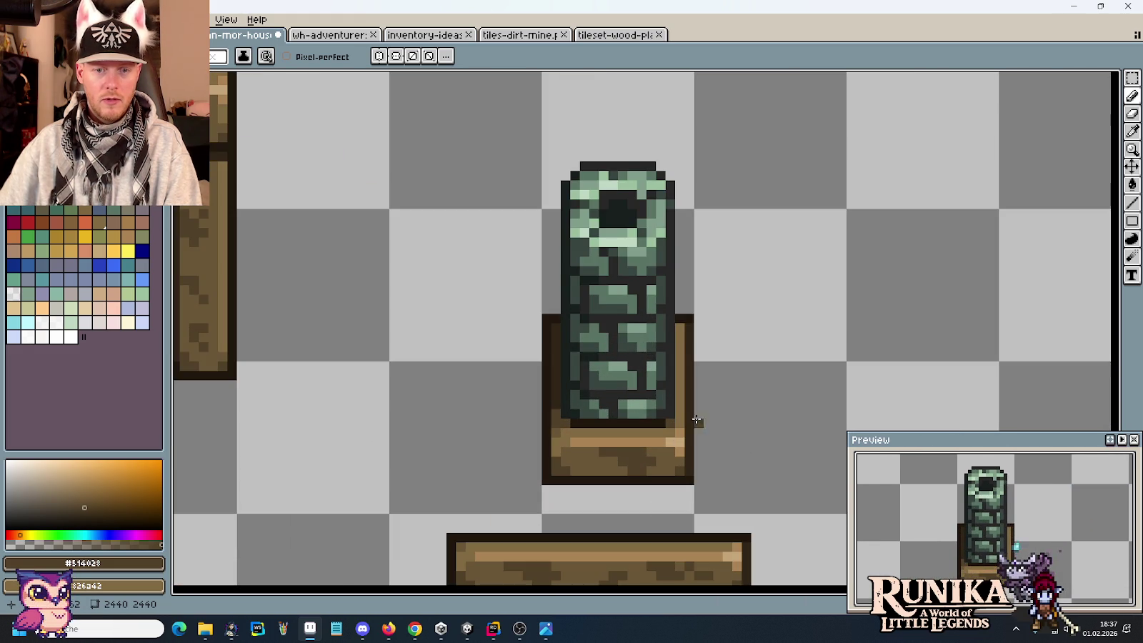
{"action": "scroll", "coordinate": [699, 422], "scroll_direction": "up", "scroll_amount": 2}
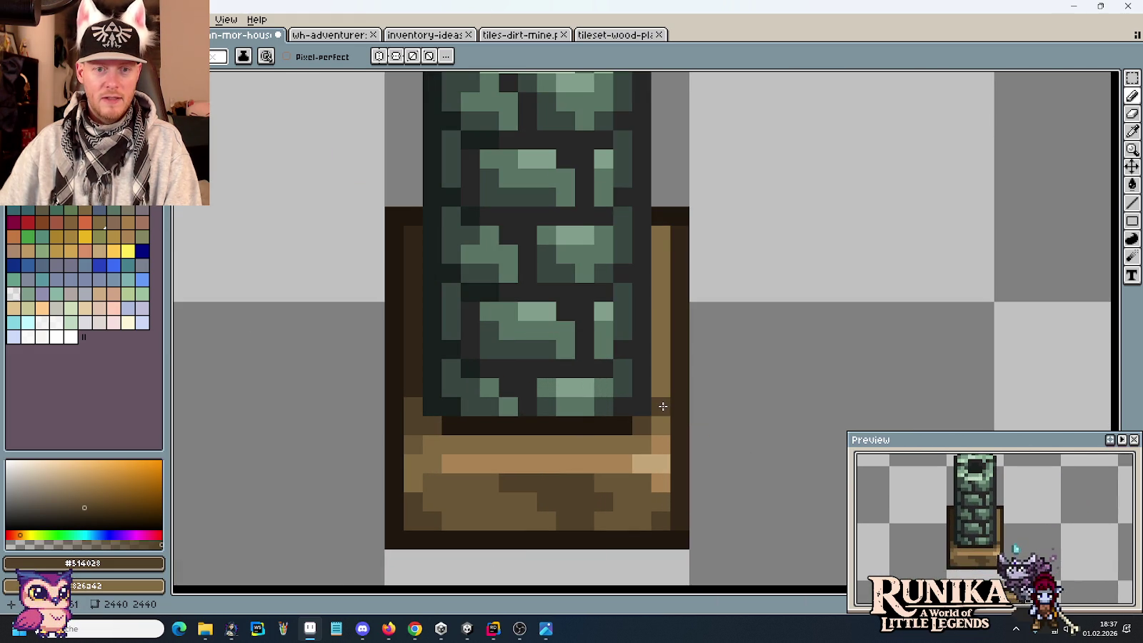
Step: Darken the light-brown strip right of the pillar and the row beneath it
{"action": "left_click_drag", "start_coordinate": [663, 406], "coordinate": [663, 279]}
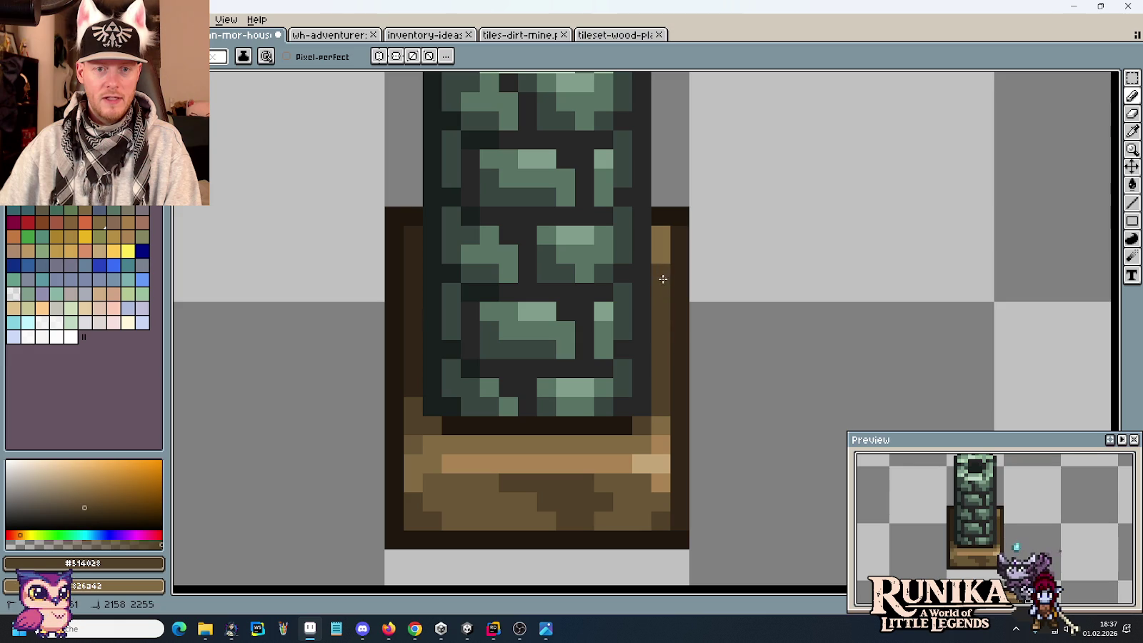
{"action": "left_click", "coordinate": [674, 239], "text": "alt"}
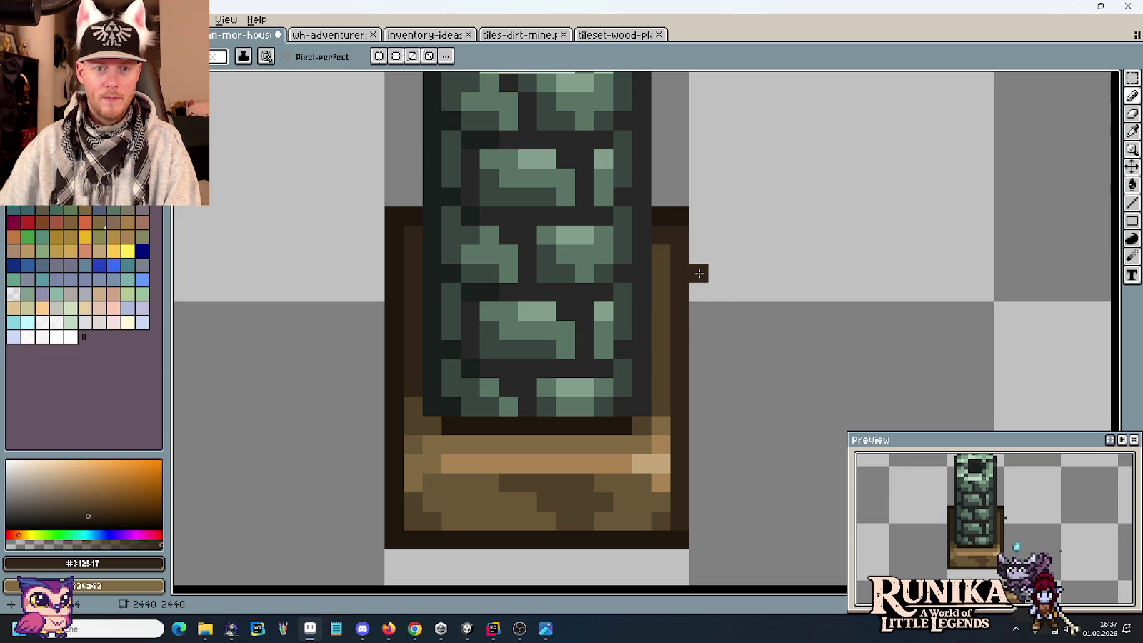
{"action": "left_click", "coordinate": [679, 214], "text": "alt"}
{"action": "left_click", "coordinate": [685, 247]}
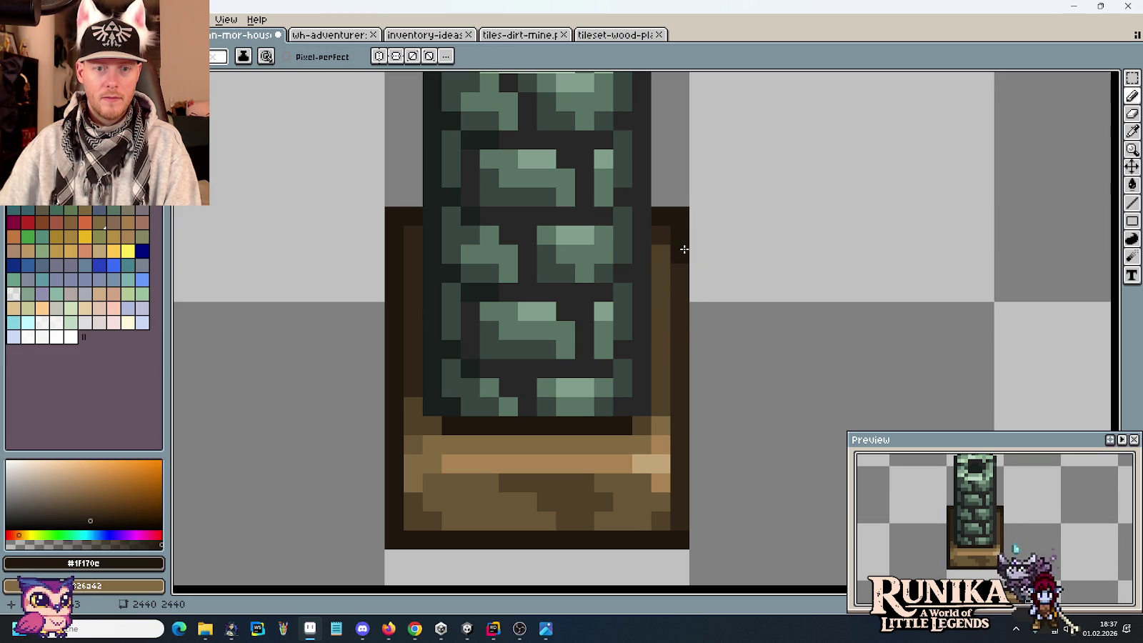
{"action": "scroll", "coordinate": [718, 365], "scroll_direction": "down", "scroll_amount": 5}
{"action": "scroll", "coordinate": [706, 377], "scroll_direction": "up", "scroll_amount": 4}
{"action": "key", "text": "alt"}
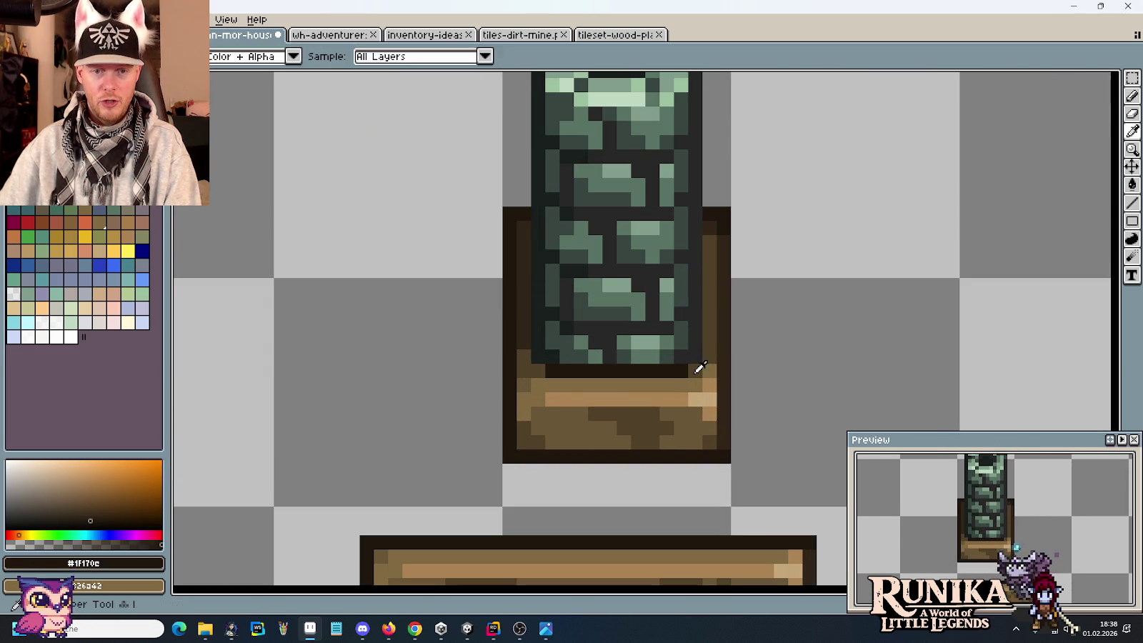
{"action": "left_click", "coordinate": [700, 366], "text": "alt"}
{"action": "left_click_drag", "start_coordinate": [679, 384], "coordinate": [538, 381]}
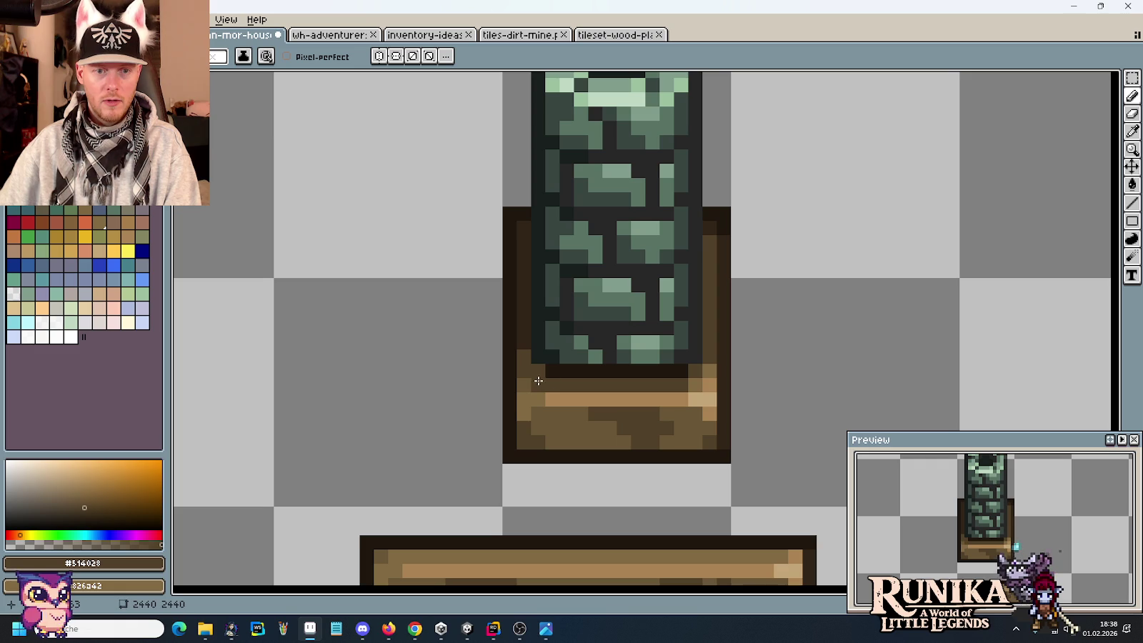
Step: Sample a lighter ledge brown and remove a stray pixel painted near the tile
{"action": "key", "text": "i"}
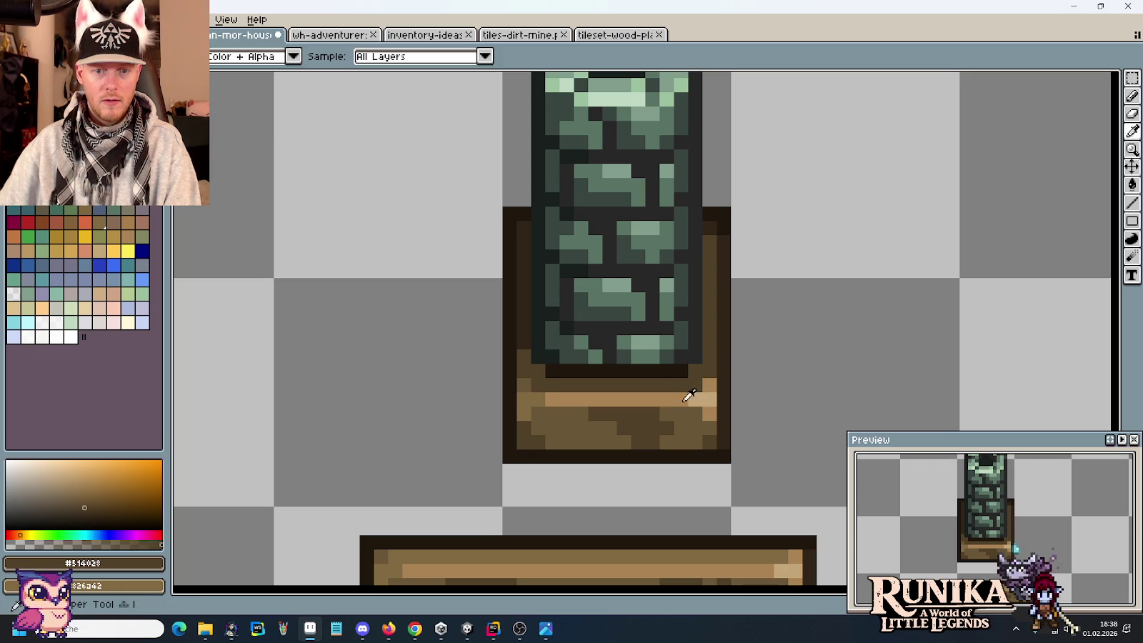
{"action": "left_click", "coordinate": [638, 399]}
{"action": "scroll", "coordinate": [665, 457], "scroll_direction": "down", "scroll_amount": 2}
{"action": "scroll", "coordinate": [657, 494], "scroll_direction": "up", "scroll_amount": 2}
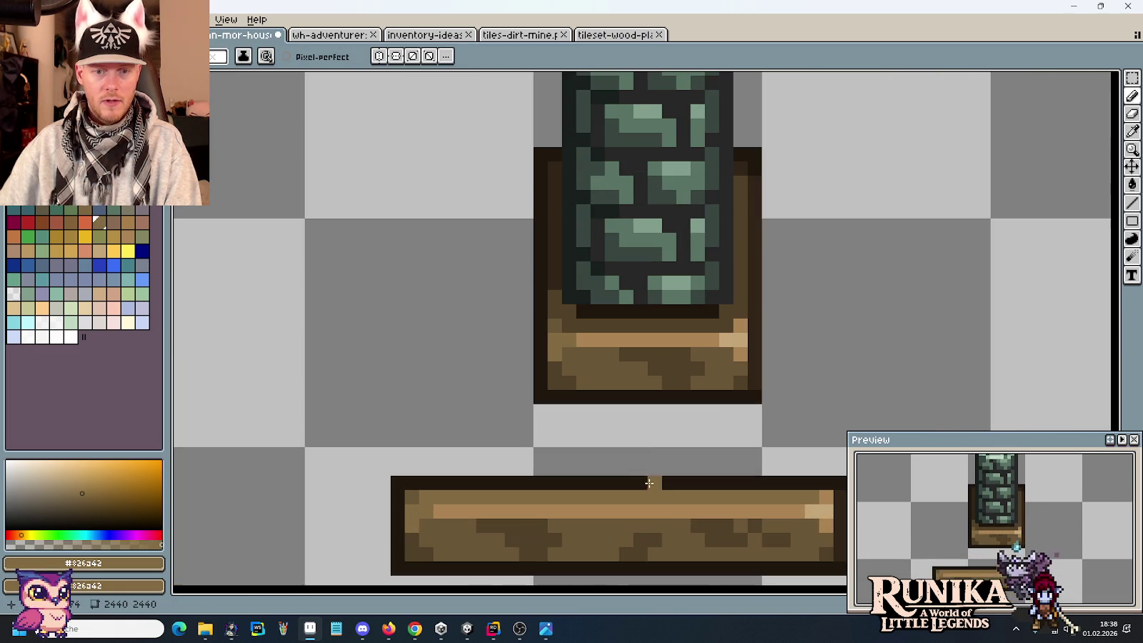
{"action": "key", "text": "b"}
{"action": "left_click", "coordinate": [798, 353]}
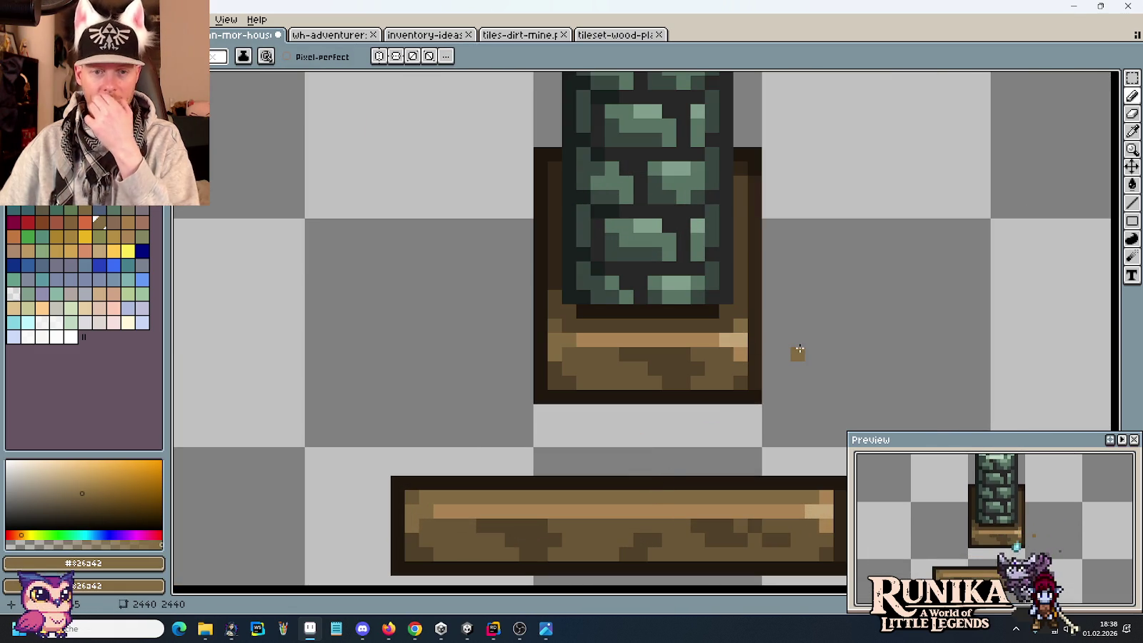
{"action": "key", "text": "ctrl+z"}
{"action": "scroll", "coordinate": [648, 456], "scroll_direction": "down", "scroll_amount": 1}
{"action": "scroll", "coordinate": [648, 456], "scroll_direction": "up", "scroll_amount": 1}
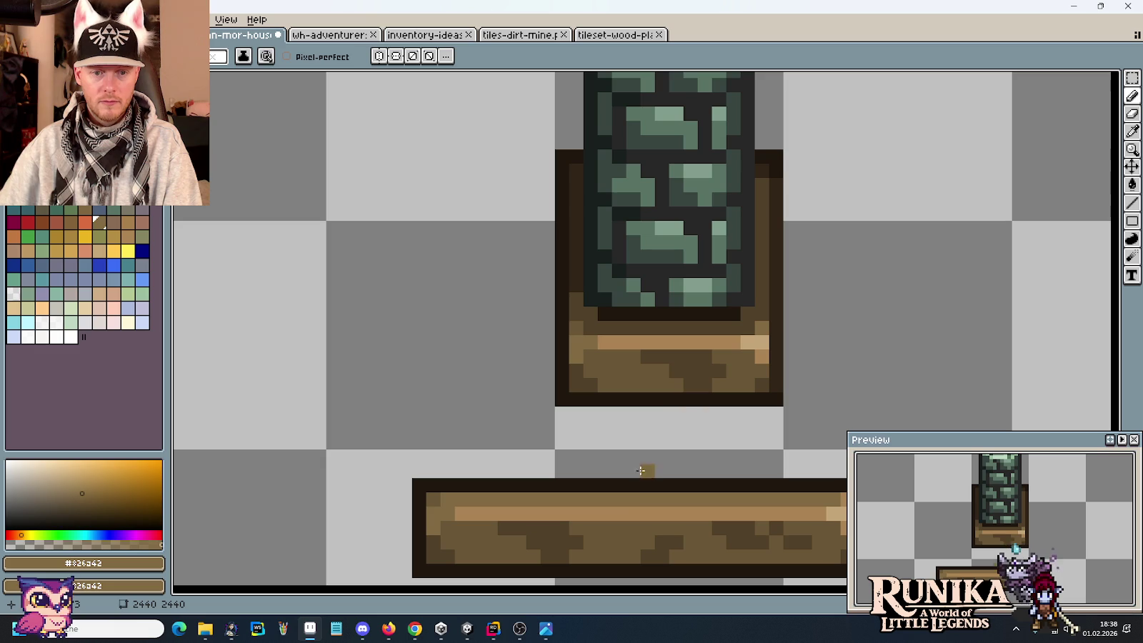
Step: Paint a lighter tan row along the top edge of the brown base
{"action": "left_click", "coordinate": [640, 329], "text": "alt"}
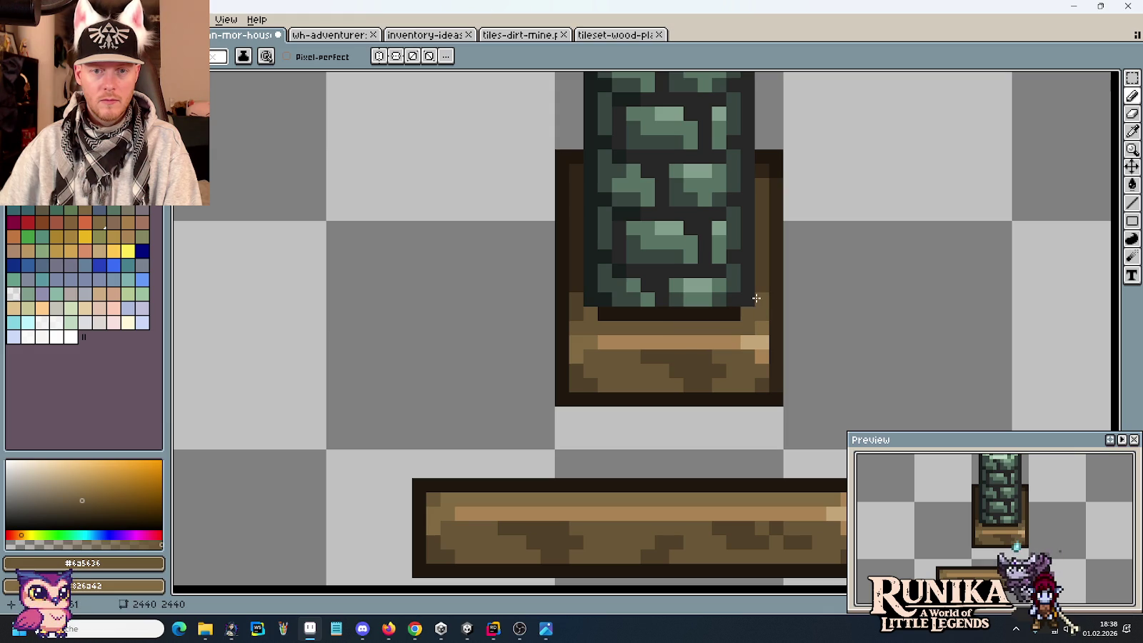
{"action": "left_click", "coordinate": [768, 264], "text": "alt"}
{"action": "scroll", "coordinate": [615, 395], "scroll_direction": "down", "scroll_amount": 2}
{"action": "scroll", "coordinate": [613, 395], "scroll_direction": "up", "scroll_amount": 3}
{"action": "key", "text": "ctrl+z"}
{"action": "scroll", "coordinate": [621, 429], "scroll_direction": "down", "scroll_amount": 1}
{"action": "key", "text": "i"}
{"action": "key", "text": "b"}
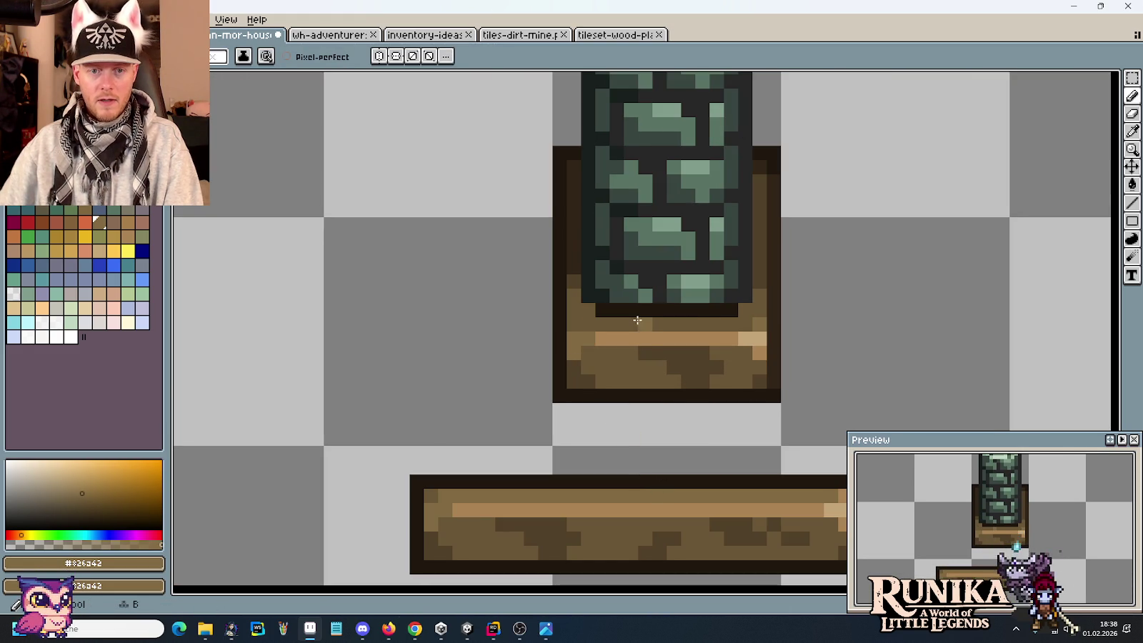
{"action": "left_click_drag", "start_coordinate": [641, 323], "coordinate": [718, 323]}
{"action": "left_click", "coordinate": [714, 365]}
{"action": "scroll", "coordinate": [712, 371], "scroll_direction": "down", "scroll_amount": 4}
{"action": "scroll", "coordinate": [712, 371], "scroll_direction": "up", "scroll_amount": 2}
{"action": "scroll", "coordinate": [712, 371], "scroll_direction": "up", "scroll_amount": 1}
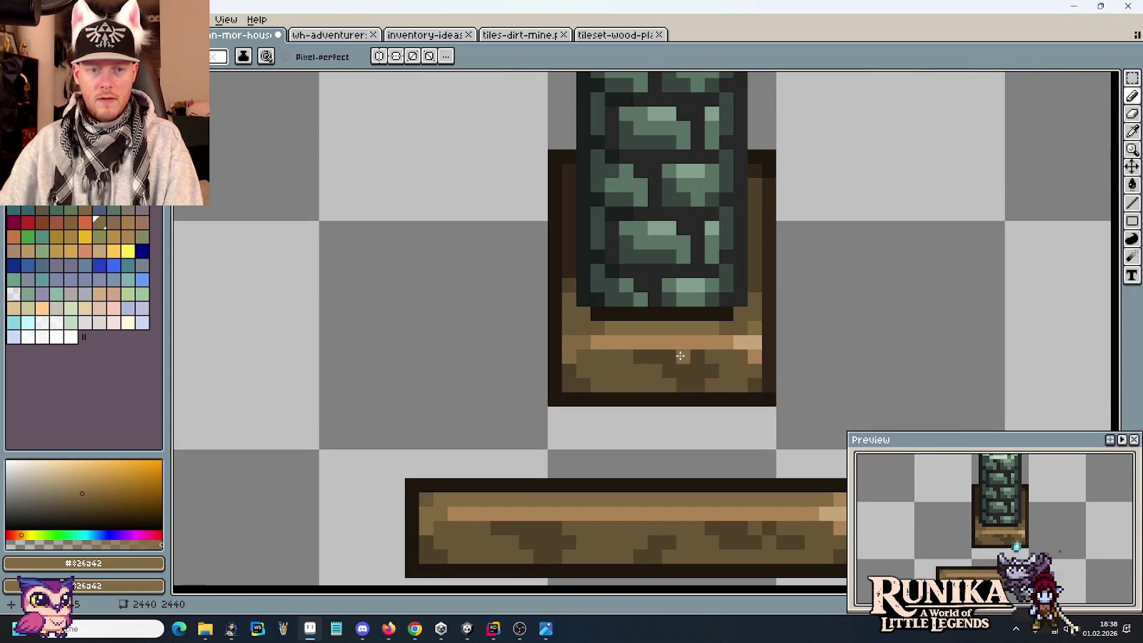
Step: Darken the left end of the base's top row with dark brown
{"action": "left_click", "coordinate": [570, 293], "text": "alt"}
{"action": "left_click_drag", "start_coordinate": [581, 313], "coordinate": [591, 327]}
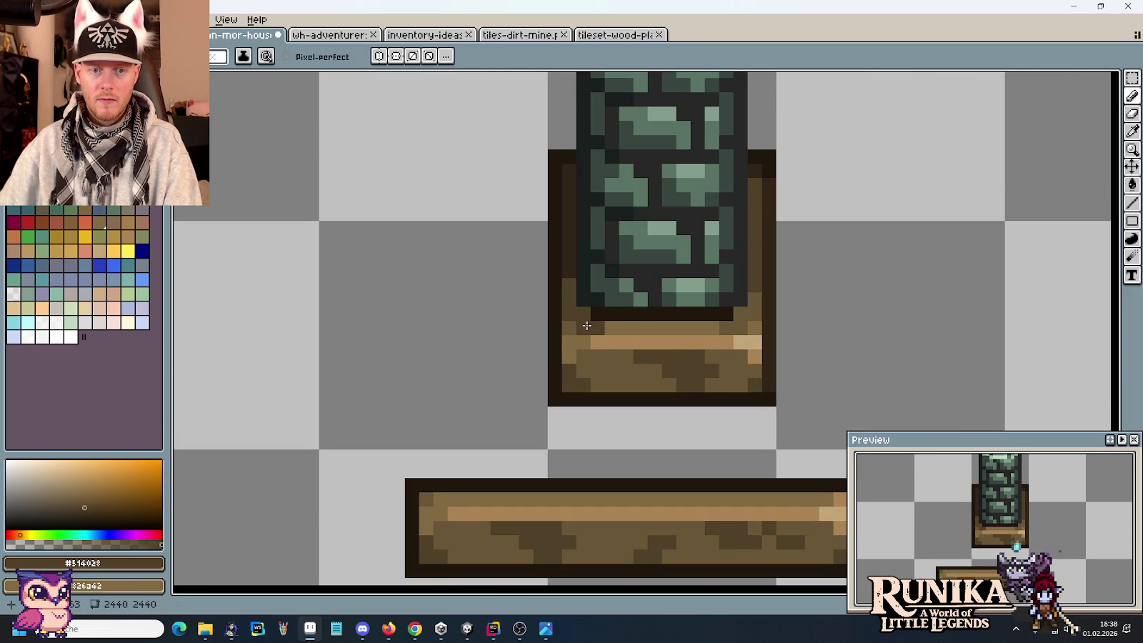
{"action": "left_click", "coordinate": [612, 328], "text": "alt"}
{"action": "left_click", "coordinate": [686, 325], "text": "alt"}
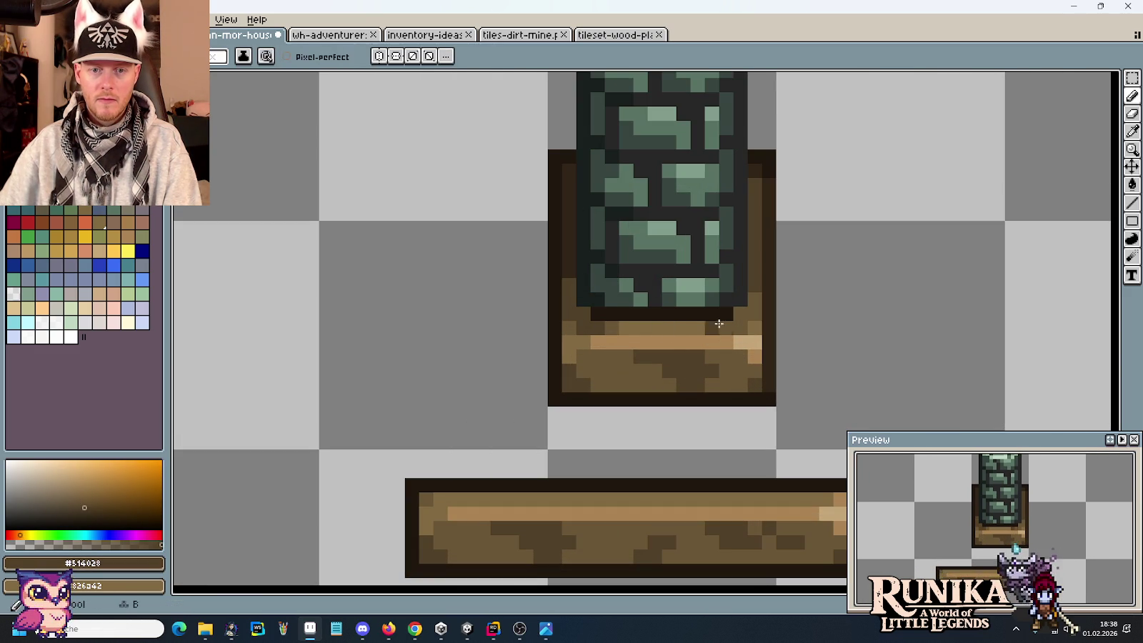
{"action": "left_click", "coordinate": [626, 325], "text": "alt"}
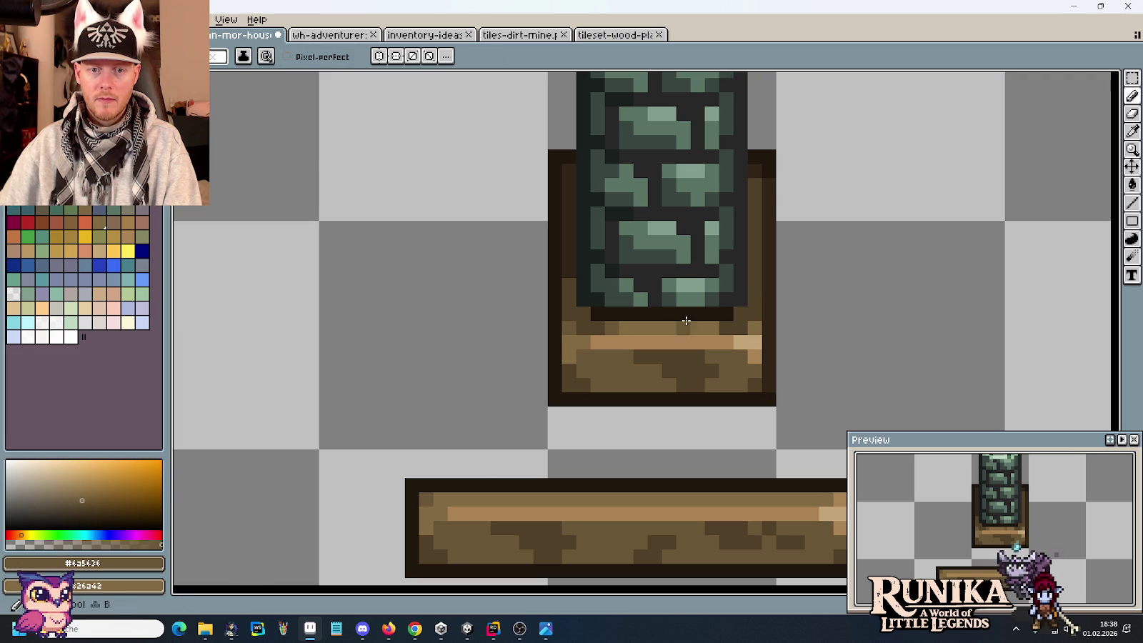
{"action": "left_click", "coordinate": [567, 285], "text": "alt"}
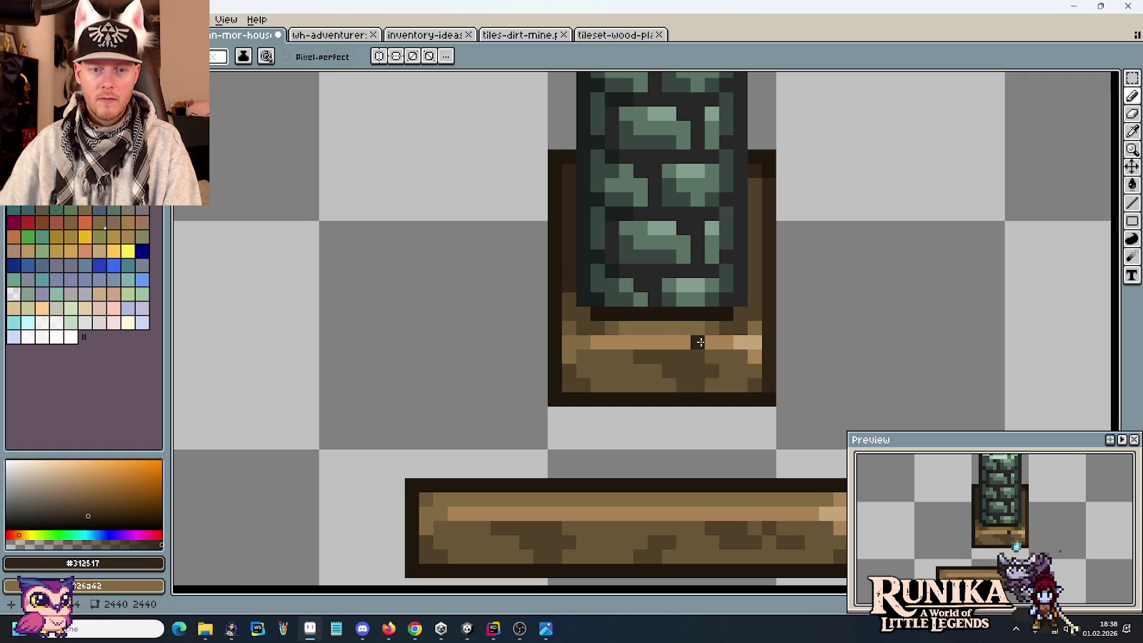
{"action": "scroll", "coordinate": [686, 339], "scroll_direction": "down", "scroll_amount": 3}
{"action": "scroll", "coordinate": [743, 390], "scroll_direction": "down", "scroll_amount": 2}
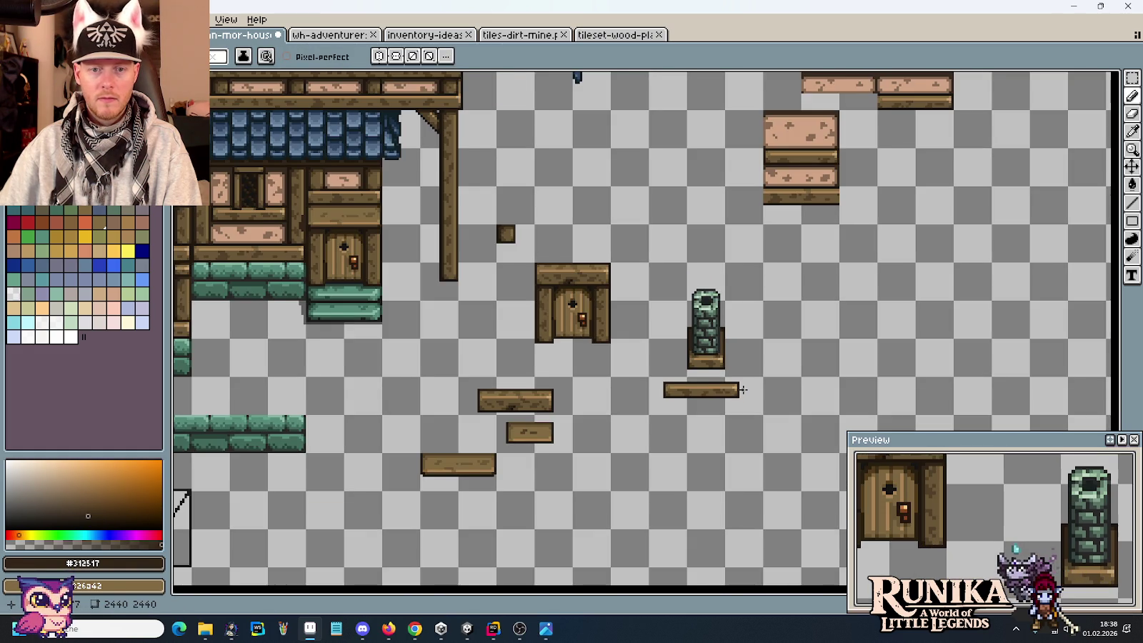
Step: Move the whole green stone chimney tile onto the house's blue roof
{"action": "key", "text": "m"}
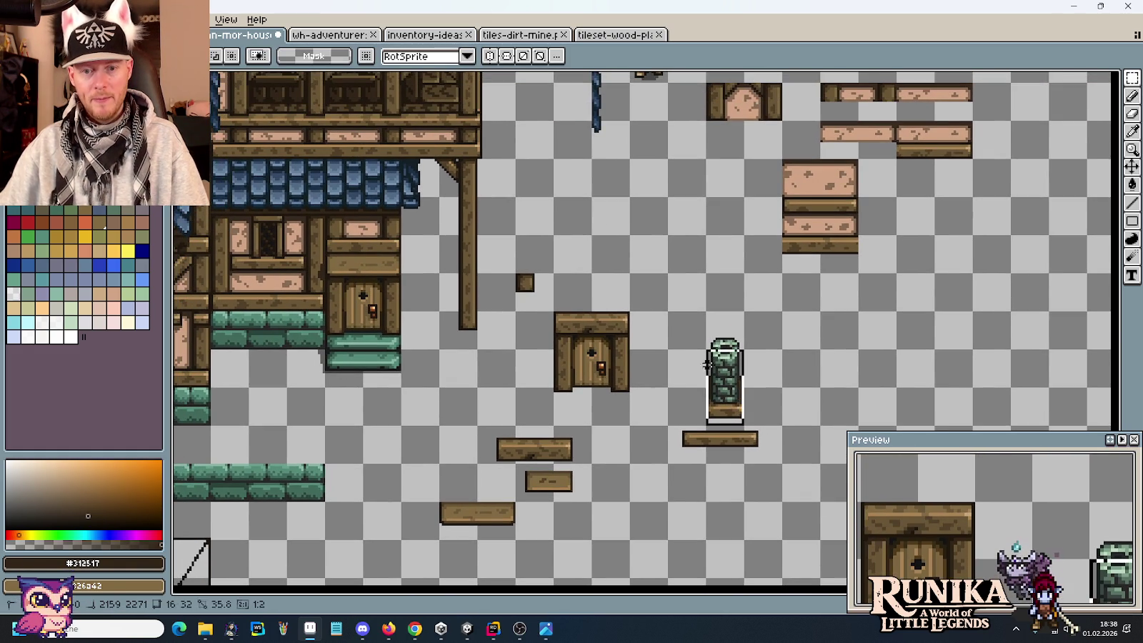
{"action": "left_click_drag", "start_coordinate": [744, 418], "coordinate": [707, 315]}
{"action": "left_click_drag", "start_coordinate": [725, 364], "coordinate": [679, 236]}
{"action": "scroll", "coordinate": [686, 300], "scroll_direction": "up", "scroll_amount": 1}
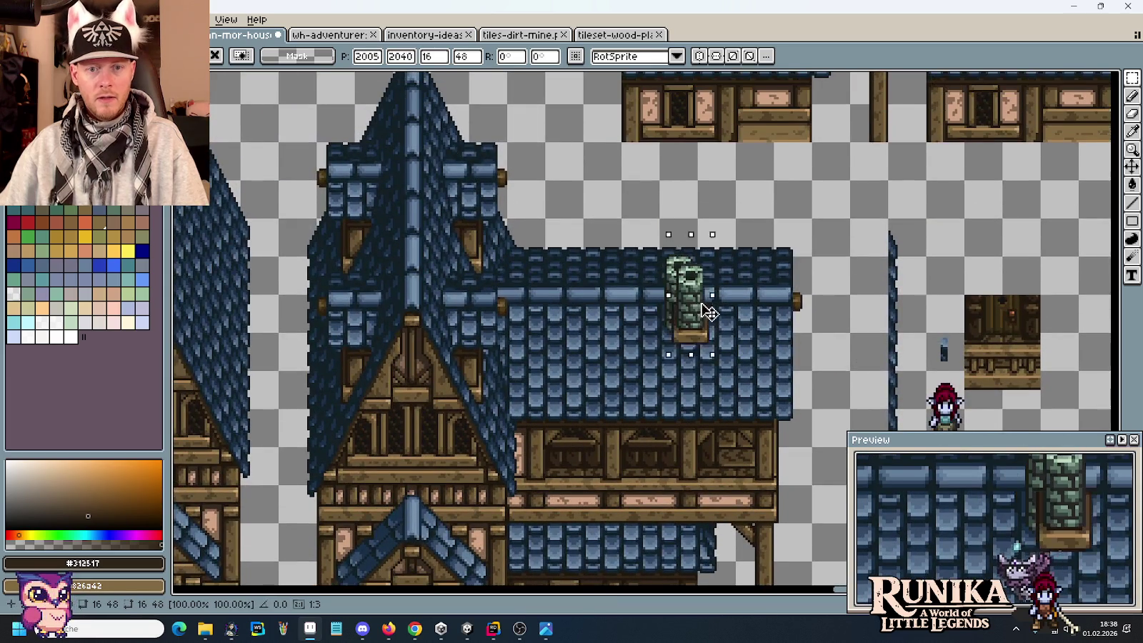
{"action": "scroll", "coordinate": [686, 300], "scroll_direction": "up", "scroll_amount": 1}
{"action": "mouse_move", "coordinate": [711, 318]}
{"action": "left_mouse_down"}
{"action": "mouse_move", "coordinate": [701, 294]}
{"action": "mouse_move", "coordinate": [669, 289]}
{"action": "left_mouse_up"}
{"action": "key", "text": "Return"}
{"action": "key", "text": "ctrl+d"}
Step: Inspect the chimney on the roof and compare it with the medieval house reference painting
{"action": "scroll", "coordinate": [695, 333], "scroll_direction": "down", "scroll_amount": 1}
{"action": "scroll", "coordinate": [695, 333], "scroll_direction": "down", "scroll_amount": 1}
{"action": "scroll", "coordinate": [695, 333], "scroll_direction": "up", "scroll_amount": 1}
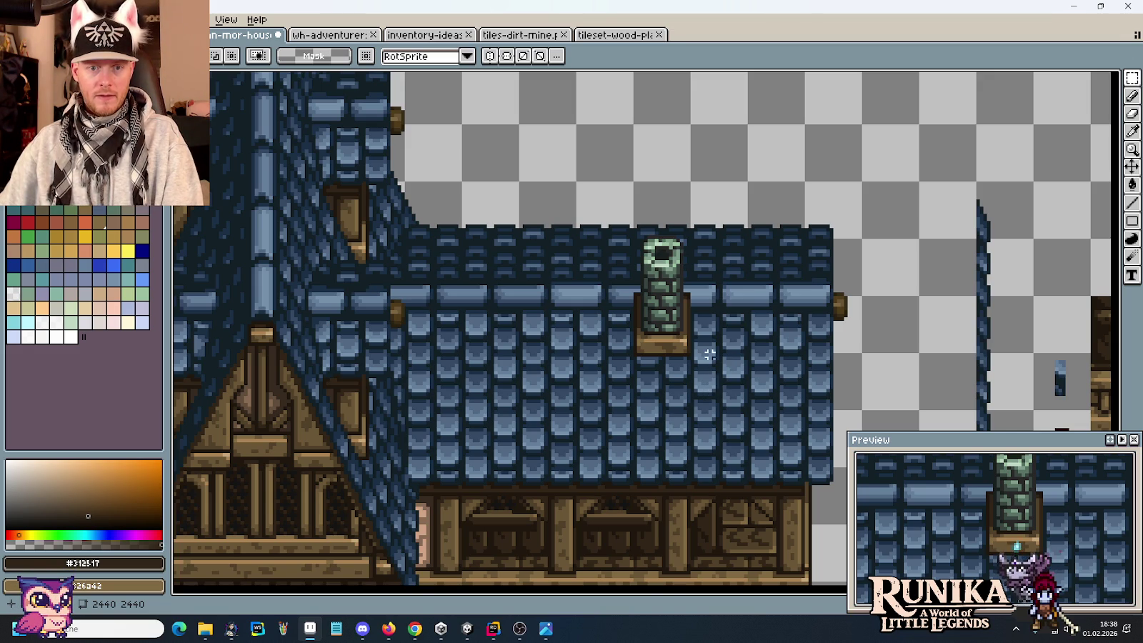
{"action": "scroll", "coordinate": [695, 340], "scroll_direction": "up", "scroll_amount": 1}
{"action": "scroll", "coordinate": [693, 334], "scroll_direction": "up", "scroll_amount": 1}
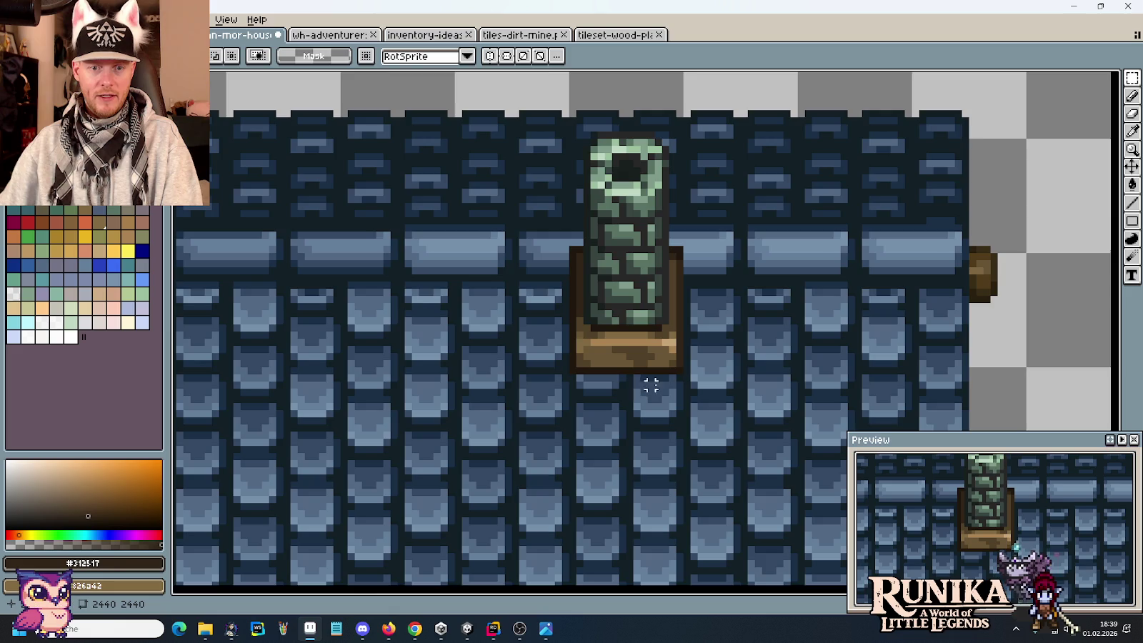
{"action": "scroll", "coordinate": [651, 386], "scroll_direction": "up", "scroll_amount": 3}
{"action": "key", "text": "i"}
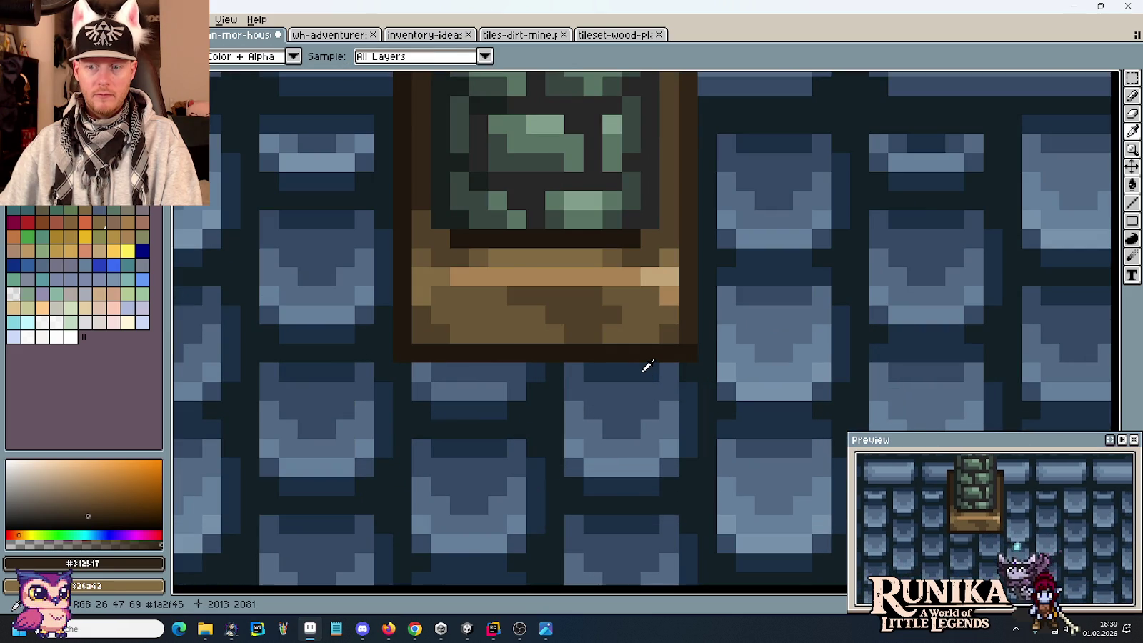
{"action": "scroll", "coordinate": [648, 366], "scroll_direction": "down", "scroll_amount": 2}
{"action": "scroll", "coordinate": [647, 366], "scroll_direction": "down", "scroll_amount": 1}
{"action": "scroll", "coordinate": [647, 366], "scroll_direction": "down", "scroll_amount": 1}
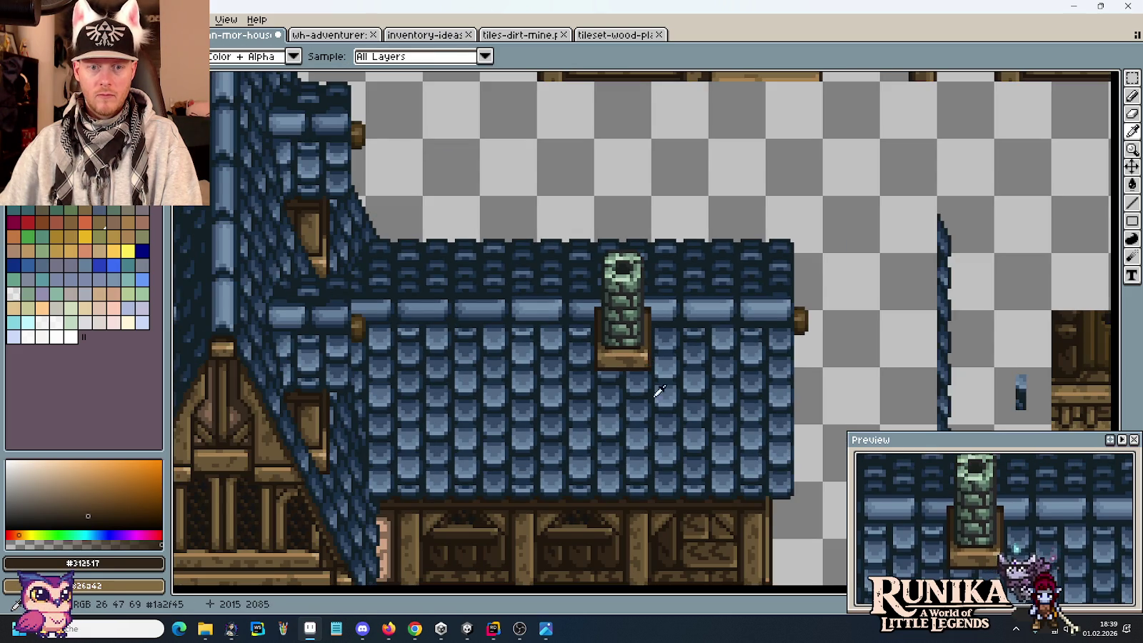
{"action": "scroll", "coordinate": [700, 379], "scroll_direction": "down", "scroll_amount": 1}
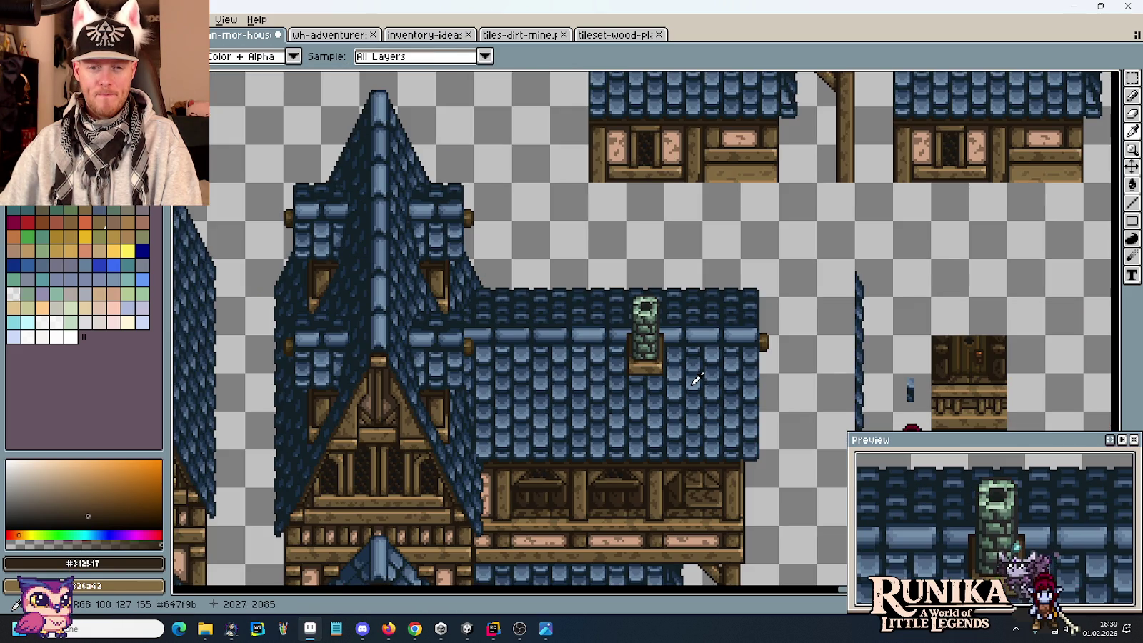
{"action": "scroll", "coordinate": [679, 400], "scroll_direction": "down", "scroll_amount": 1}
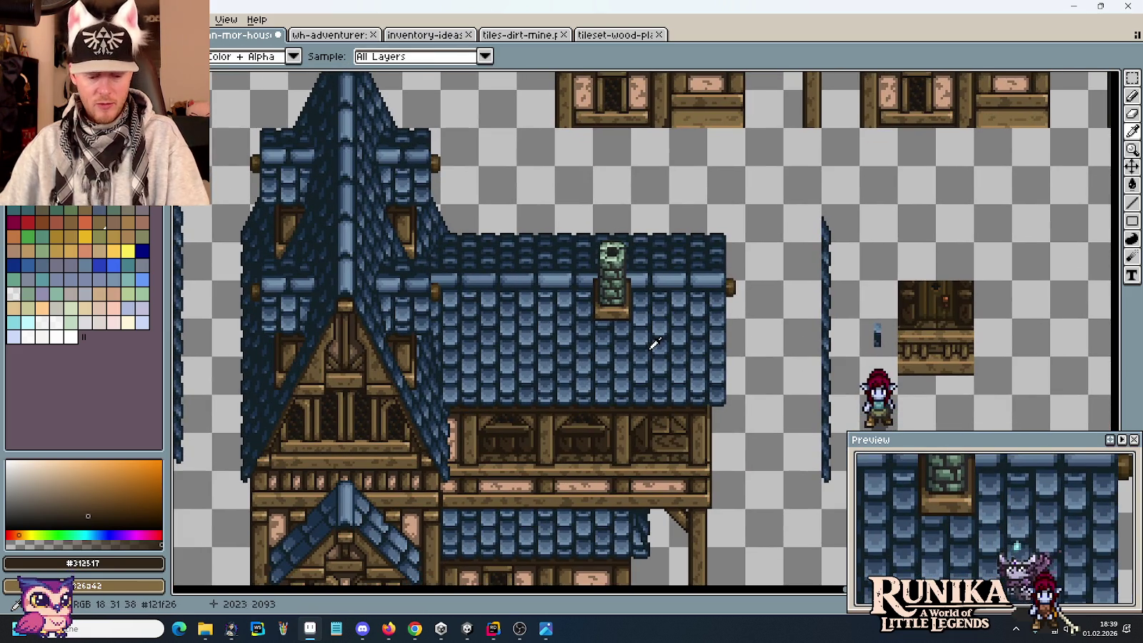
{"action": "key", "text": "alt+Tab"}
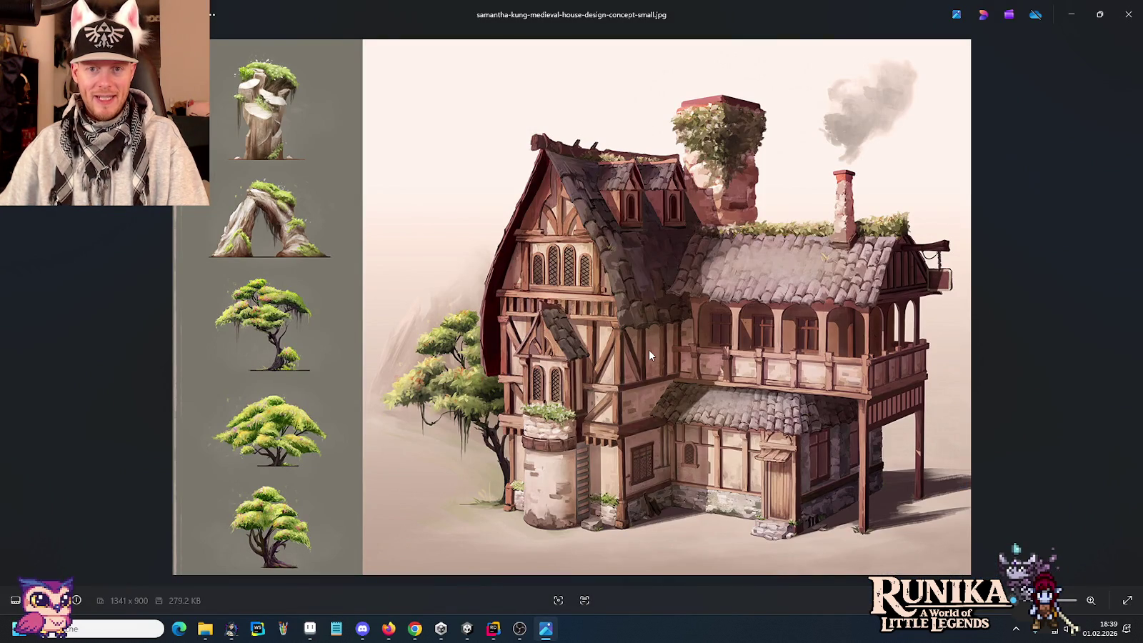
{"action": "key", "text": "alt+Tab"}
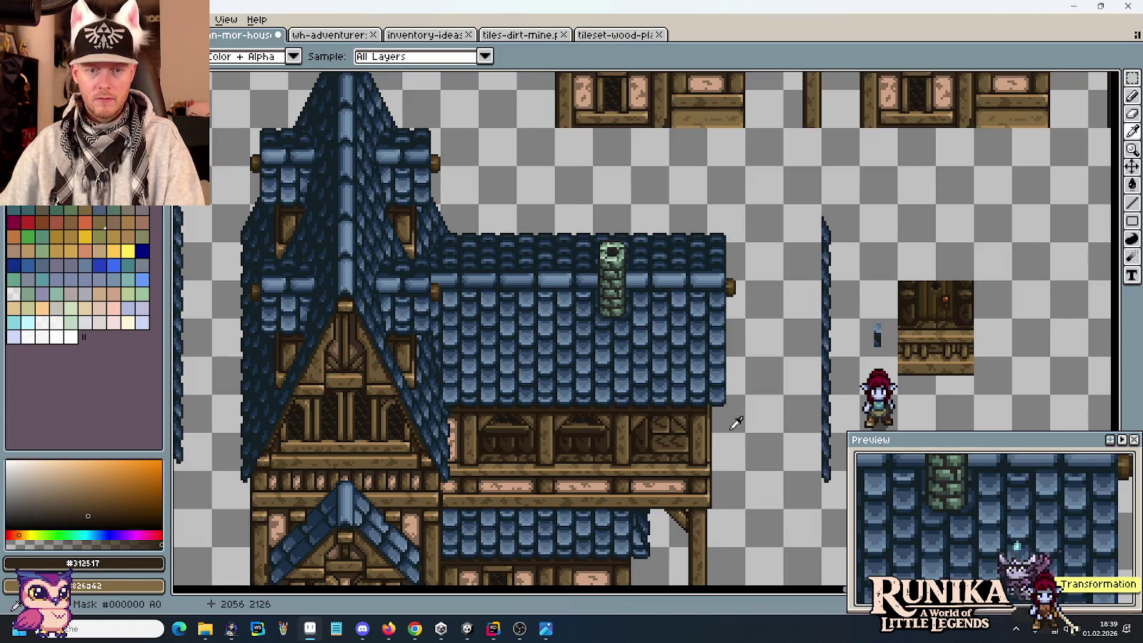
Step: Duplicate the green stone column tile one tile to the right
{"action": "left_click_drag", "start_coordinate": [736, 425], "coordinate": [605, 247]}
{"action": "left_click_drag", "start_coordinate": [757, 493], "coordinate": [614, 347]}
{"action": "scroll", "coordinate": [746, 408], "scroll_direction": "up", "scroll_amount": 1}
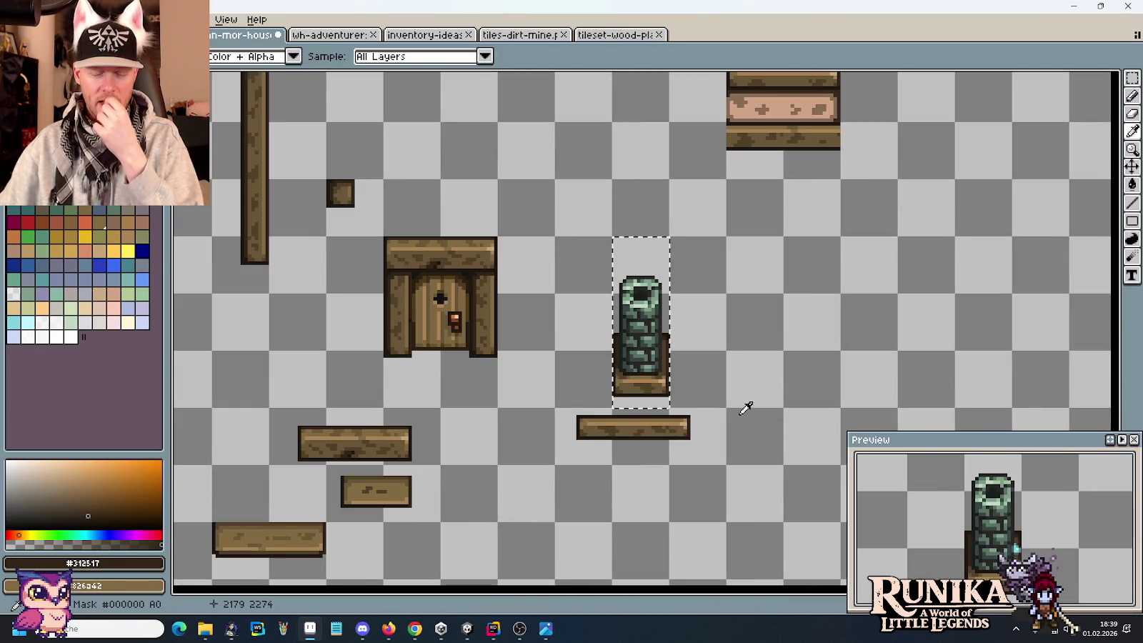
{"action": "scroll", "coordinate": [743, 401], "scroll_direction": "up", "scroll_amount": 2}
{"action": "key", "text": "m"}
{"action": "left_click_drag", "start_coordinate": [669, 367], "coordinate": [572, 179]}
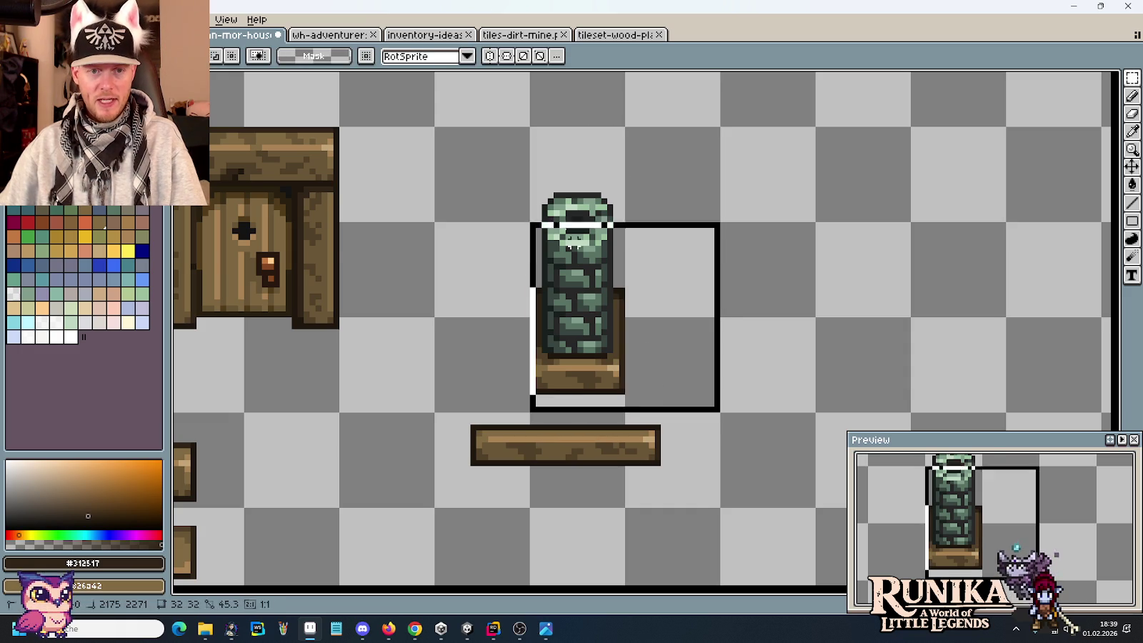
{"action": "left_click_drag", "start_coordinate": [627, 270], "coordinate": [811, 276]}
{"action": "key", "text": "ctrl+d"}
Step: Shift the left edge of the second column's base one pixel right
{"action": "scroll", "coordinate": [883, 352], "scroll_direction": "up", "scroll_amount": 1}
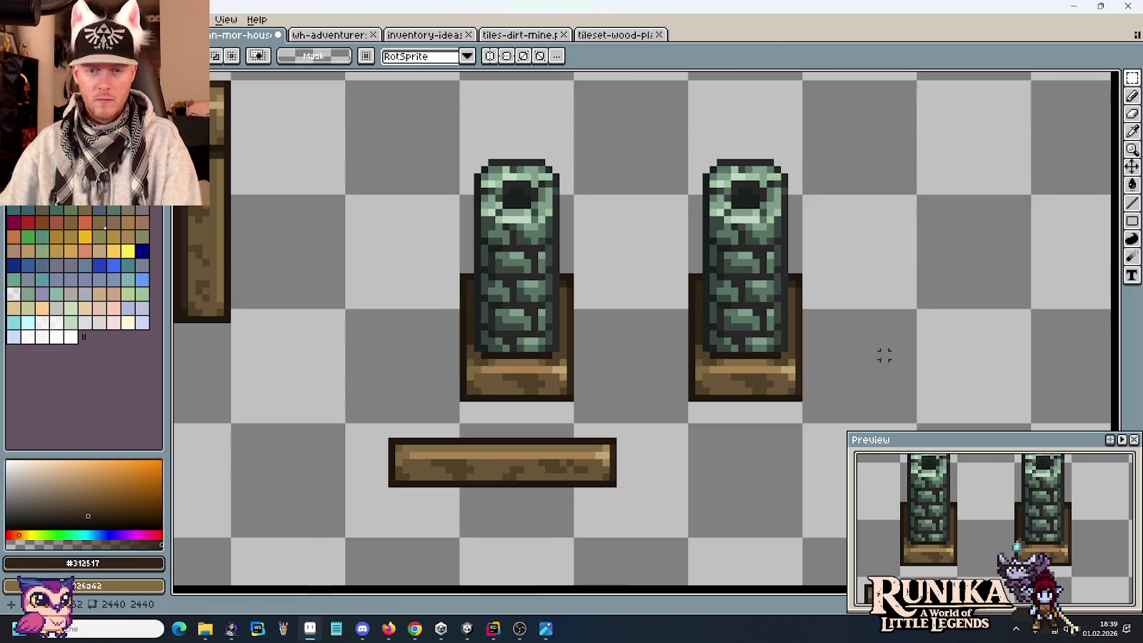
{"action": "left_click_drag", "start_coordinate": [627, 234], "coordinate": [698, 426]}
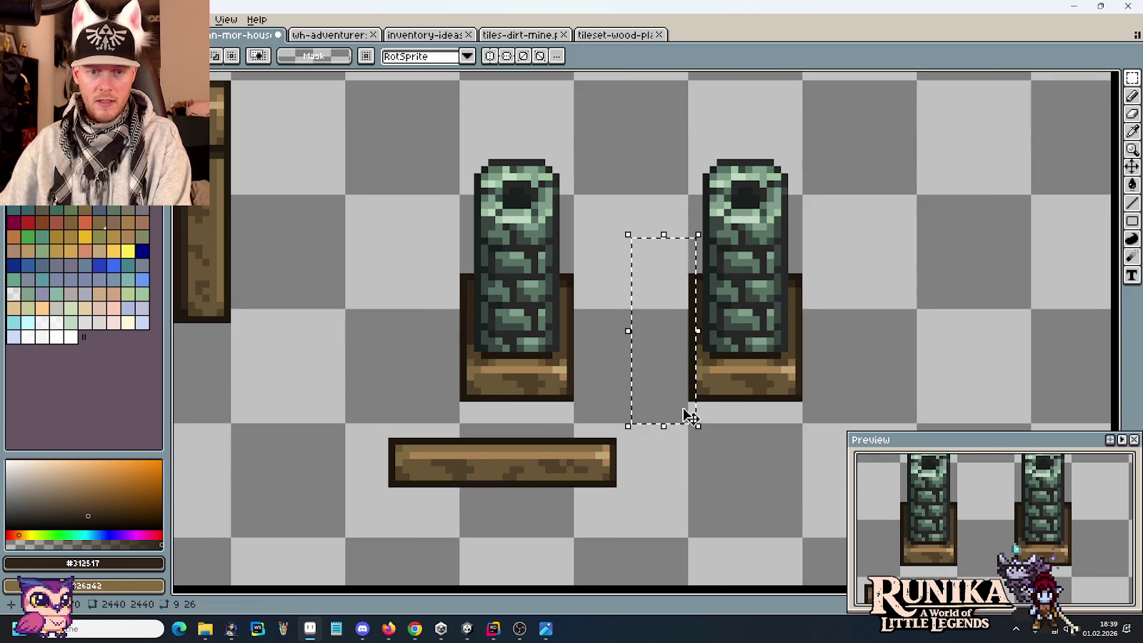
{"action": "left_click_drag", "start_coordinate": [666, 356], "coordinate": [719, 420]}
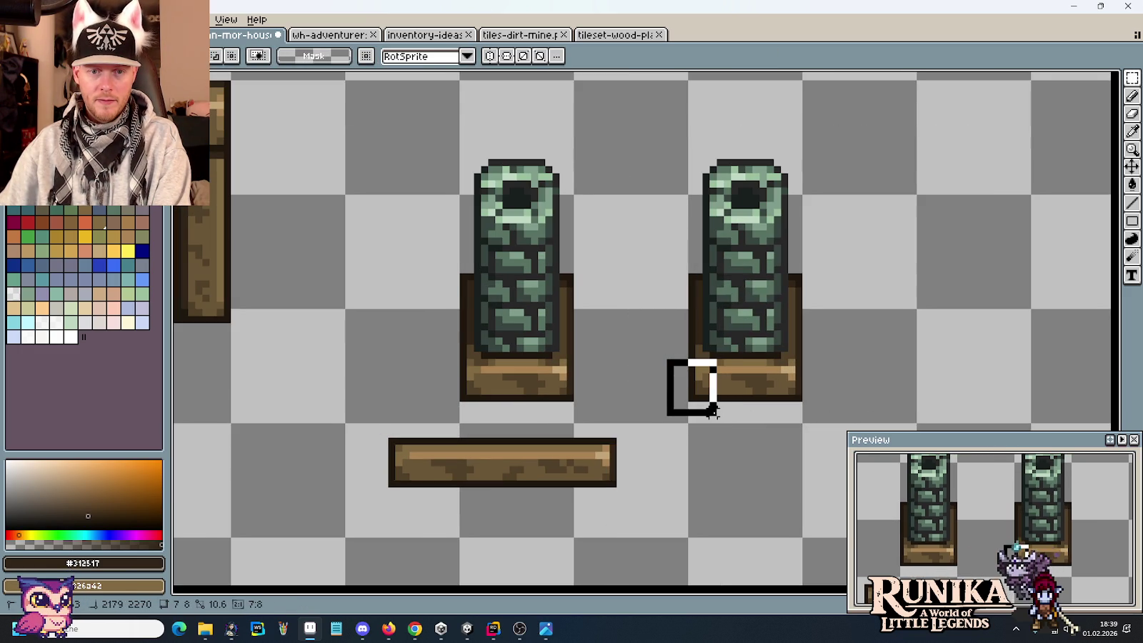
{"action": "key", "text": "Right"}
{"action": "key", "text": "ctrl+d"}
Step: Pick the base's mid brown and shift the strip left of the second column one pixel right
{"action": "scroll", "coordinate": [747, 392], "scroll_direction": "up", "scroll_amount": 1}
{"action": "key", "text": "i"}
{"action": "left_click", "coordinate": [675, 333]}
{"action": "key", "text": "b"}
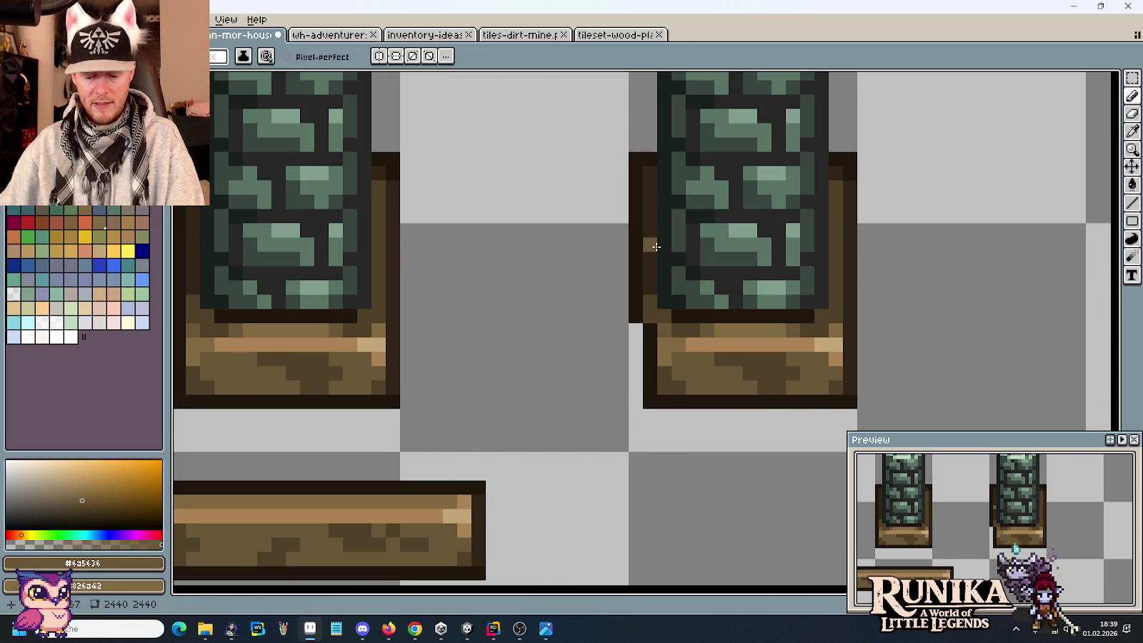
{"action": "key", "text": "m"}
{"action": "left_click_drag", "start_coordinate": [646, 326], "coordinate": [597, 105]}
{"action": "left_click_drag", "start_coordinate": [635, 171], "coordinate": [651, 171]}
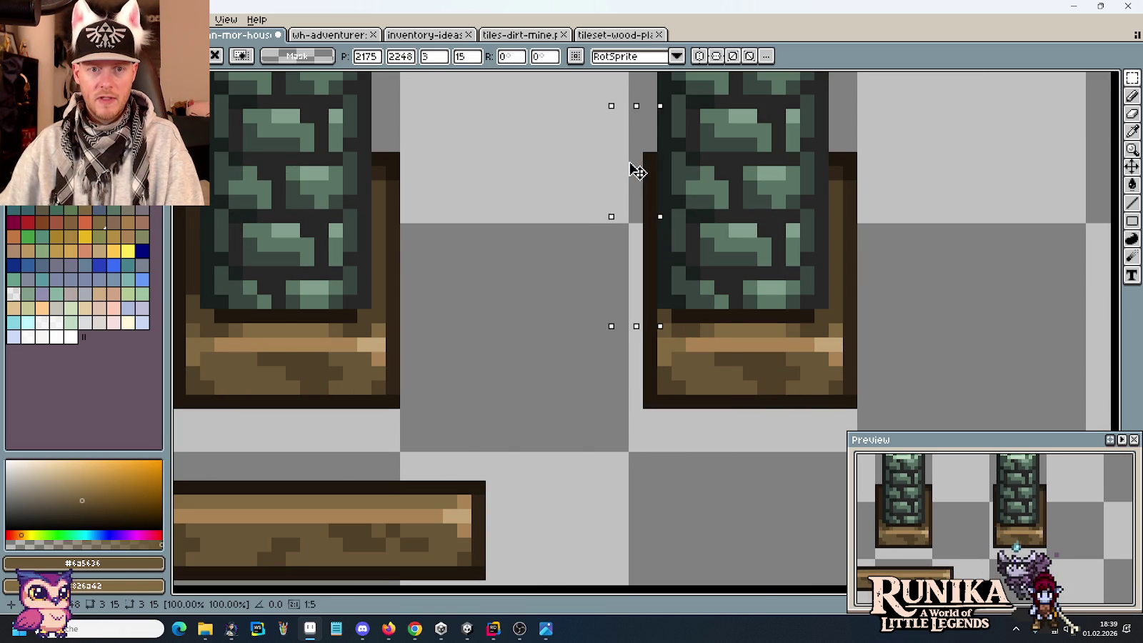
{"action": "key", "text": "ctrl+d"}
Step: Move the second base's right corner and the right-side strip one pixel left
{"action": "left_click_drag", "start_coordinate": [868, 120], "coordinate": [888, 226]}
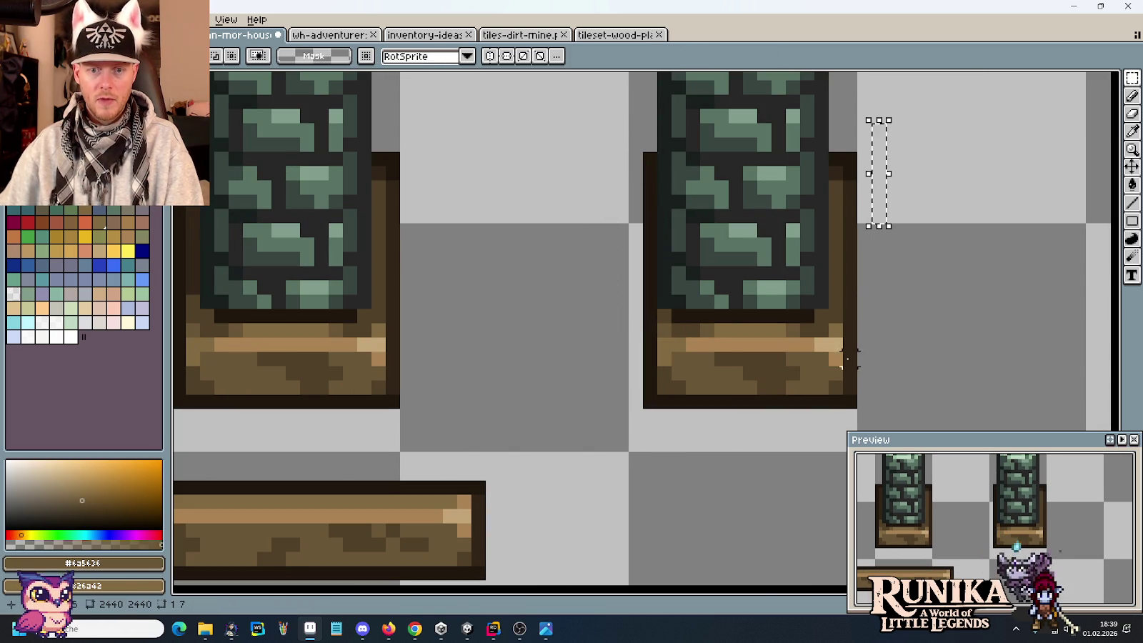
{"action": "left_click_drag", "start_coordinate": [888, 425], "coordinate": [783, 320]}
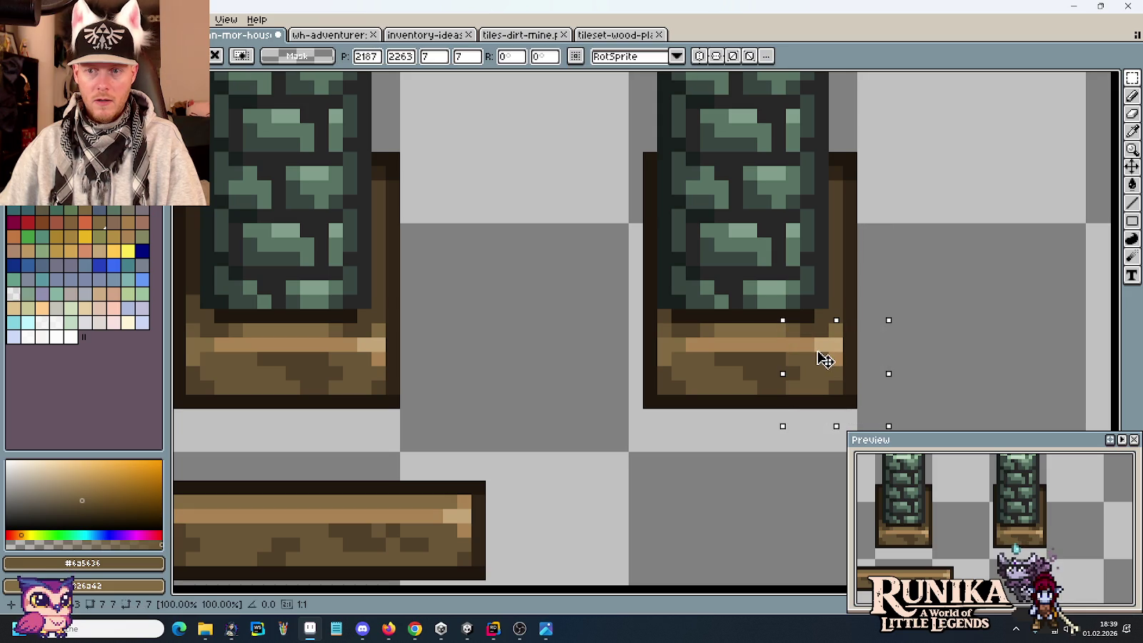
{"action": "left_click_drag", "start_coordinate": [823, 359], "coordinate": [808, 360]}
{"action": "key", "text": "ctrl+d"}
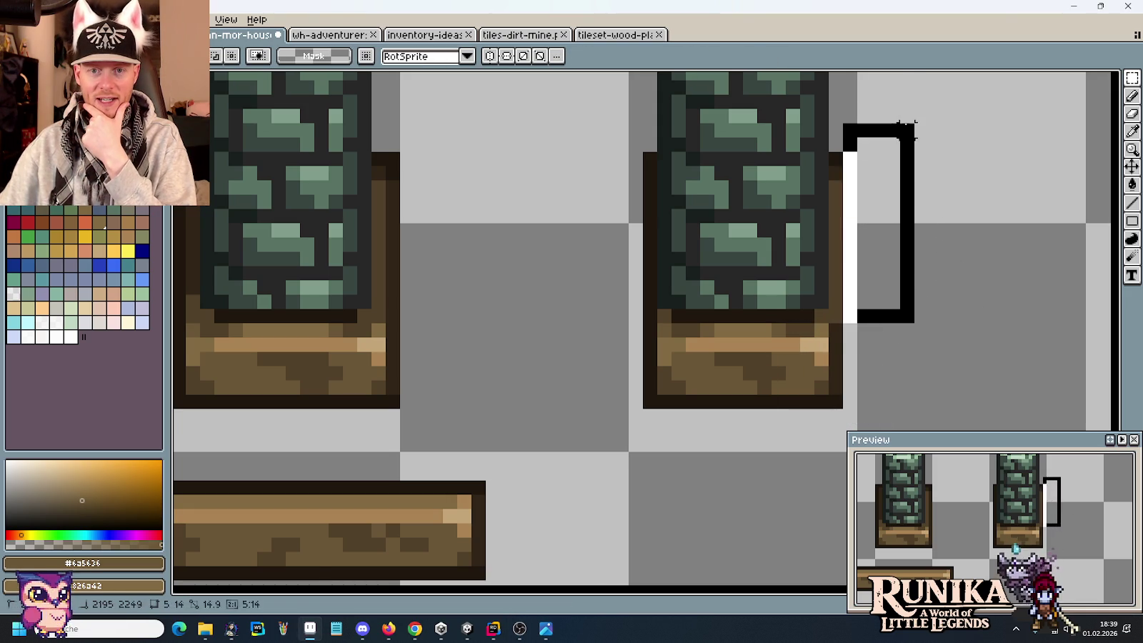
{"action": "left_click_drag", "start_coordinate": [856, 308], "coordinate": [902, 107]}
{"action": "left_click_drag", "start_coordinate": [893, 179], "coordinate": [885, 179]}
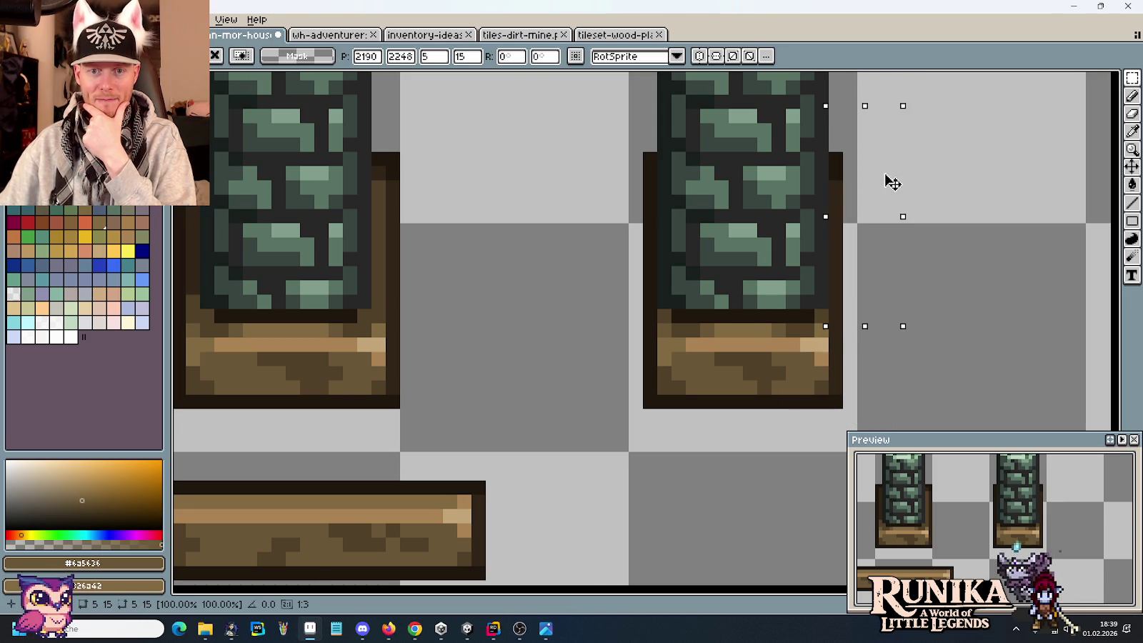
{"action": "left_click", "coordinate": [1008, 345]}
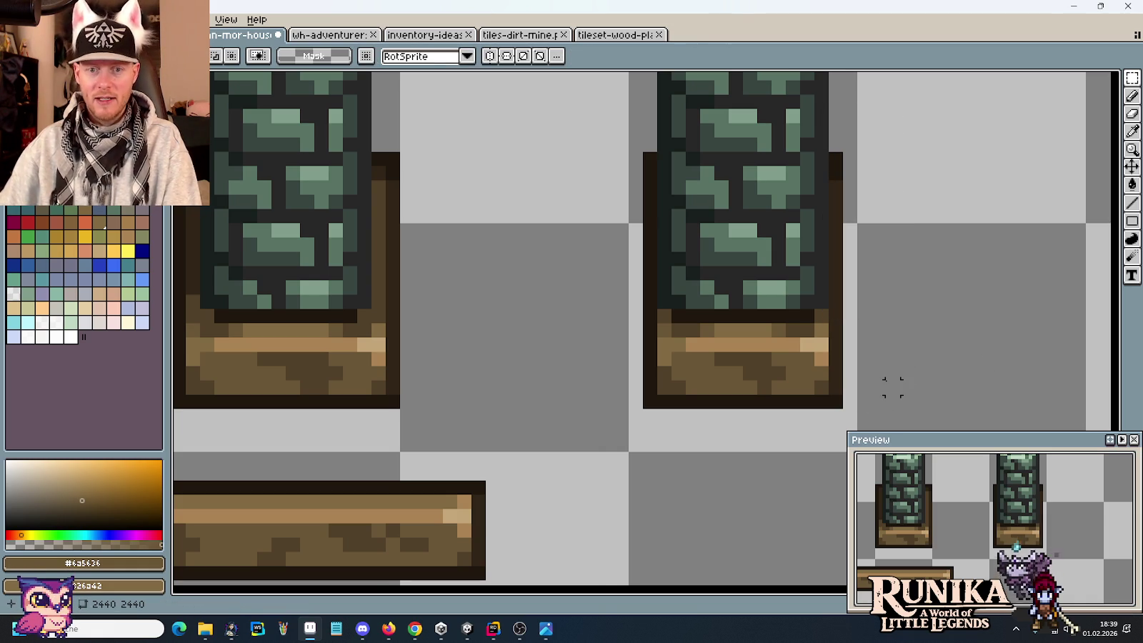
Step: Draw the dark outline down the right pillar's right edge
{"action": "key", "text": "b"}
{"action": "left_click", "coordinate": [840, 192], "text": "alt"}
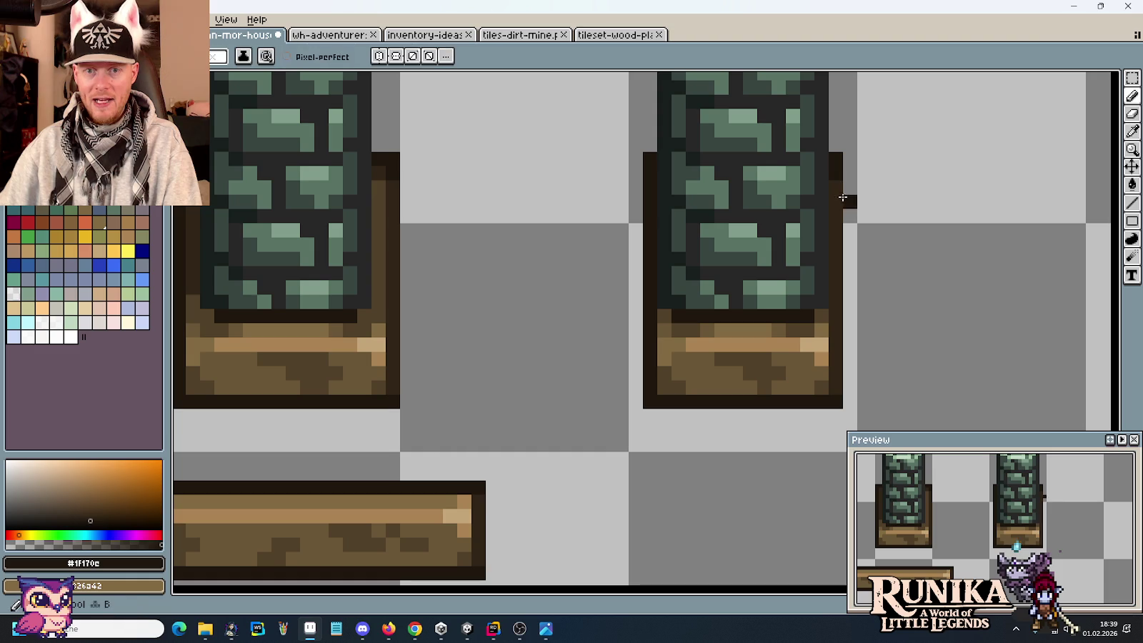
{"action": "left_click_drag", "start_coordinate": [840, 188], "coordinate": [840, 368]}
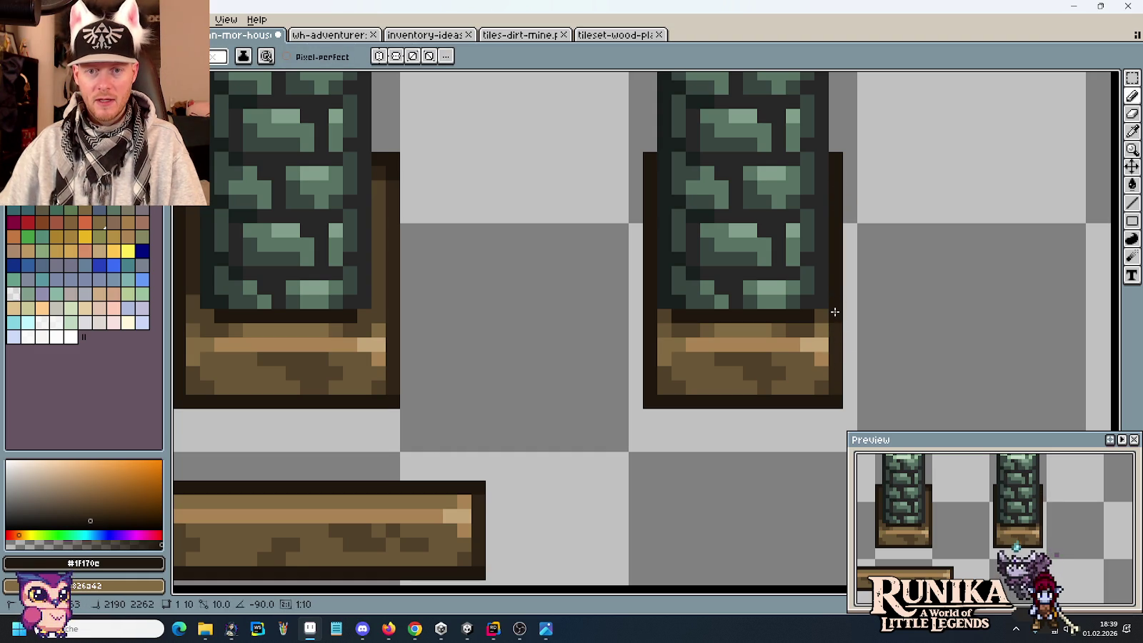
{"action": "left_click_drag", "start_coordinate": [843, 322], "coordinate": [837, 361]}
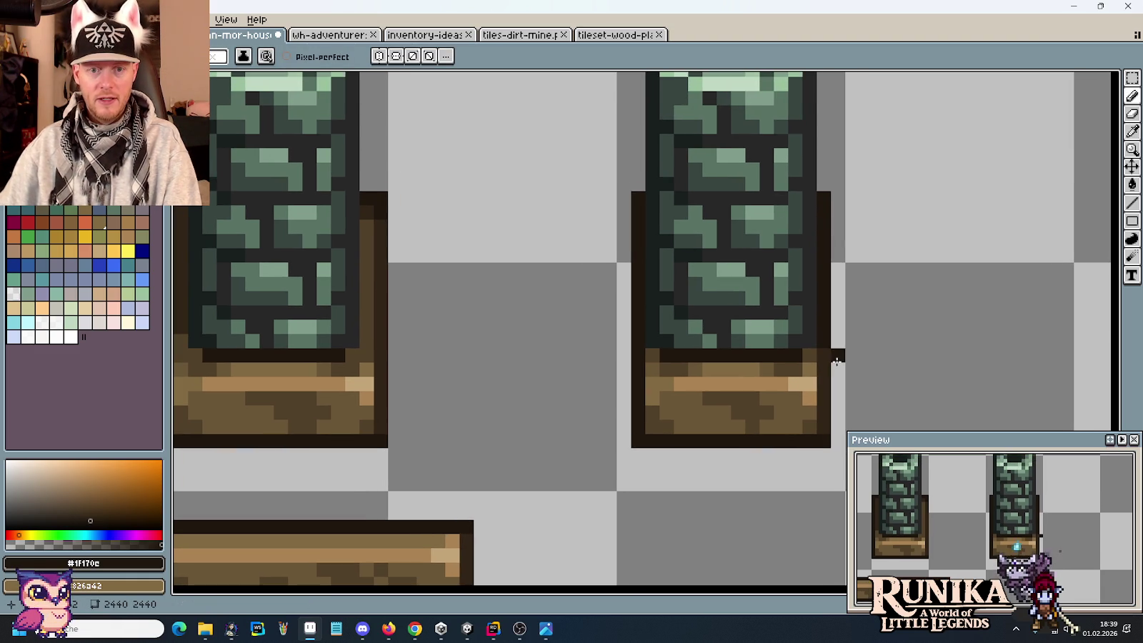
{"action": "scroll", "coordinate": [789, 301], "scroll_direction": "down", "scroll_amount": 1}
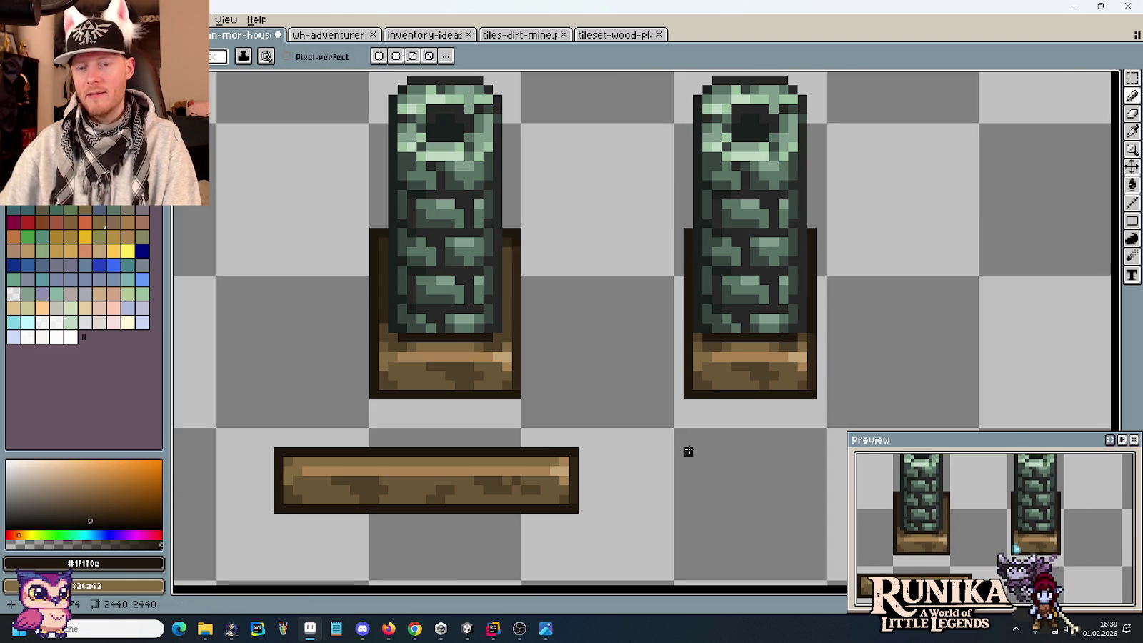
{"action": "scroll", "coordinate": [685, 447], "scroll_direction": "up", "scroll_amount": 1}
{"action": "scroll", "coordinate": [715, 428], "scroll_direction": "up", "scroll_amount": 1}
{"action": "scroll", "coordinate": [679, 428], "scroll_direction": "up", "scroll_amount": 2}
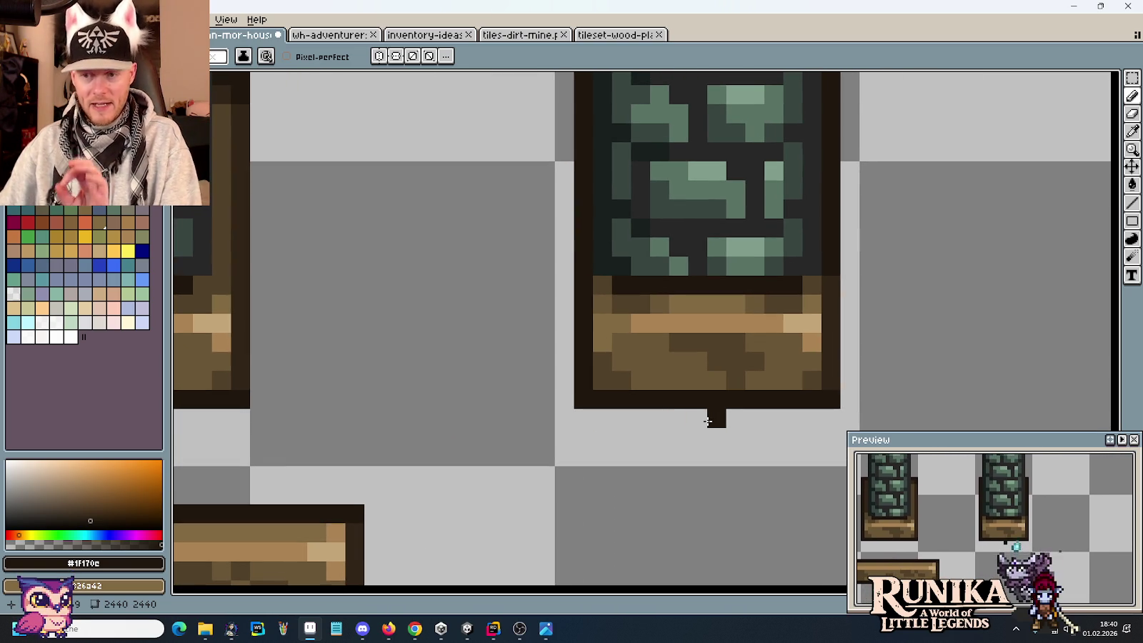
Step: Raise the right pillar's lower part and wooden base up one pixel
{"action": "key", "text": "m"}
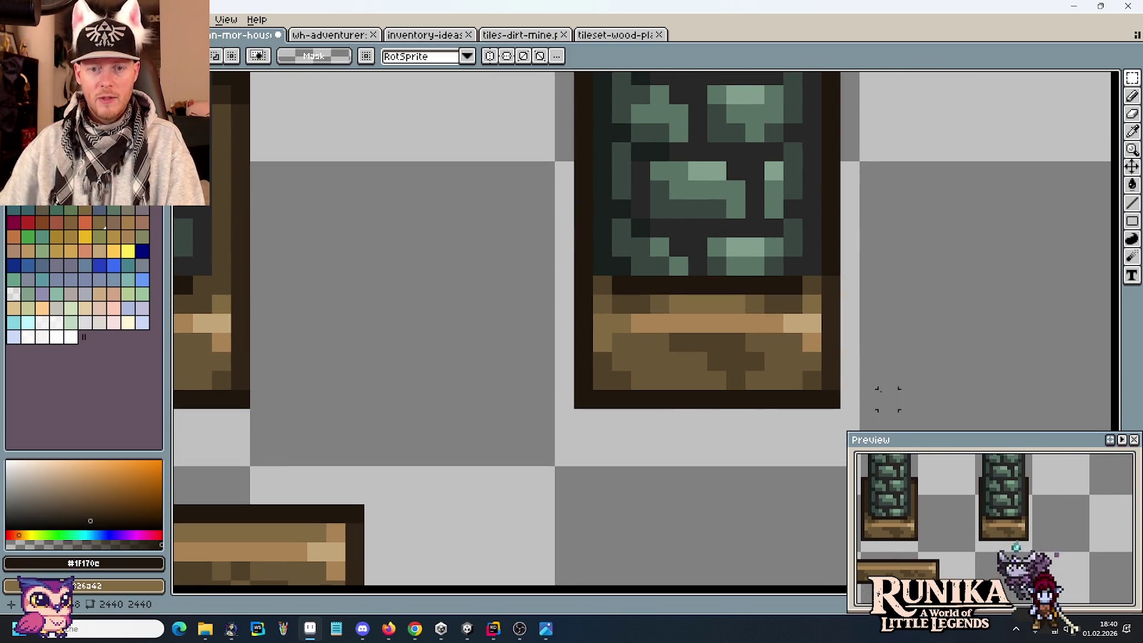
{"action": "left_click_drag", "start_coordinate": [870, 399], "coordinate": [557, 315]}
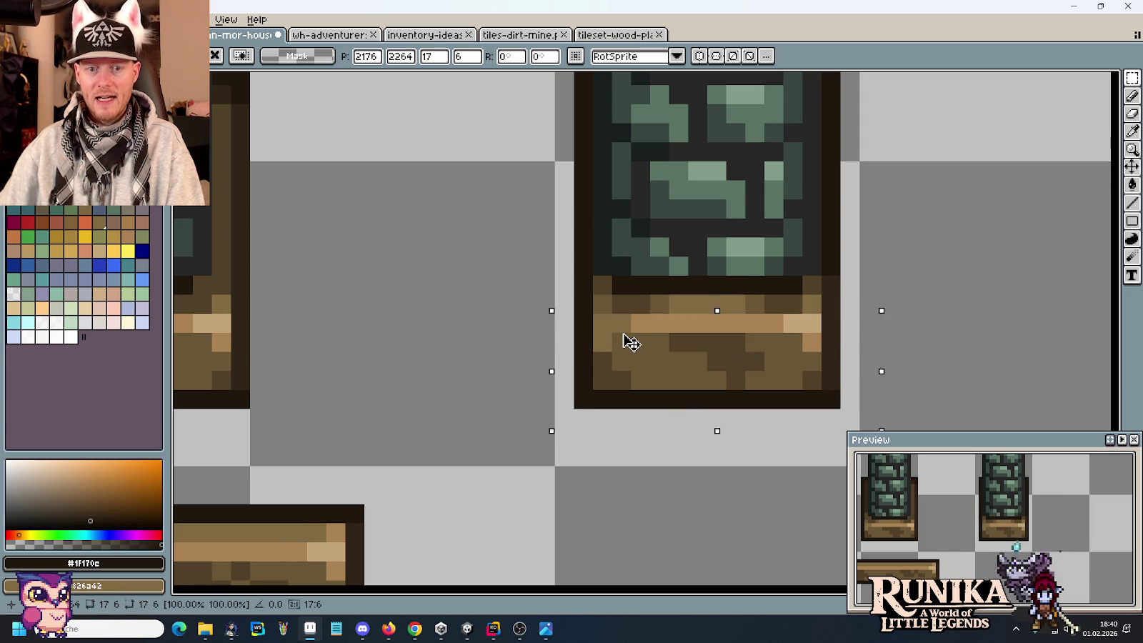
{"action": "key", "text": "Up"}
{"action": "left_click", "coordinate": [944, 323]}
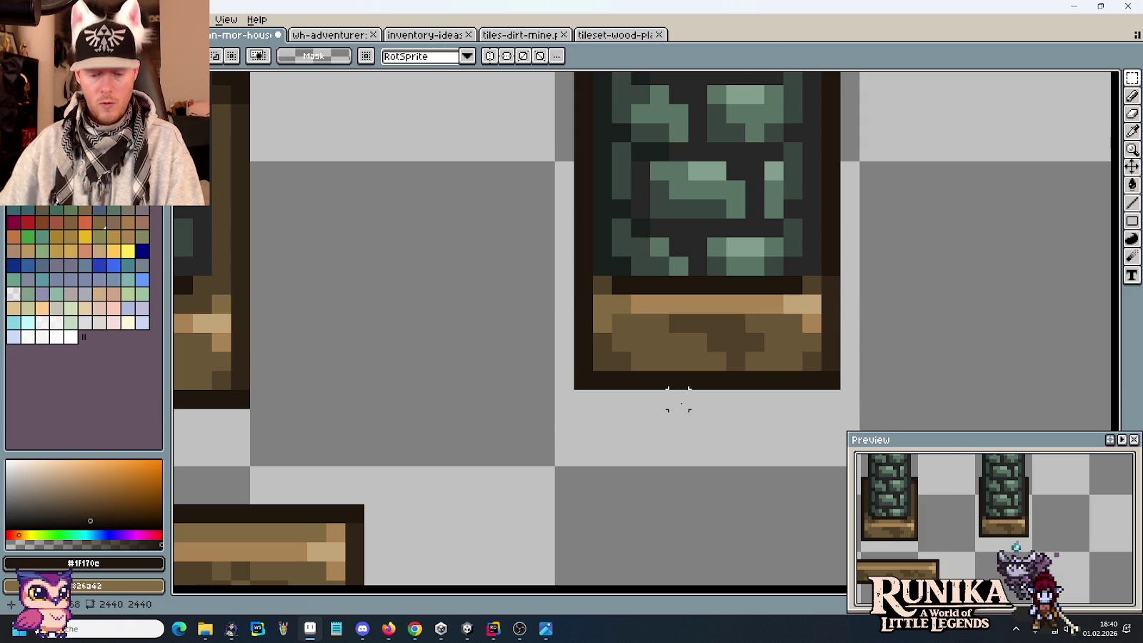
Step: Sample brown shades and try darkening one base pixel, then undo it
{"action": "key", "text": "i"}
{"action": "left_click", "coordinate": [604, 280]}
{"action": "key", "text": "b"}
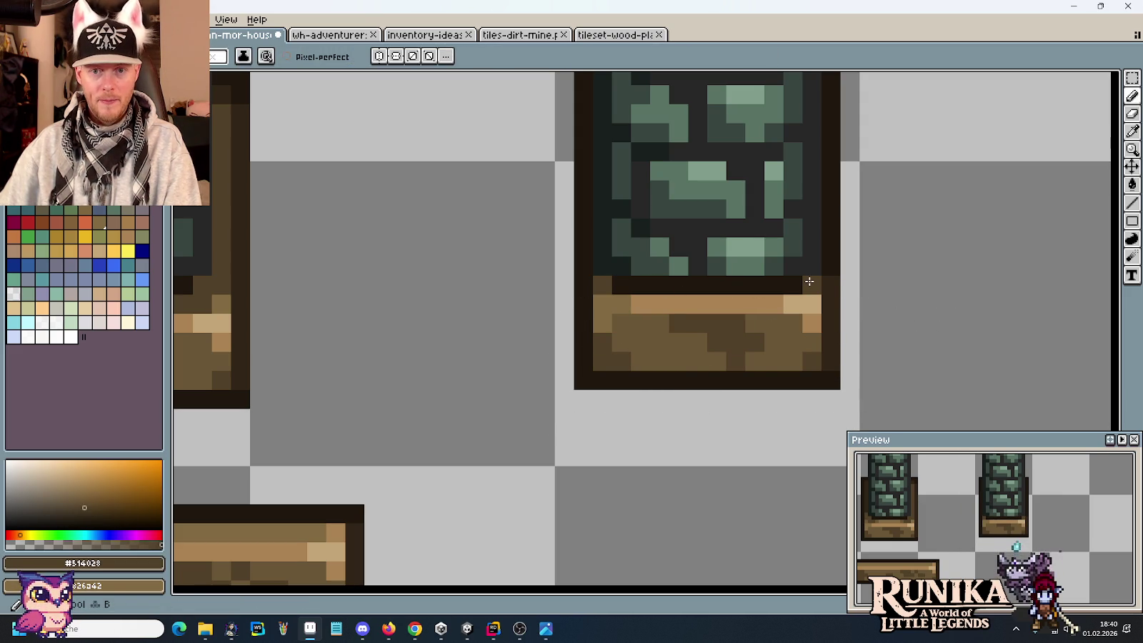
{"action": "key", "text": "i"}
{"action": "left_click", "coordinate": [809, 281]}
{"action": "key", "text": "b"}
{"action": "left_click", "coordinate": [608, 281]}
{"action": "key", "text": "ctrl+z"}
Step: Resample the base's mid-brown #6a5636 as the active colour
{"action": "key", "text": "i"}
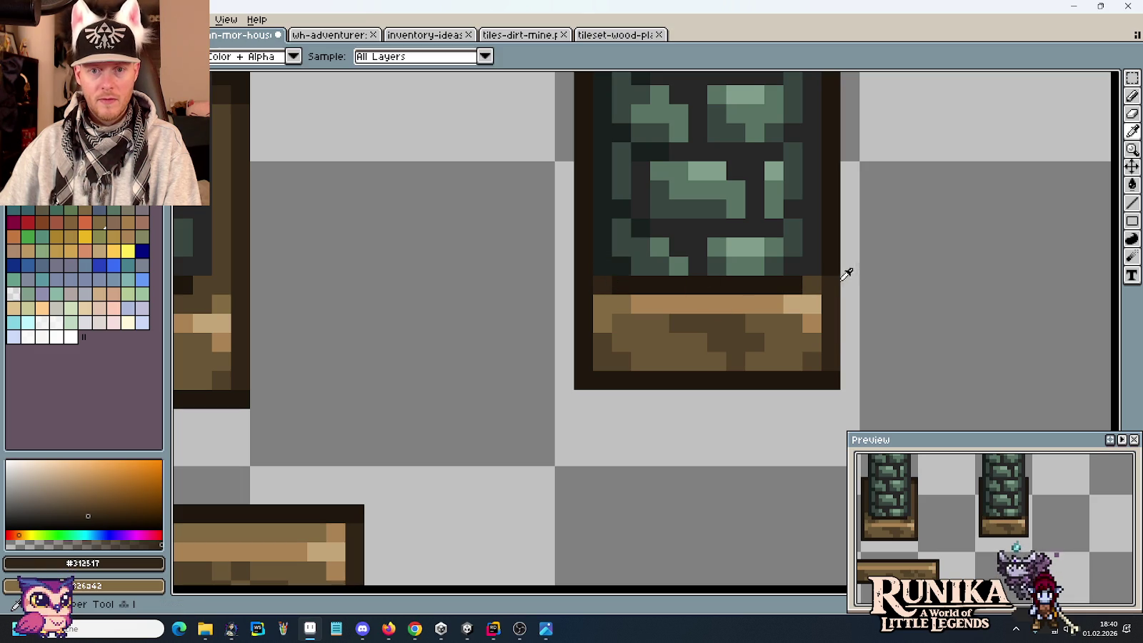
{"action": "left_click", "coordinate": [661, 285]}
{"action": "key", "text": "b"}
{"action": "key", "text": "i"}
{"action": "left_click", "coordinate": [608, 303]}
{"action": "key", "text": "b"}
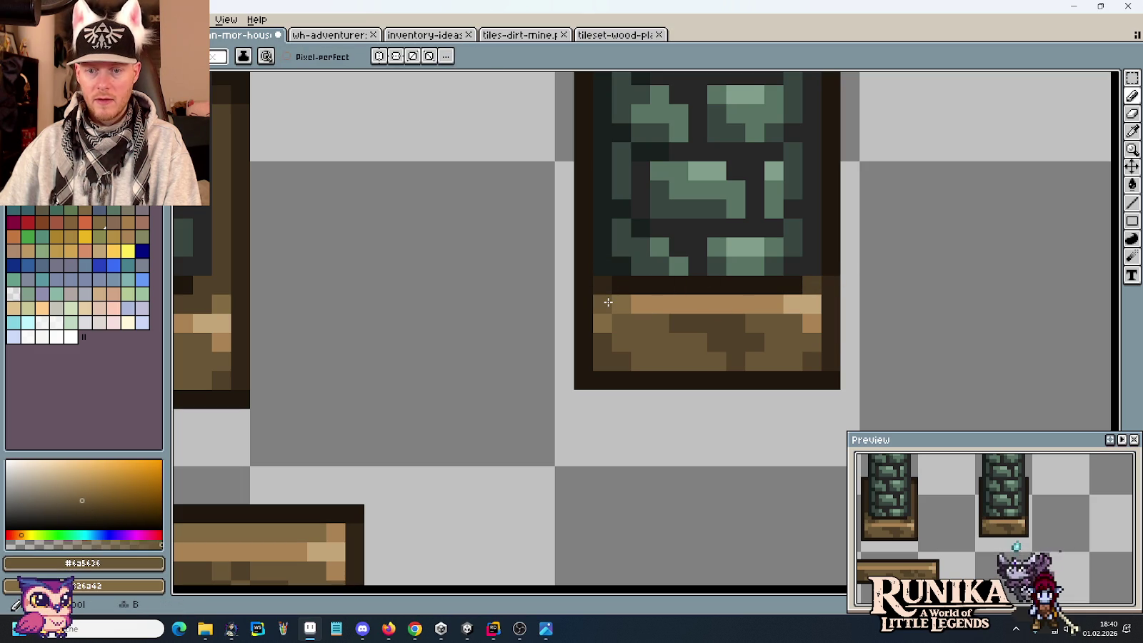
{"action": "scroll", "coordinate": [602, 454], "scroll_direction": "down", "scroll_amount": 1}
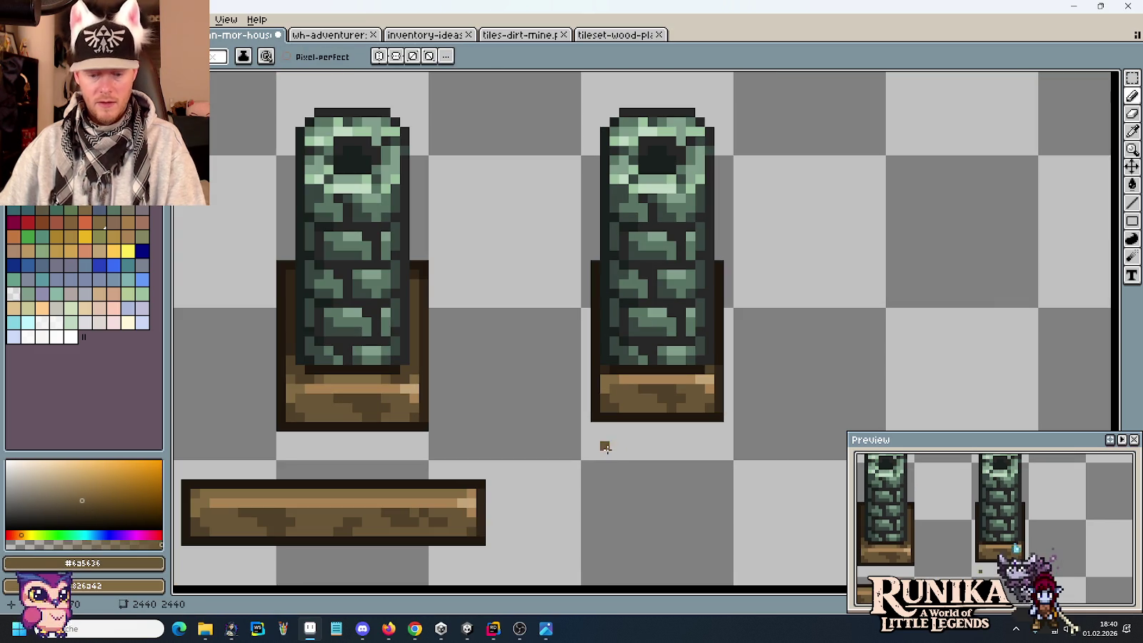
{"action": "scroll", "coordinate": [613, 456], "scroll_direction": "down", "scroll_amount": 1}
{"action": "scroll", "coordinate": [605, 455], "scroll_direction": "down", "scroll_amount": 1}
Step: Move the right stone pillar onto the blue roof ridge and drop it there
{"action": "key", "text": "m"}
{"action": "mouse_move", "coordinate": [602, 398]}
{"action": "left_mouse_down"}
{"action": "mouse_move", "coordinate": [653, 451]}
{"action": "mouse_move", "coordinate": [599, 282]}
{"action": "left_mouse_up"}
{"action": "scroll", "coordinate": [628, 214], "scroll_direction": "left", "scroll_amount": 3}
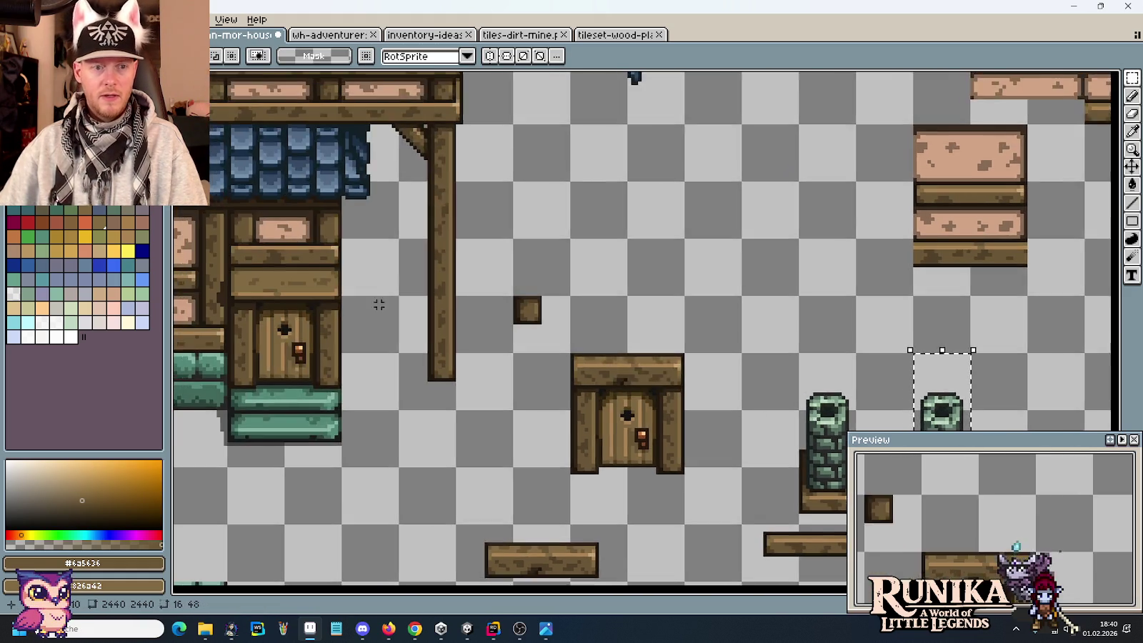
{"action": "scroll", "coordinate": [577, 213], "scroll_direction": "up", "scroll_amount": 3}
{"action": "scroll", "coordinate": [578, 213], "scroll_direction": "up", "scroll_amount": 5}
{"action": "mouse_move", "coordinate": [679, 214]}
{"action": "left_mouse_down"}
{"action": "mouse_move", "coordinate": [638, 319]}
{"action": "mouse_move", "coordinate": [694, 226]}
{"action": "left_mouse_up"}
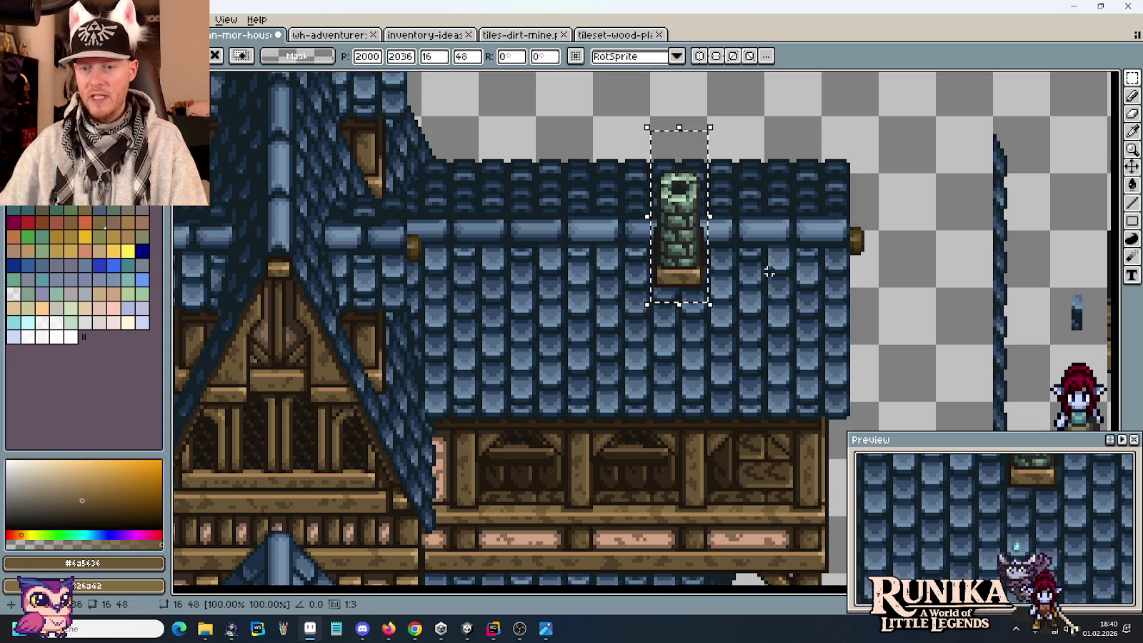
{"action": "left_click", "coordinate": [769, 271]}
{"action": "scroll", "coordinate": [702, 207], "scroll_direction": "up", "scroll_amount": 1}
{"action": "scroll", "coordinate": [701, 207], "scroll_direction": "up", "scroll_amount": 1}
{"action": "key", "text": "b"}
{"action": "left_click", "coordinate": [770, 309], "text": "alt"}
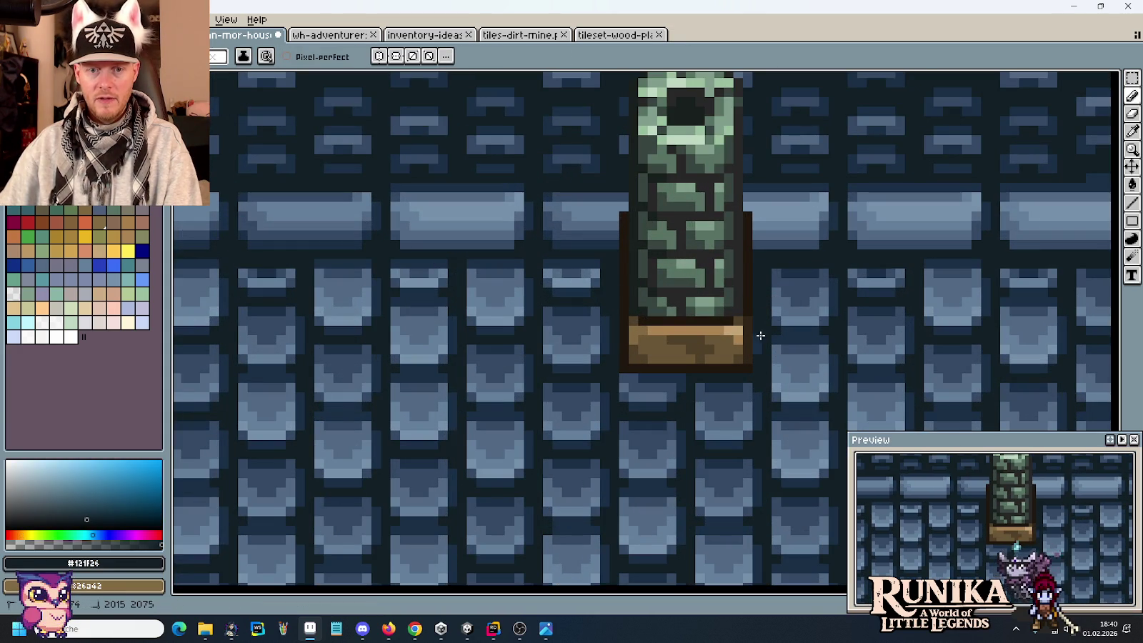
Step: Paint the roof tile under the chimney base with the roof's dark navy blue
{"action": "scroll", "coordinate": [650, 380], "scroll_direction": "up", "scroll_amount": 1}
{"action": "scroll", "coordinate": [638, 357], "scroll_direction": "up", "scroll_amount": 1}
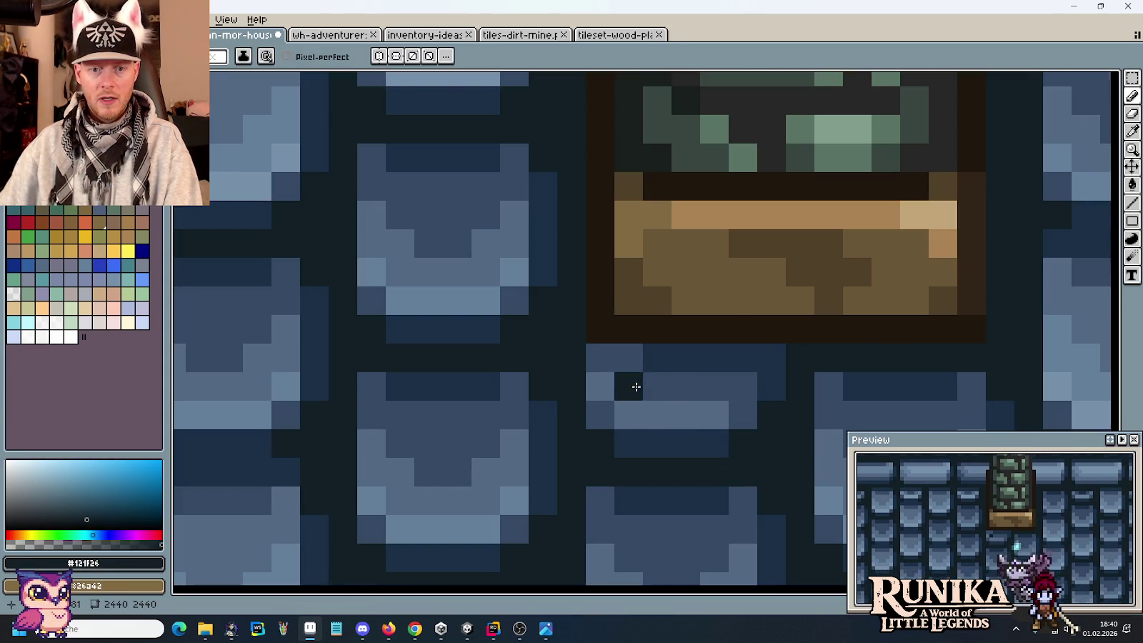
{"action": "left_click", "coordinate": [750, 353], "text": "alt"}
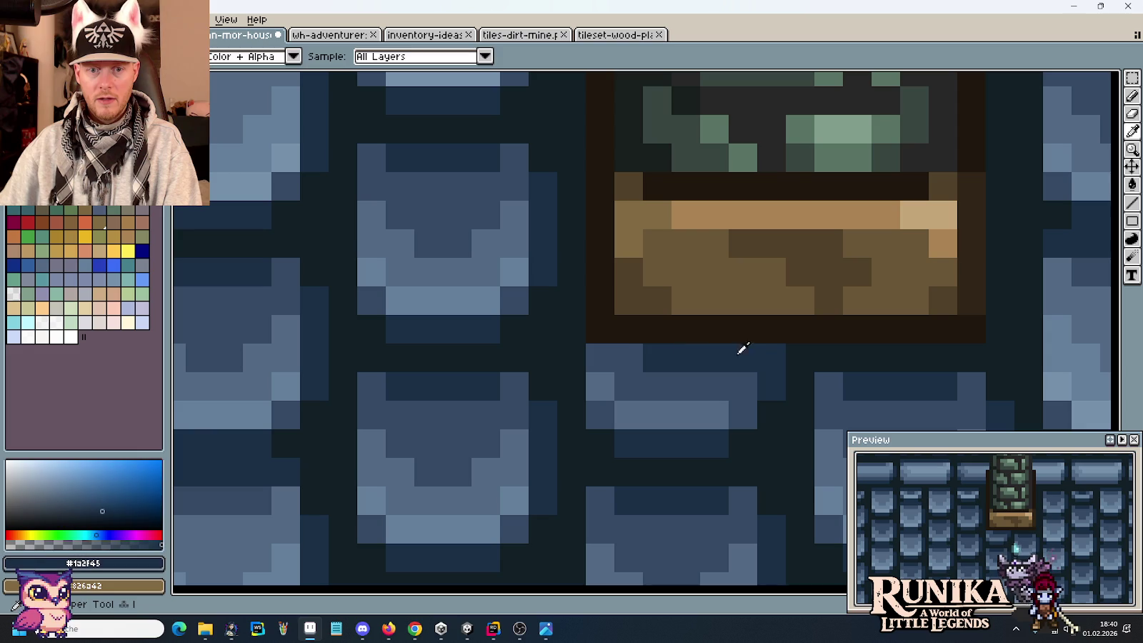
{"action": "left_click", "coordinate": [604, 357]}
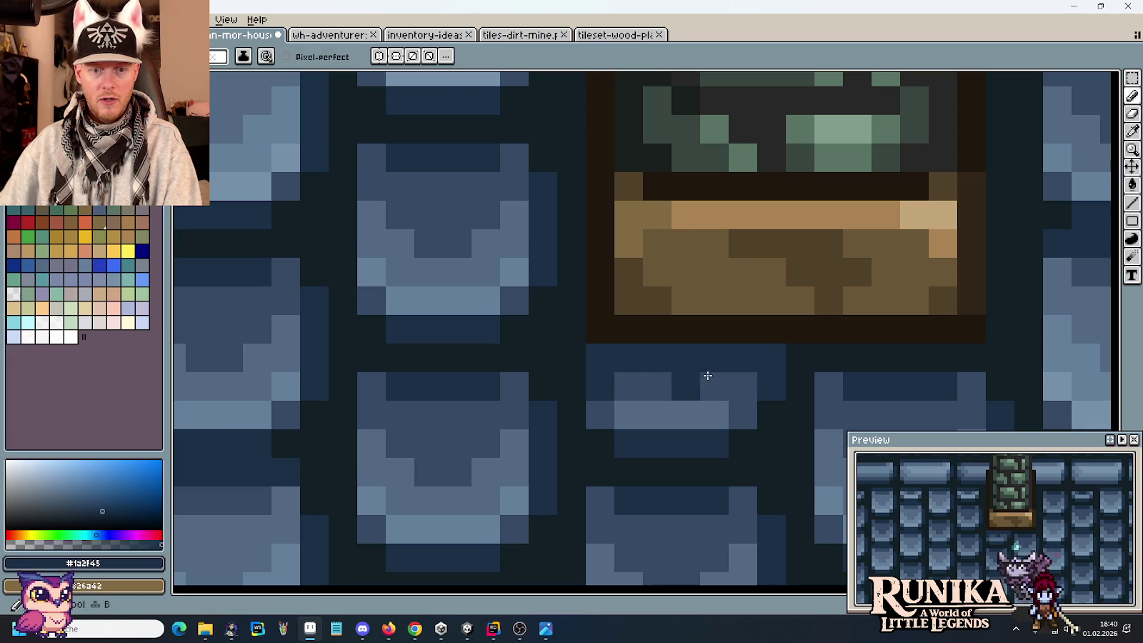
{"action": "scroll", "coordinate": [746, 370], "scroll_direction": "down", "scroll_amount": 1}
{"action": "scroll", "coordinate": [736, 363], "scroll_direction": "down", "scroll_amount": 1}
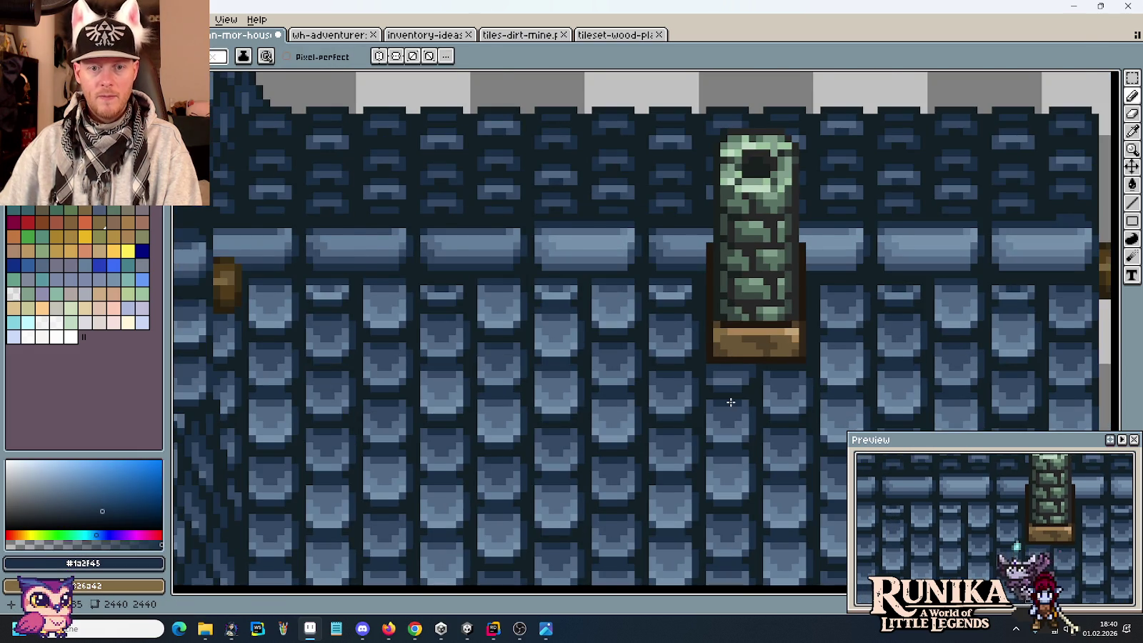
{"action": "scroll", "coordinate": [731, 402], "scroll_direction": "down", "scroll_amount": 1}
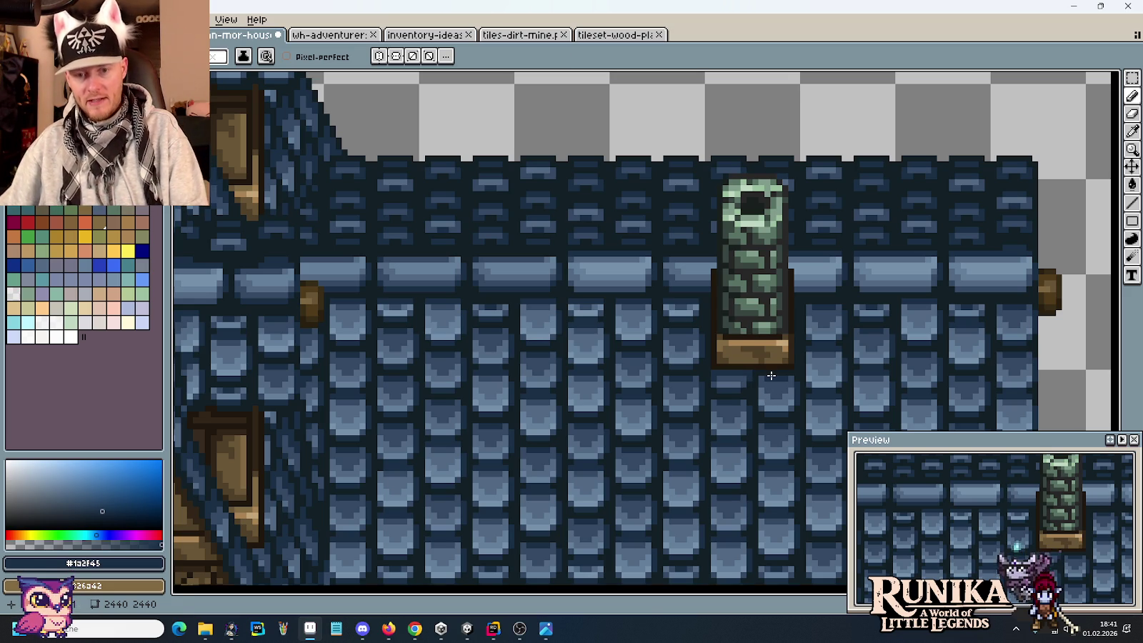
Step: Inspect the chimney by marking strips across its base and upper area, then deselect
{"action": "key", "text": "m"}
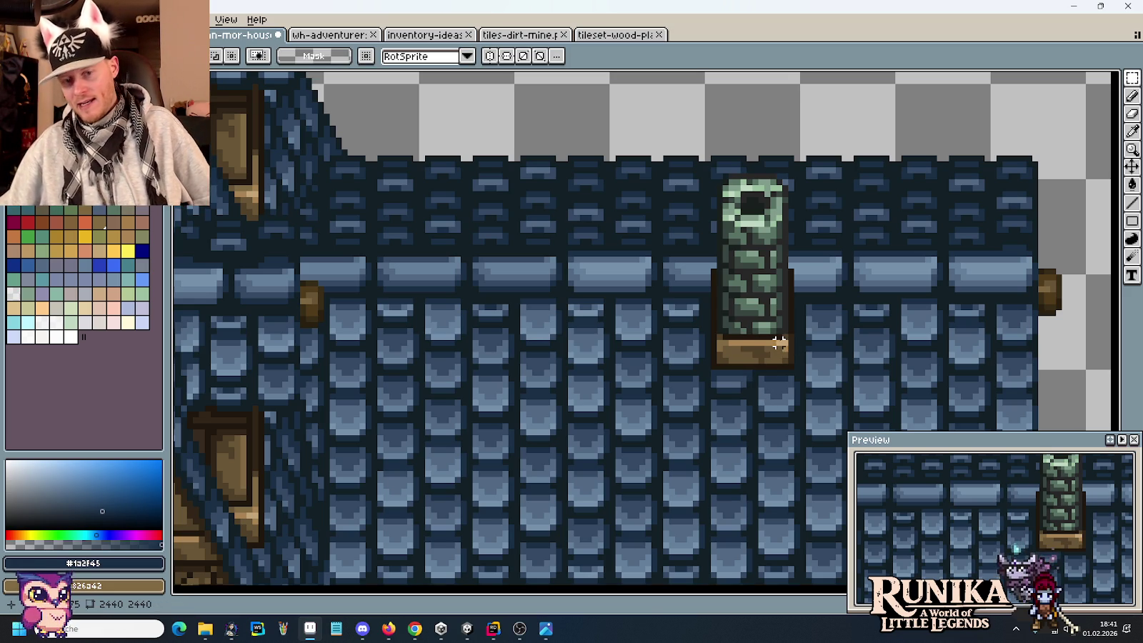
{"action": "left_click_drag", "start_coordinate": [711, 341], "coordinate": [836, 344]}
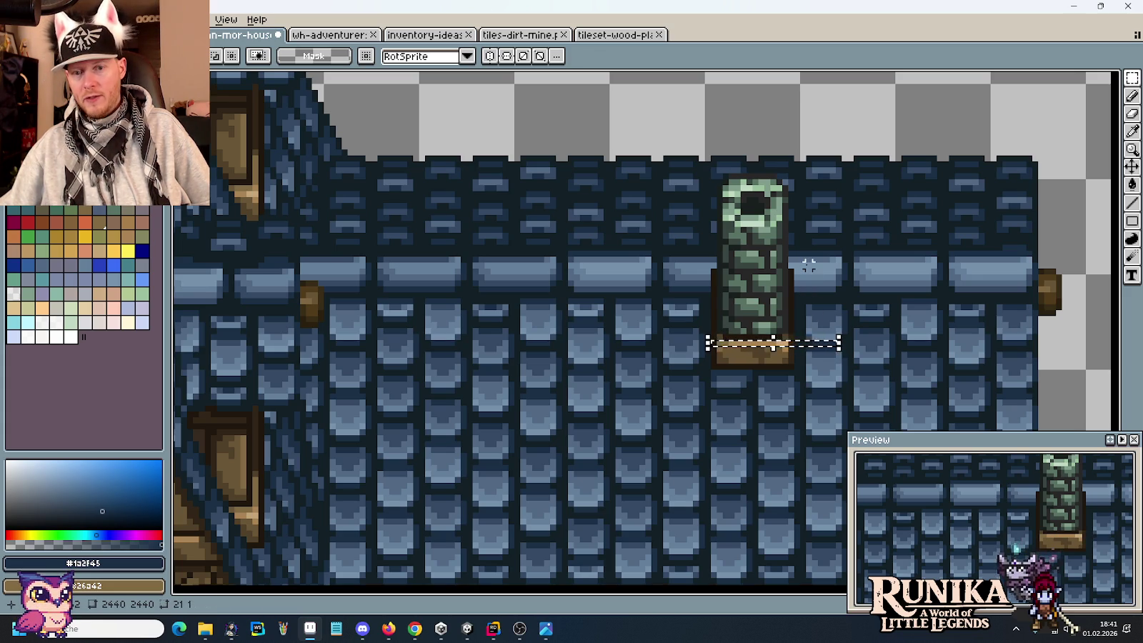
{"action": "left_click_drag", "start_coordinate": [802, 295], "coordinate": [863, 304]}
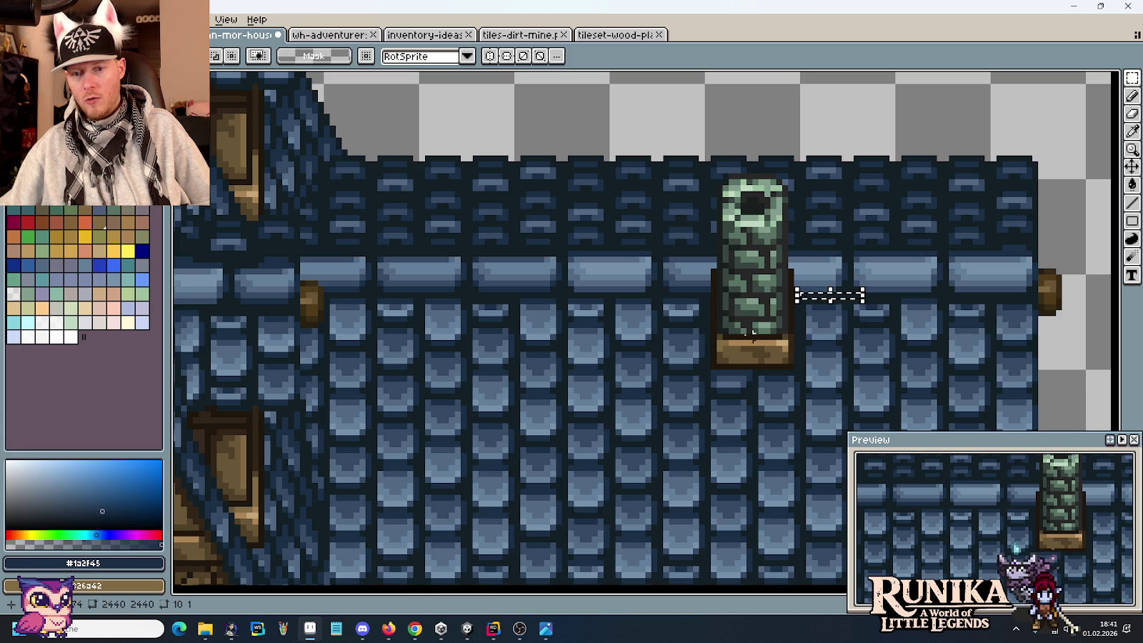
{"action": "mouse_move", "coordinate": [707, 337]}
{"action": "left_mouse_down"}
{"action": "mouse_move", "coordinate": [829, 345]}
{"action": "mouse_move", "coordinate": [701, 313]}
{"action": "left_mouse_up"}
{"action": "left_click", "coordinate": [838, 275]}
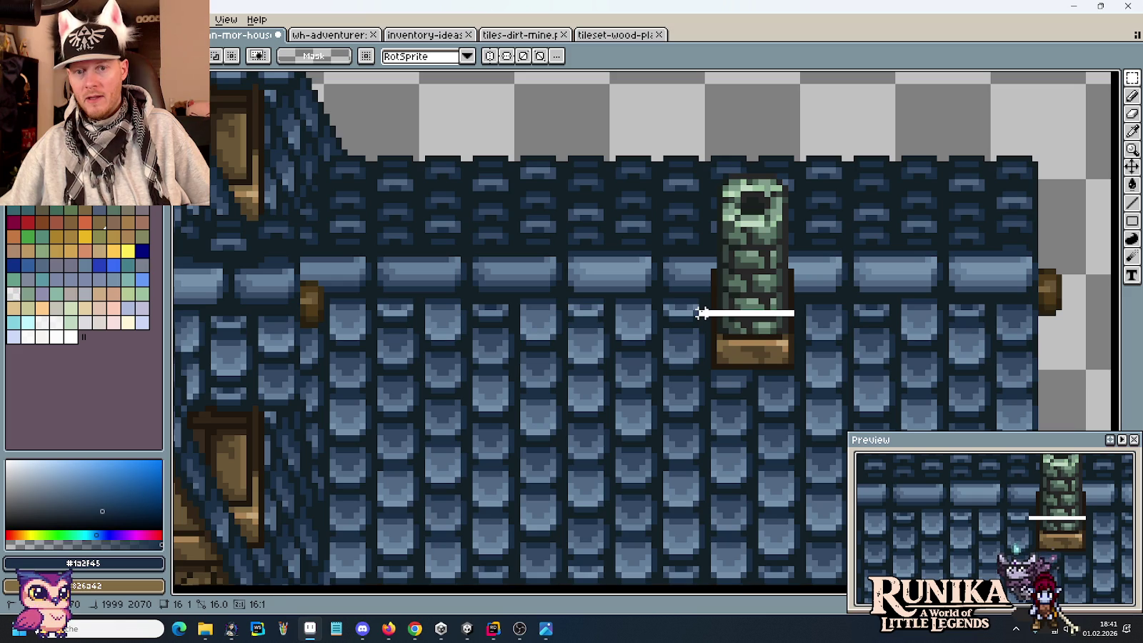
{"action": "left_click_drag", "start_coordinate": [702, 313], "coordinate": [708, 253]}
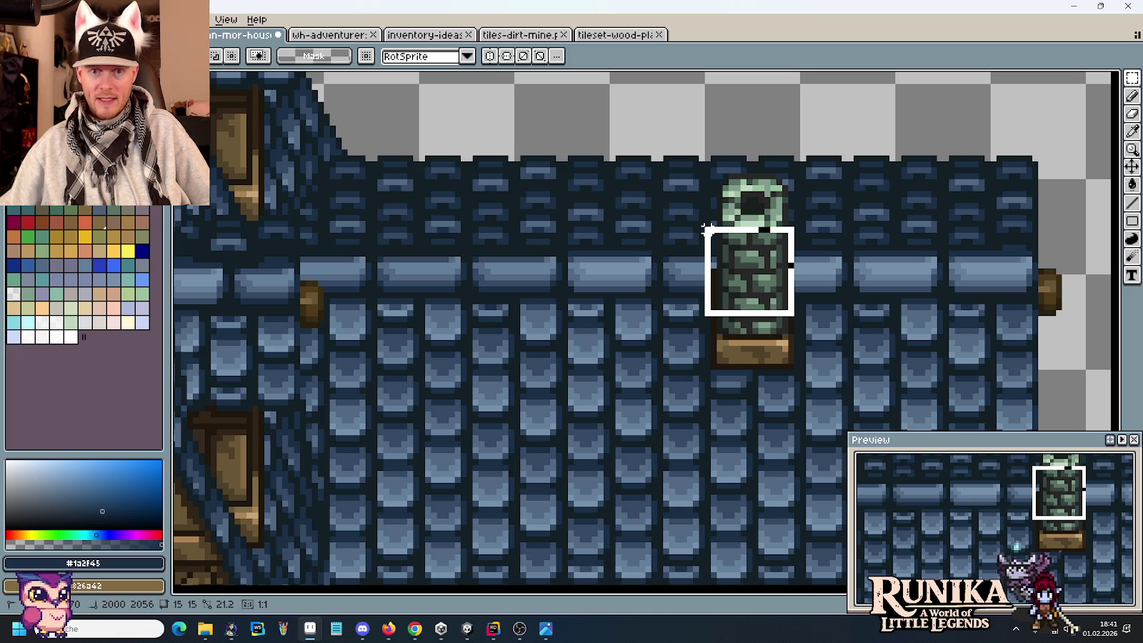
{"action": "left_click_drag", "start_coordinate": [708, 230], "coordinate": [702, 259]}
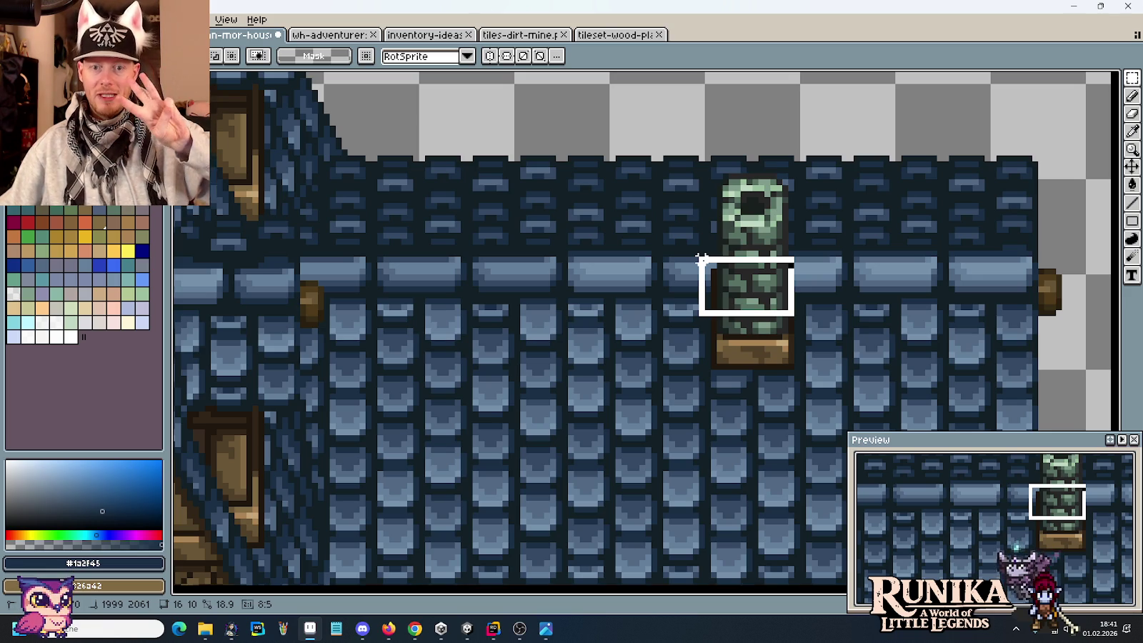
{"action": "mouse_move", "coordinate": [702, 259]}
{"action": "left_mouse_down"}
{"action": "mouse_move", "coordinate": [713, 258]}
{"action": "mouse_move", "coordinate": [702, 258]}
{"action": "left_mouse_up"}
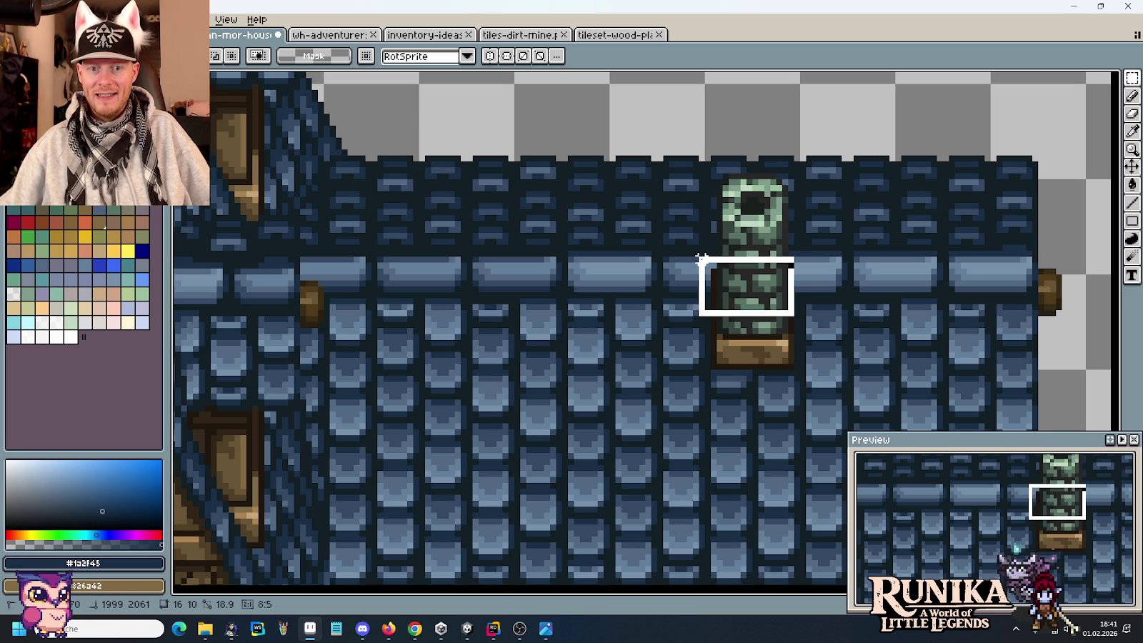
{"action": "scroll", "coordinate": [703, 259], "scroll_direction": "up", "scroll_amount": 1}
{"action": "scroll", "coordinate": [714, 260], "scroll_direction": "up", "scroll_amount": 1}
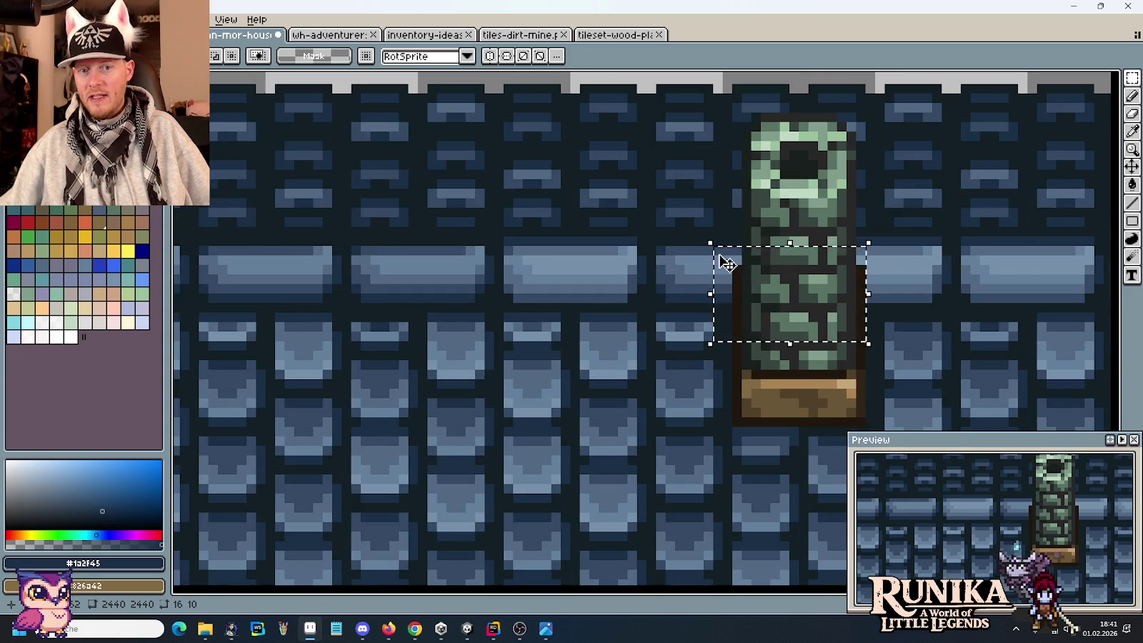
{"action": "key", "text": "ctrl+d"}
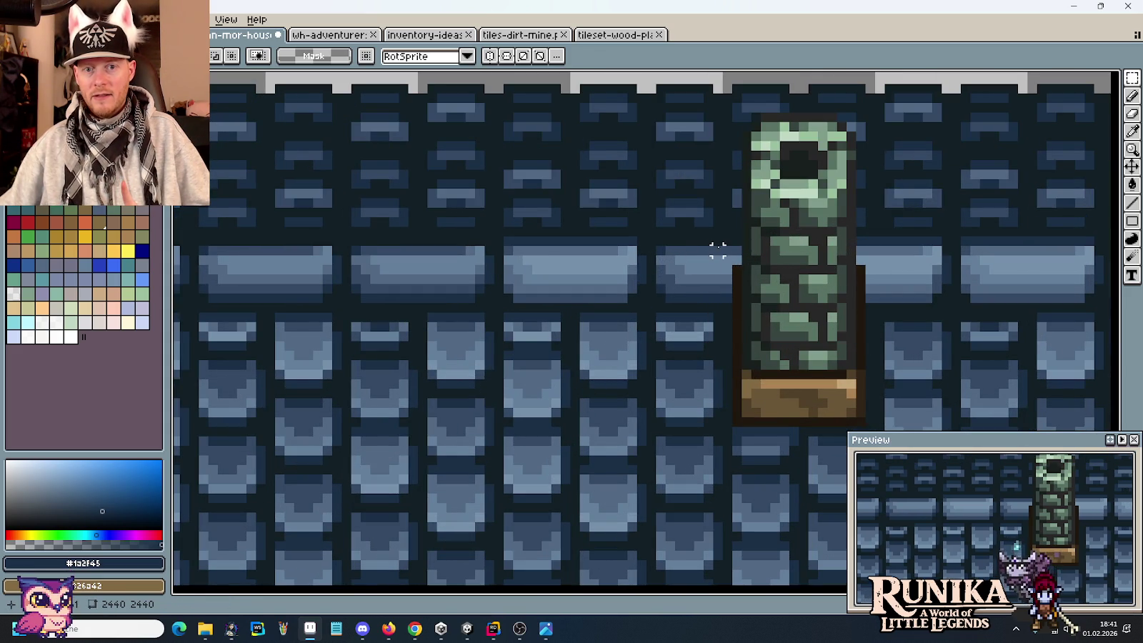
{"action": "scroll", "coordinate": [747, 254], "scroll_direction": "up", "scroll_amount": 1}
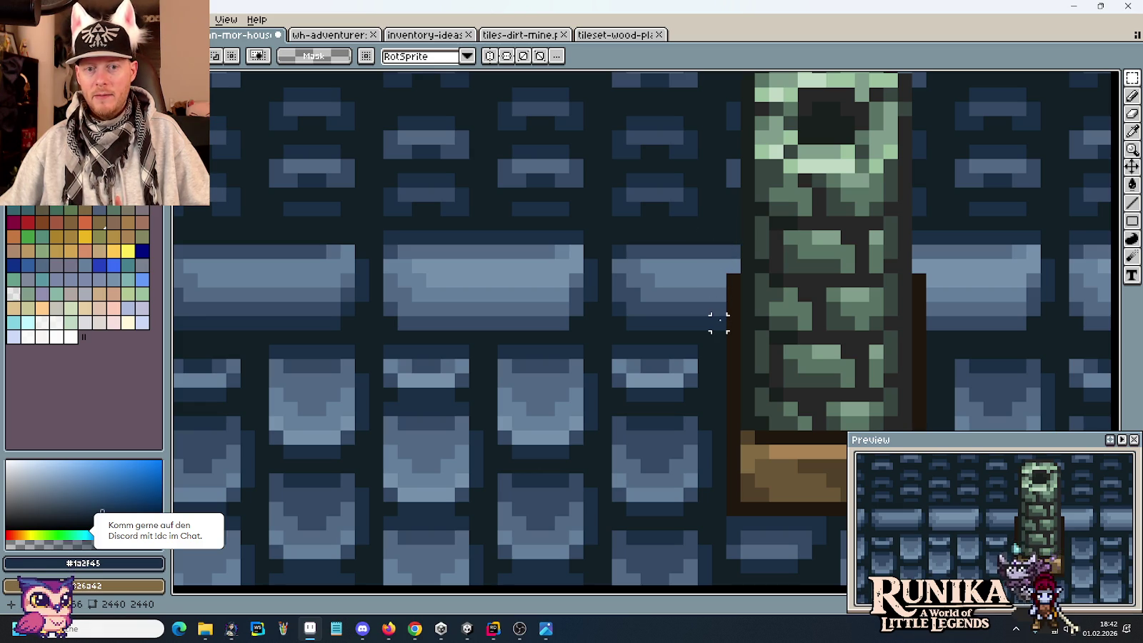
Step: Darken the brick edge beside the chimney and pick the light brick colour #647f9b
{"action": "key", "text": "i"}
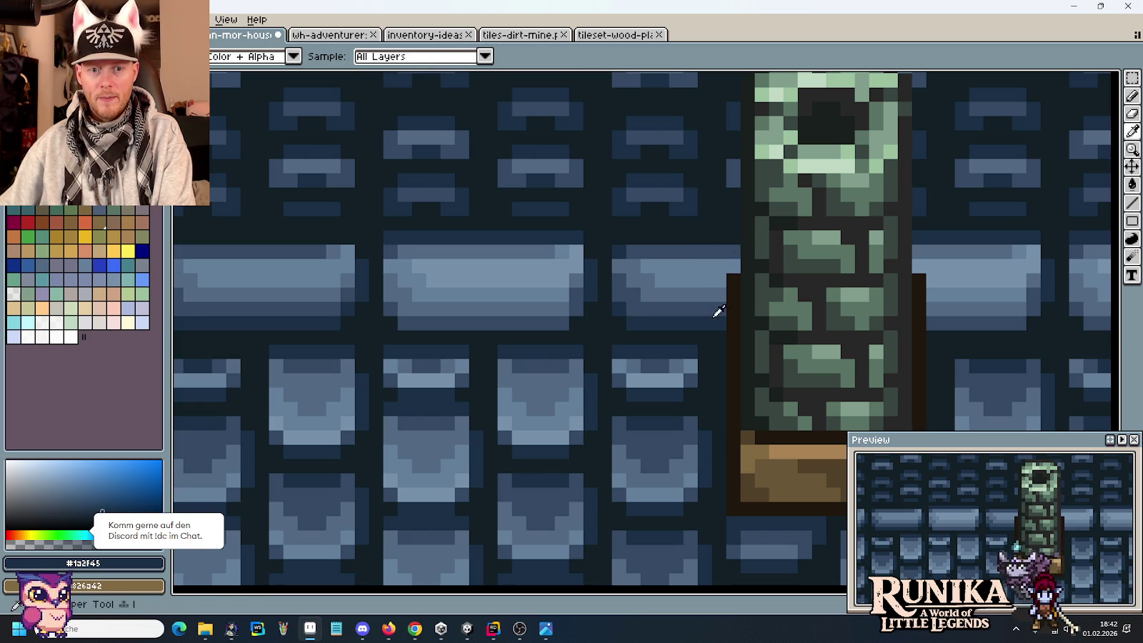
{"action": "key", "text": "b"}
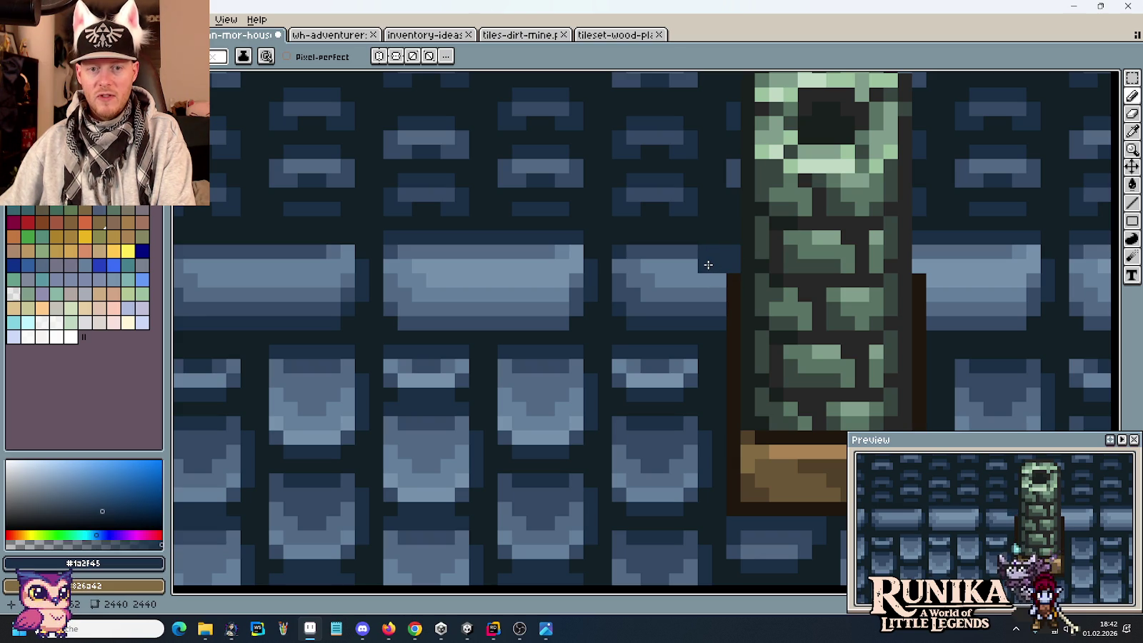
{"action": "left_click_drag", "start_coordinate": [716, 283], "coordinate": [717, 308]}
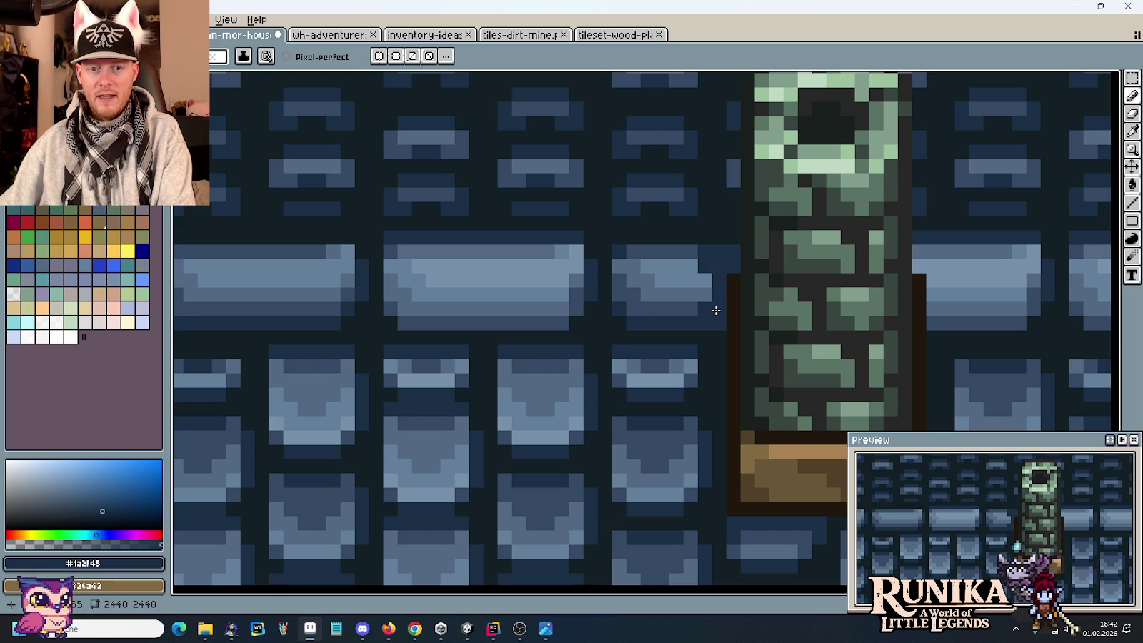
{"action": "scroll", "coordinate": [736, 379], "scroll_direction": "down", "scroll_amount": 1}
{"action": "scroll", "coordinate": [736, 379], "scroll_direction": "up", "scroll_amount": 1}
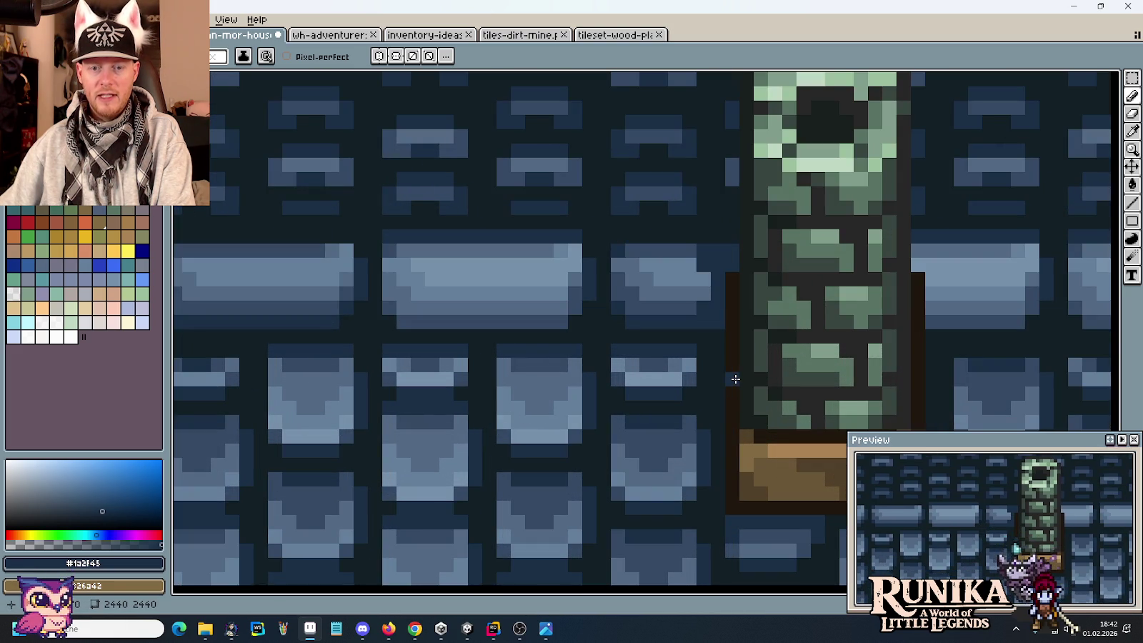
{"action": "left_click", "coordinate": [702, 272], "text": "alt"}
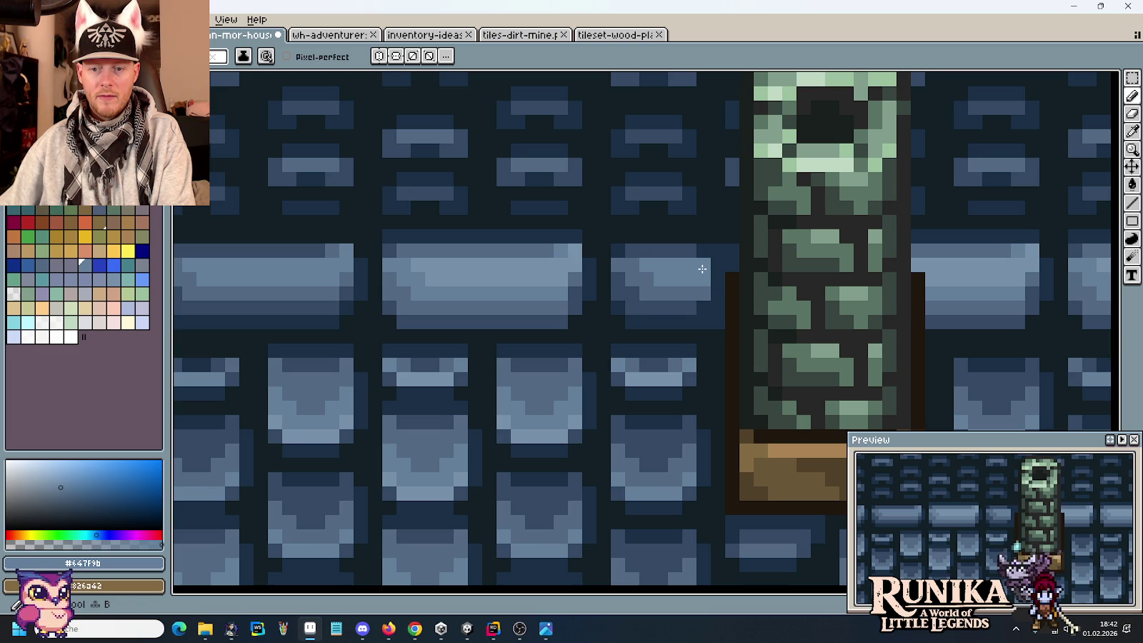
{"action": "scroll", "coordinate": [728, 384], "scroll_direction": "down", "scroll_amount": 3}
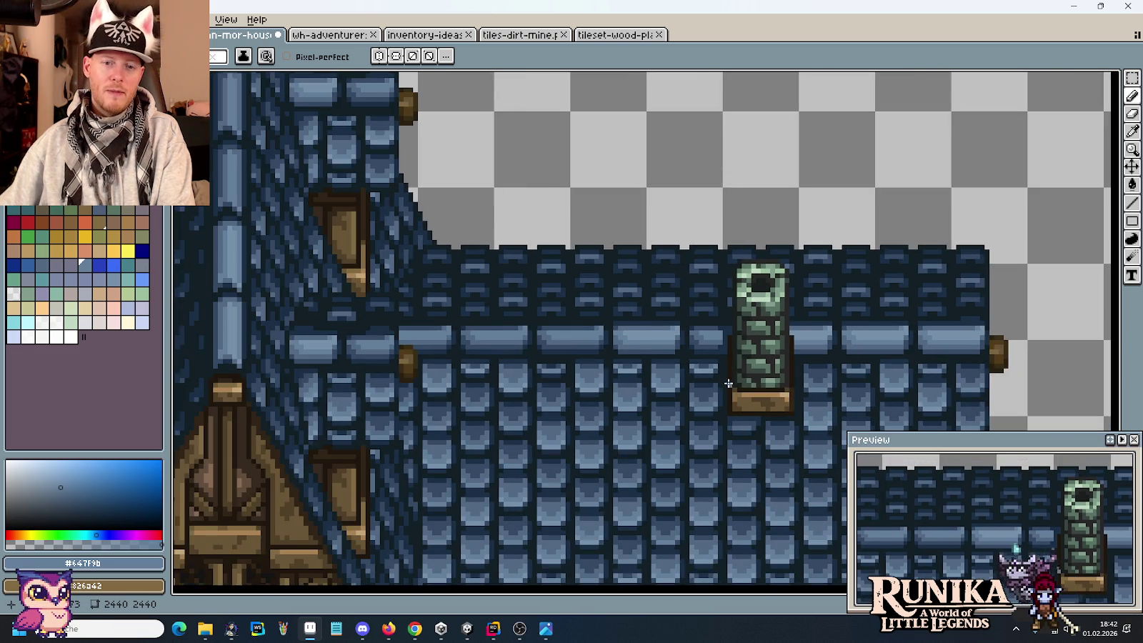
{"action": "scroll", "coordinate": [728, 384], "scroll_direction": "up", "scroll_amount": 2}
{"action": "scroll", "coordinate": [724, 381], "scroll_direction": "up", "scroll_amount": 1}
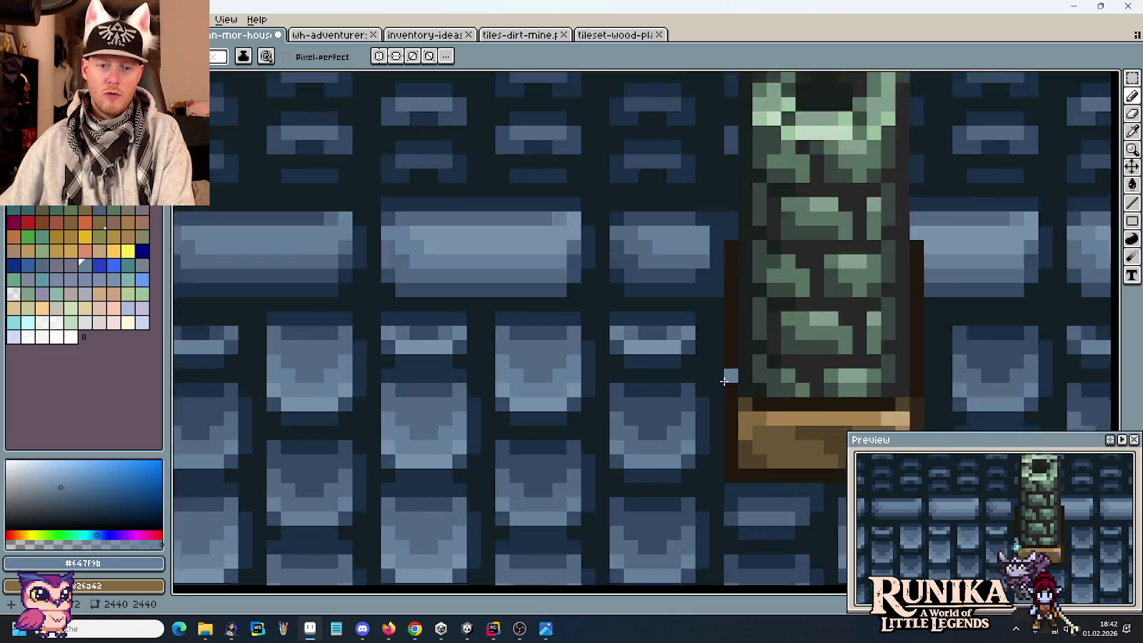
{"action": "scroll", "coordinate": [724, 381], "scroll_direction": "up", "scroll_amount": 1}
{"action": "scroll", "coordinate": [740, 226], "scroll_direction": "down", "scroll_amount": 1}
{"action": "scroll", "coordinate": [740, 227], "scroll_direction": "down", "scroll_amount": 1}
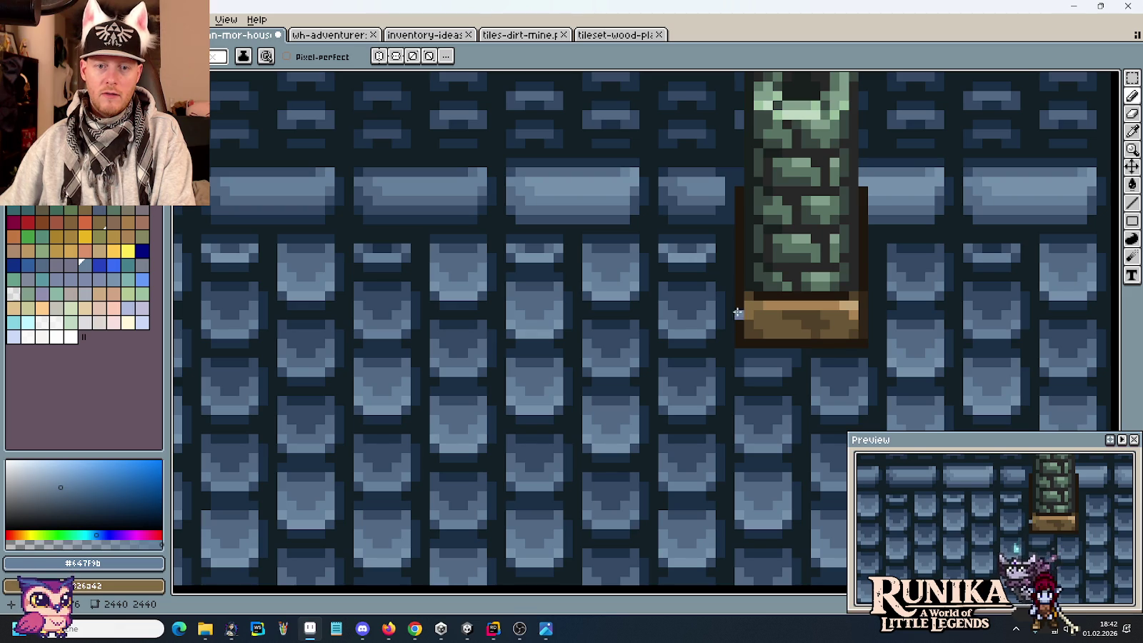
{"action": "scroll", "coordinate": [740, 303], "scroll_direction": "up", "scroll_amount": 1}
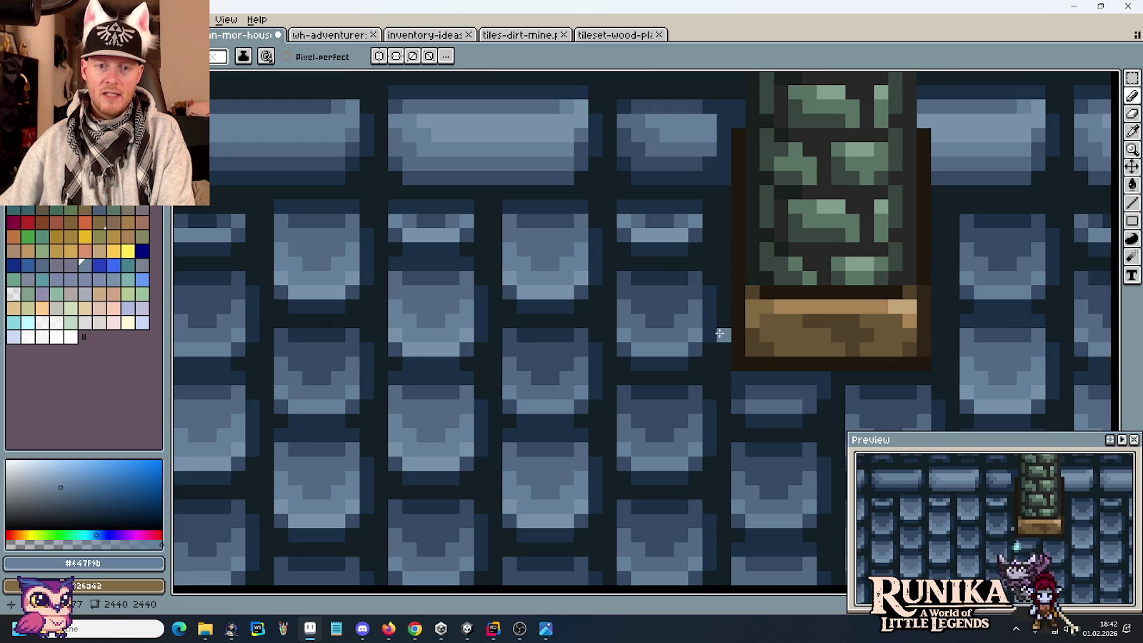
Step: Paint over the stray light pixel left of the chimney with dark roof colour #1a2f45
{"action": "left_click_drag", "start_coordinate": [723, 277], "coordinate": [729, 393]}
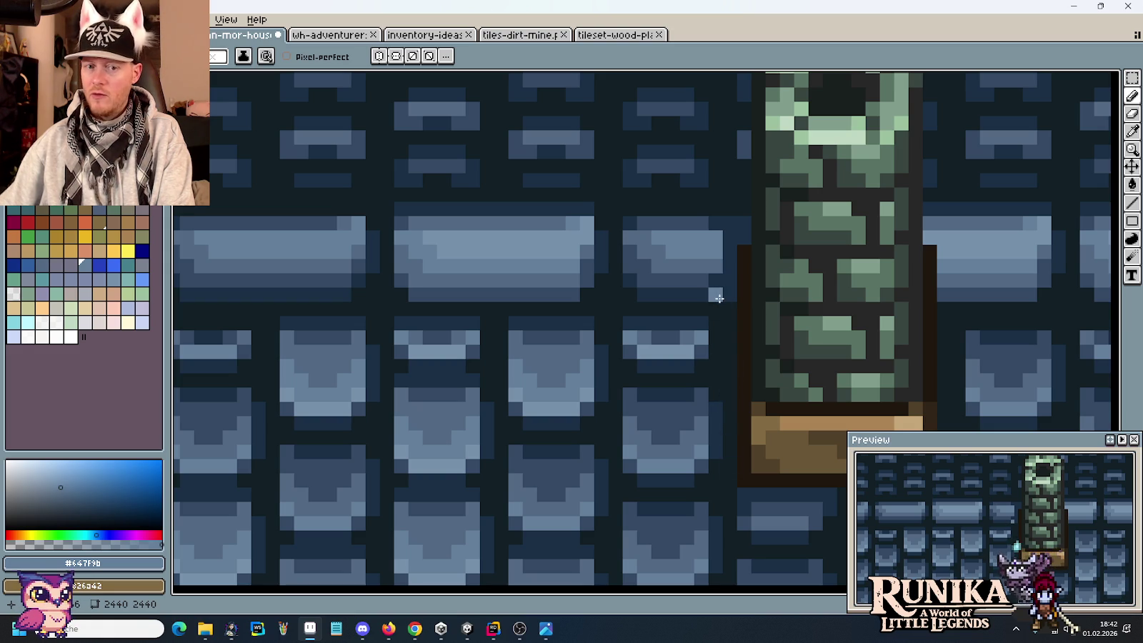
{"action": "scroll", "coordinate": [719, 298], "scroll_direction": "down", "scroll_amount": 2}
{"action": "scroll", "coordinate": [725, 226], "scroll_direction": "up", "scroll_amount": 2}
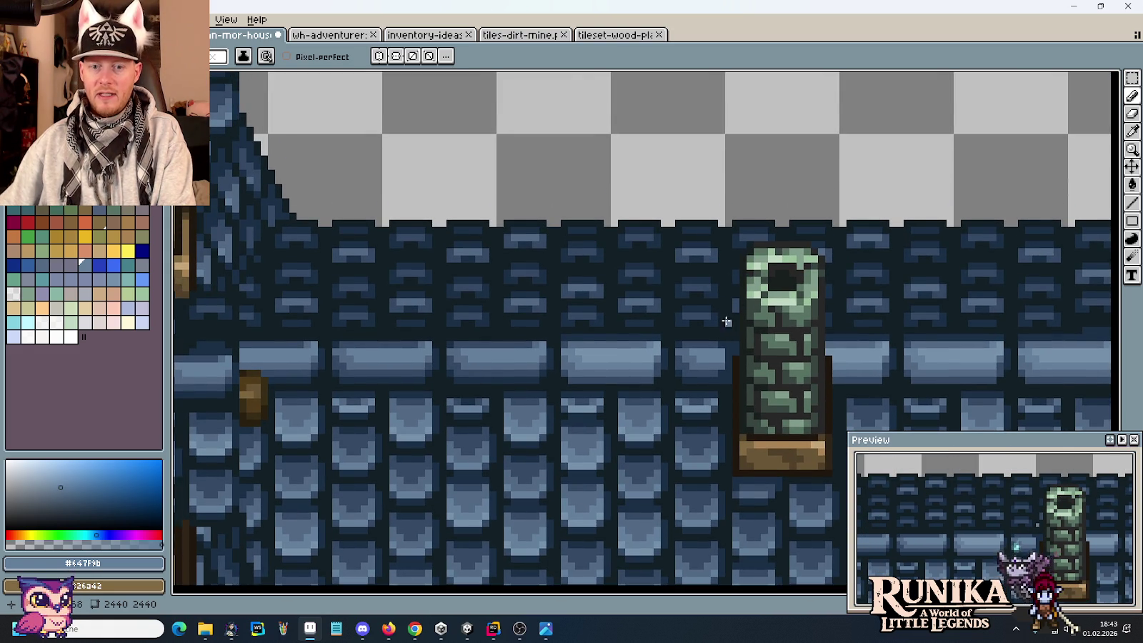
{"action": "scroll", "coordinate": [727, 322], "scroll_direction": "up", "scroll_amount": 3}
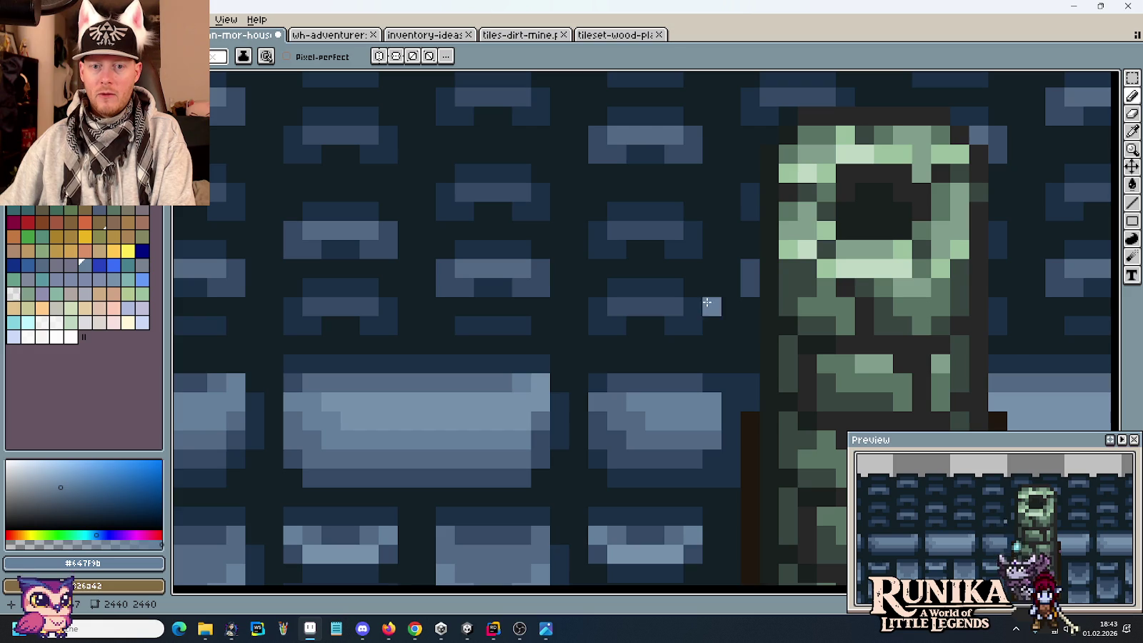
{"action": "left_click", "coordinate": [746, 284], "text": "alt"}
{"action": "left_click", "coordinate": [746, 279]}
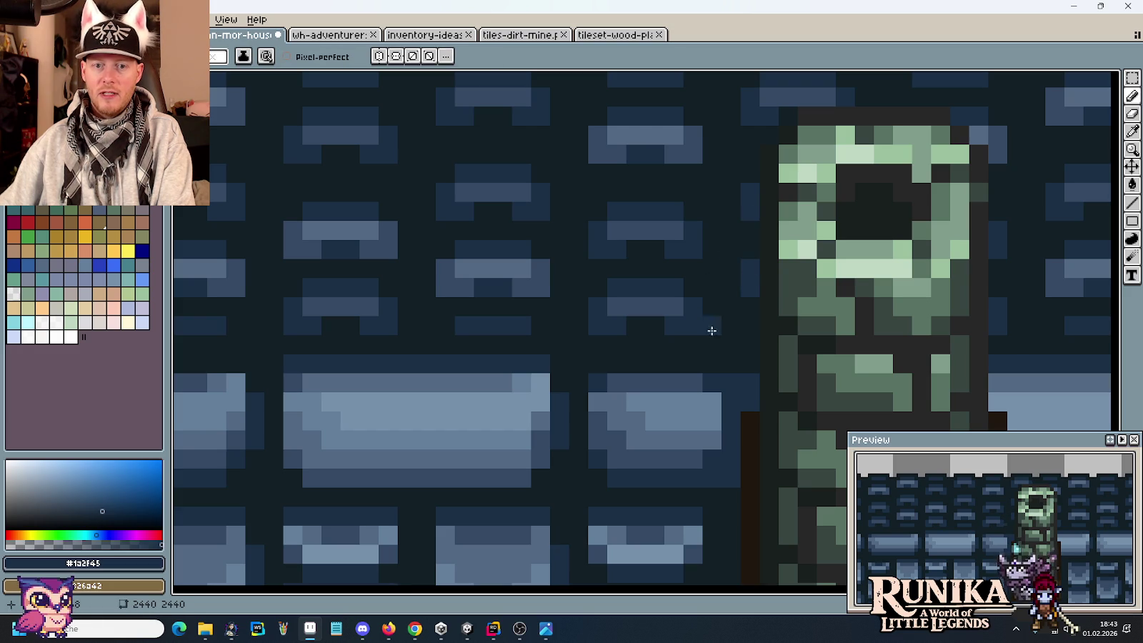
{"action": "scroll", "coordinate": [725, 355], "scroll_direction": "down", "scroll_amount": 3}
{"action": "scroll", "coordinate": [730, 363], "scroll_direction": "up", "scroll_amount": 3}
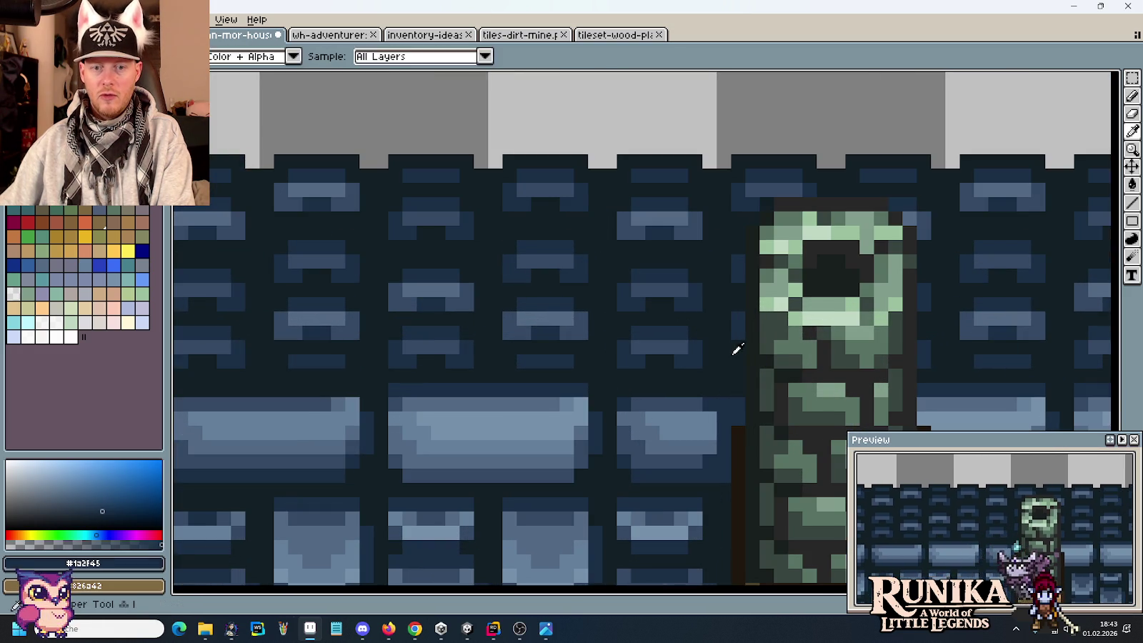
{"action": "left_click", "coordinate": [734, 340], "text": "alt"}
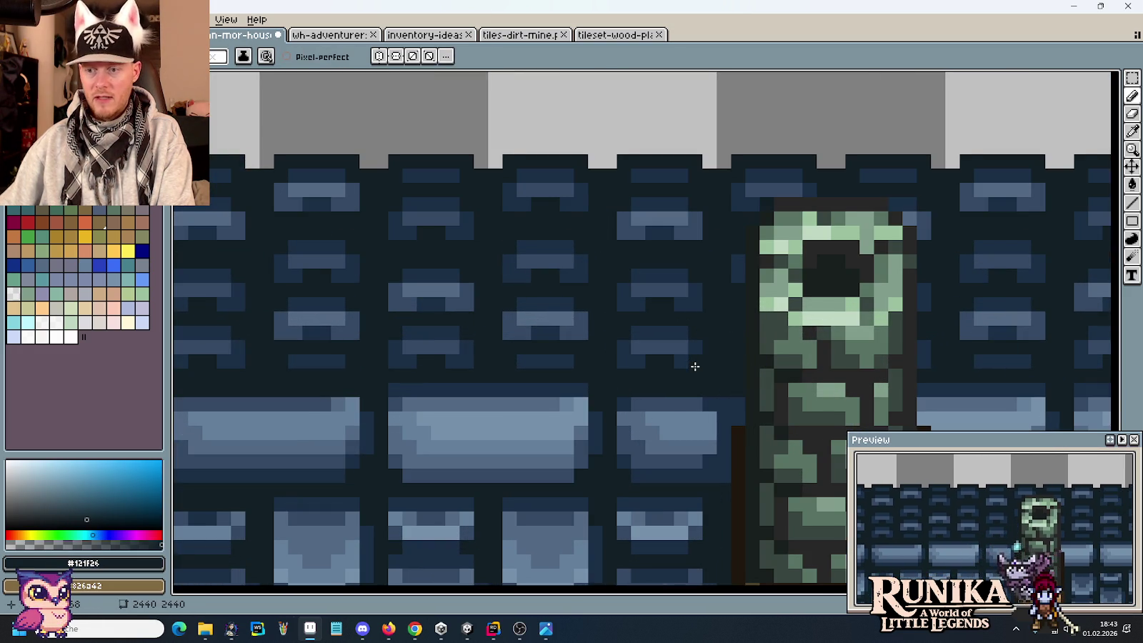
{"action": "scroll", "coordinate": [697, 366], "scroll_direction": "down", "scroll_amount": 3}
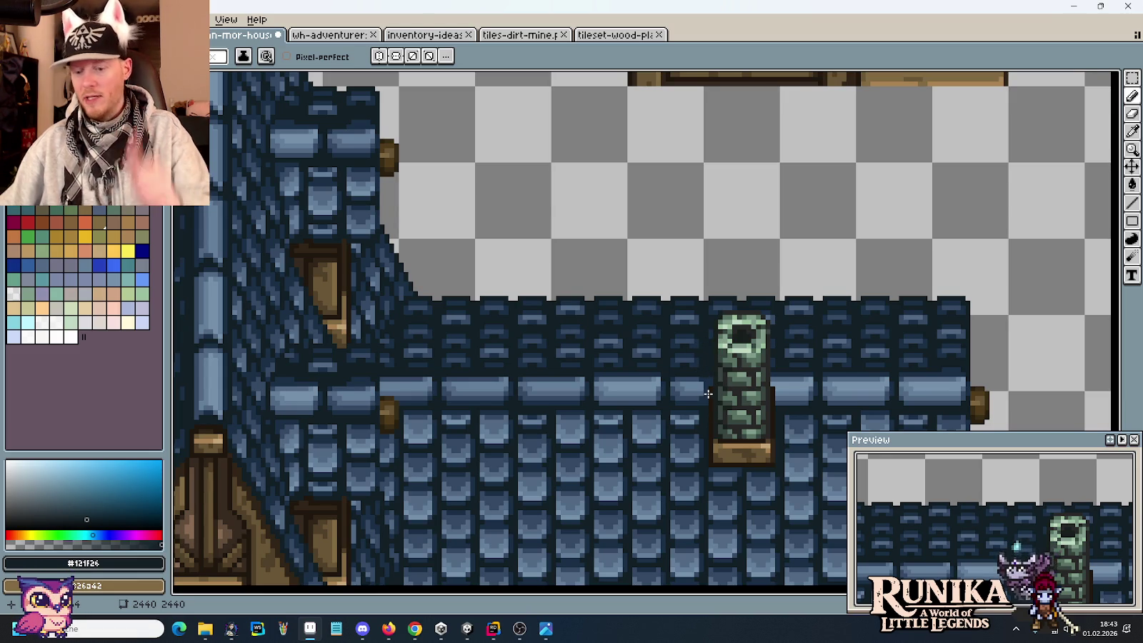
Step: Save the houses tileset and pan across the house roofs
{"action": "key", "text": "m"}
{"action": "key", "text": "ctrl+s"}
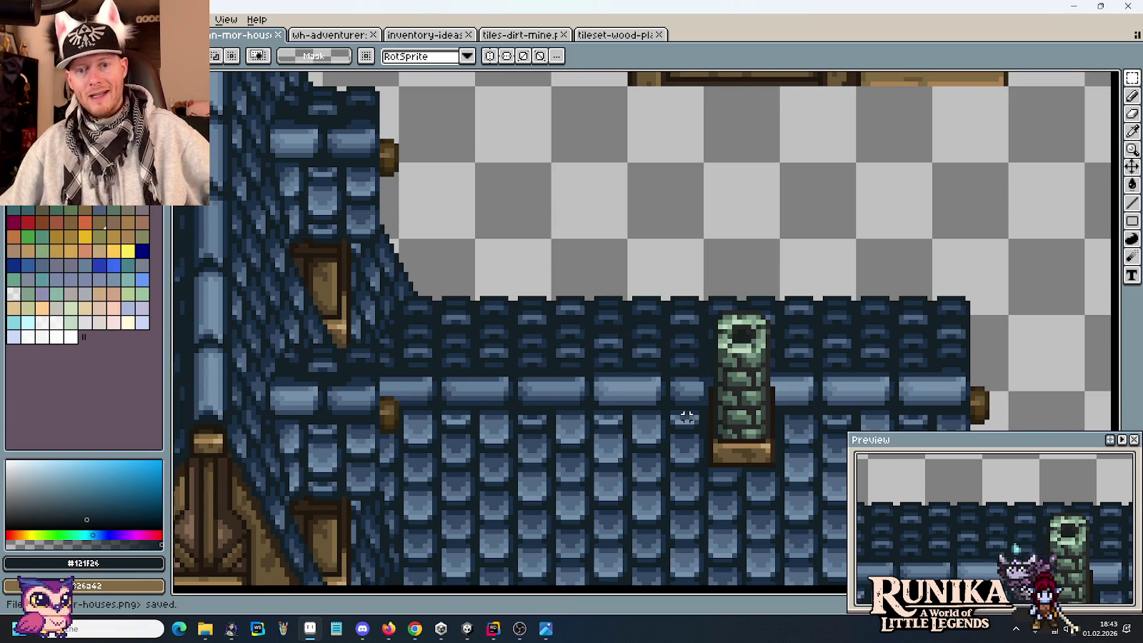
{"action": "scroll", "coordinate": [684, 416], "scroll_direction": "down", "scroll_amount": 2}
{"action": "left_click_drag", "start_coordinate": [680, 453], "coordinate": [675, 406]}
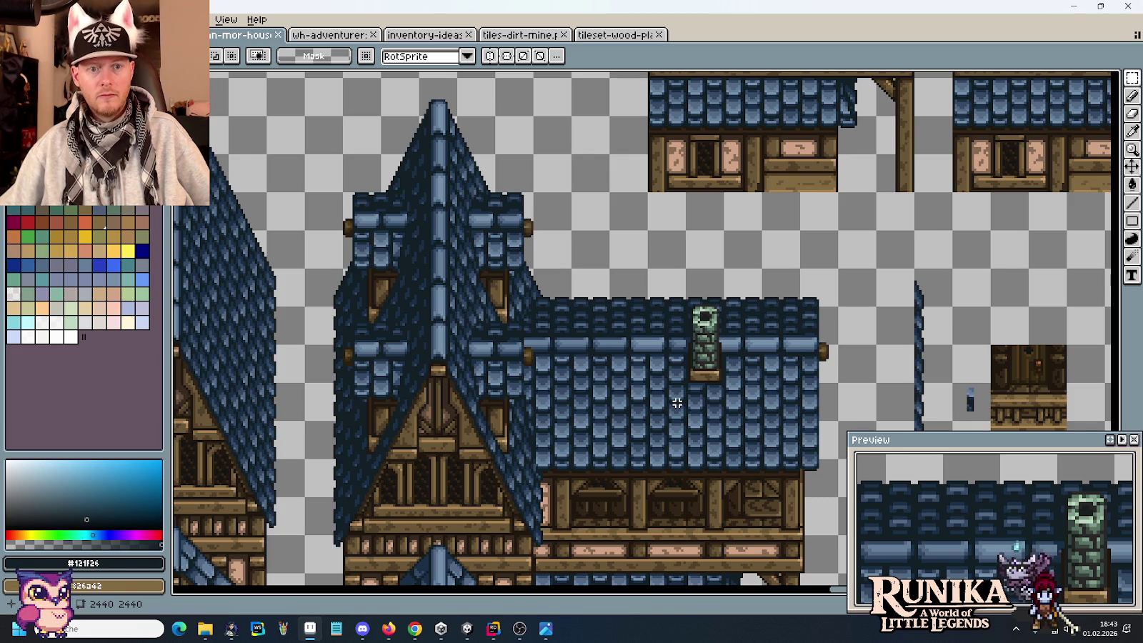
{"action": "scroll", "coordinate": [677, 403], "scroll_direction": "down", "scroll_amount": 2}
{"action": "left_click_drag", "start_coordinate": [682, 448], "coordinate": [673, 335]}
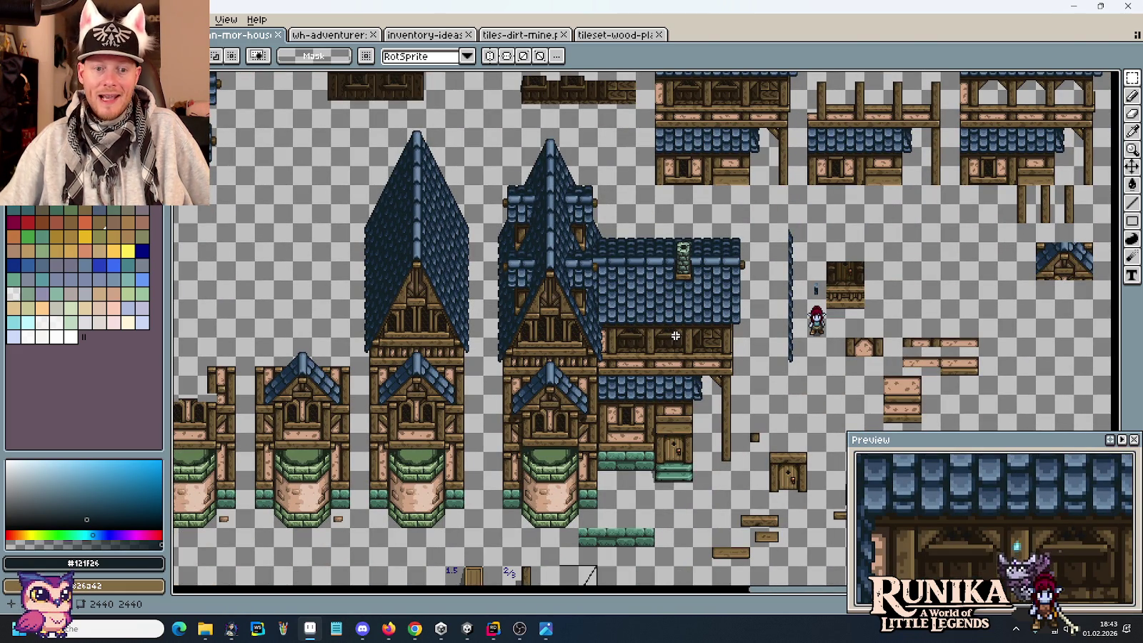
{"action": "scroll", "coordinate": [556, 521], "scroll_direction": "up", "scroll_amount": 3}
Step: Select the green cap on top of the round well tower
{"action": "left_click_drag", "start_coordinate": [426, 235], "coordinate": [533, 265]}
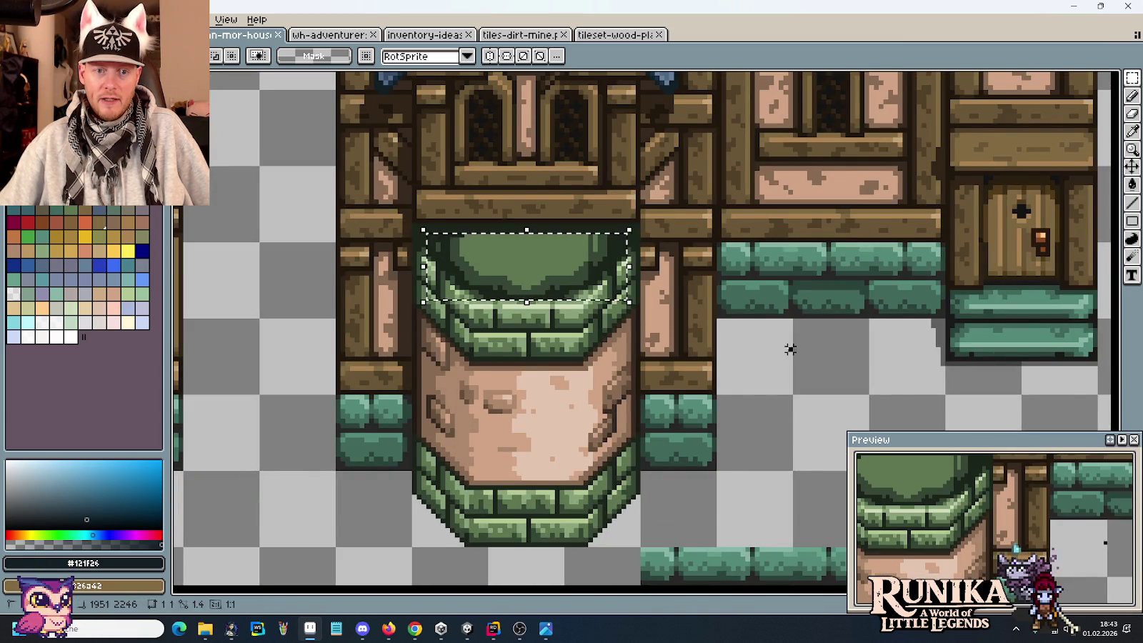
{"action": "scroll", "coordinate": [553, 460], "scroll_direction": "down", "scroll_amount": 1}
{"action": "scroll", "coordinate": [552, 460], "scroll_direction": "down", "scroll_amount": 4}
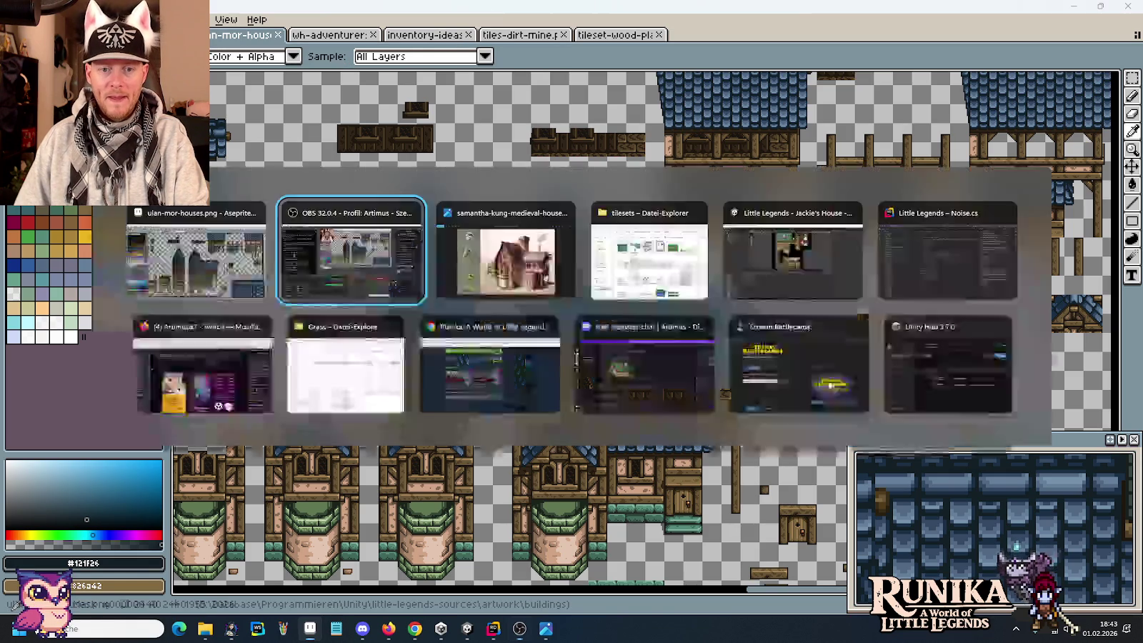
{"action": "key", "text": "alt+Tab"}
{"action": "key", "text": "alt+Tab"}
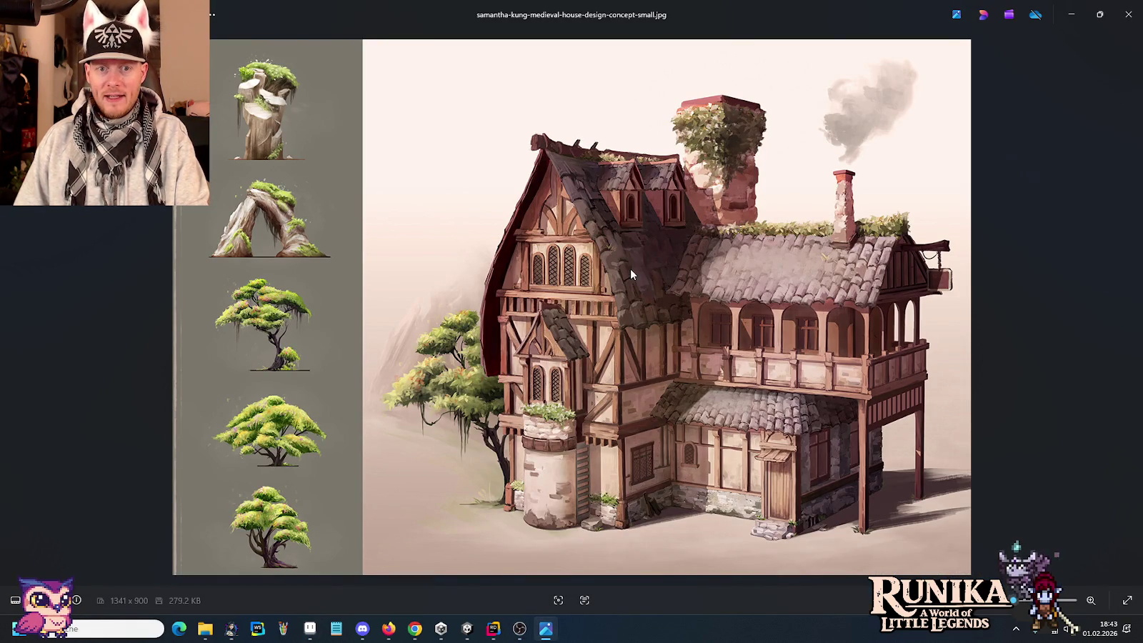
Step: Return from the medieval house painting to the Aseprite tileset
{"action": "key", "text": "alt+Tab"}
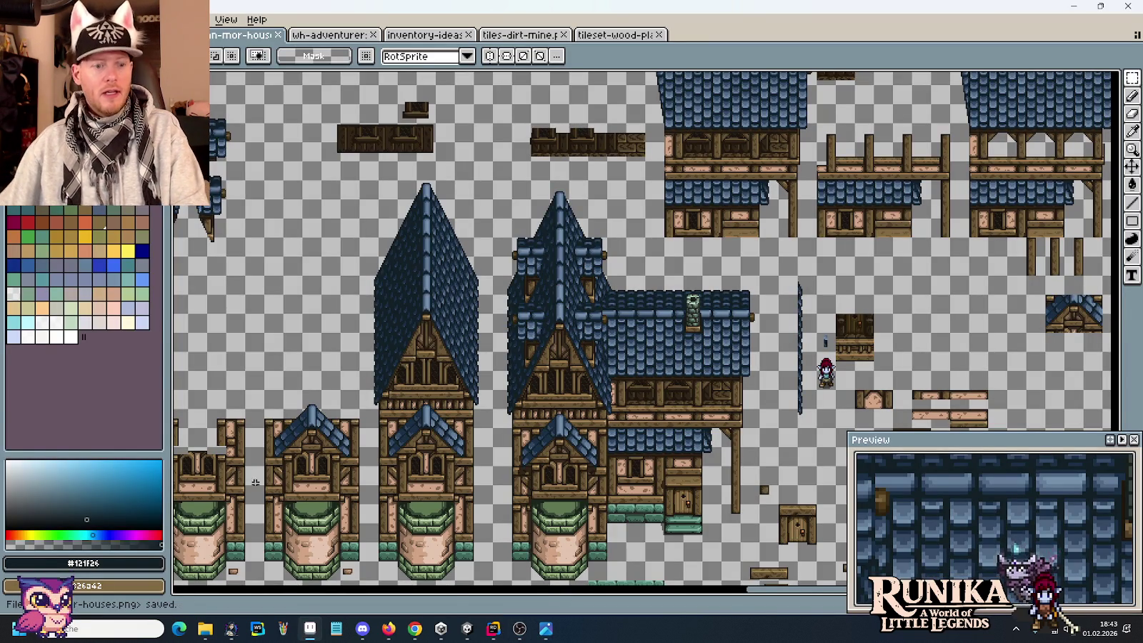
Step: Open ulan-mor-castles.png from artwork > buildings in File Explorer
{"action": "mouse_move", "coordinate": [204, 628]}
{"action": "left_click", "coordinate": [194, 604]}
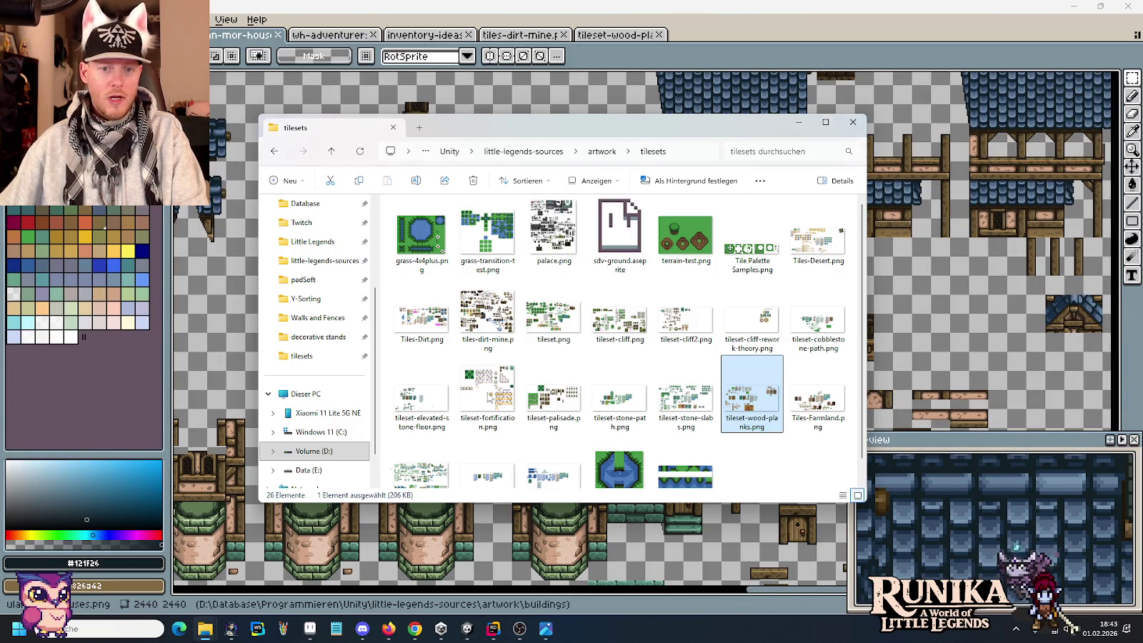
{"action": "left_click", "coordinate": [602, 152]}
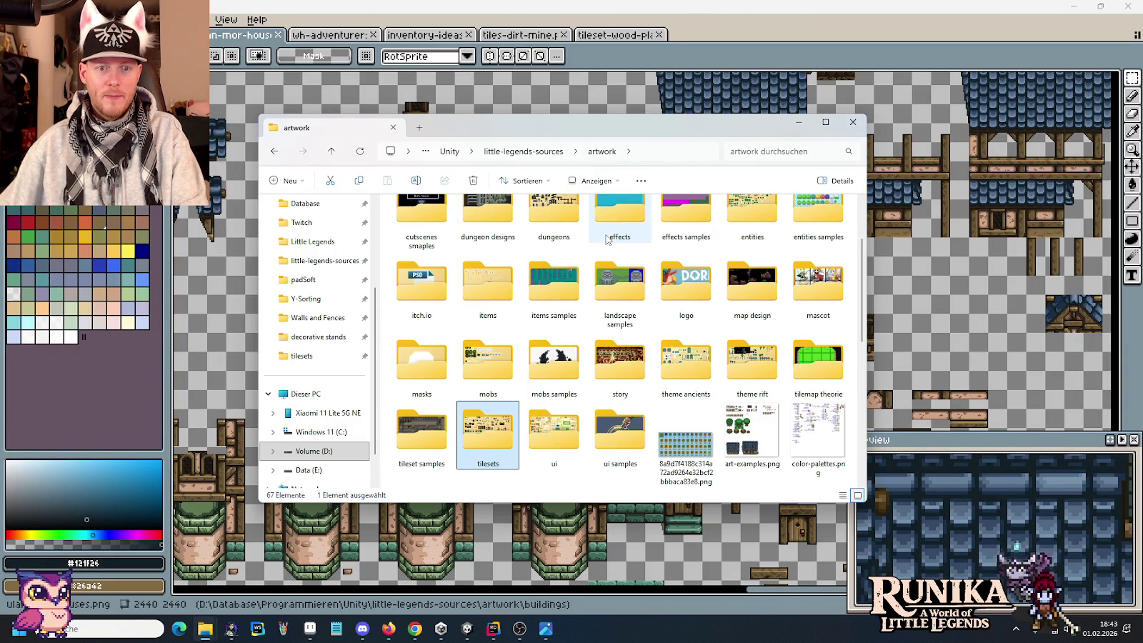
{"action": "scroll", "coordinate": [607, 240], "scroll_direction": "up", "scroll_amount": 2}
{"action": "double_click", "coordinate": [570, 232]}
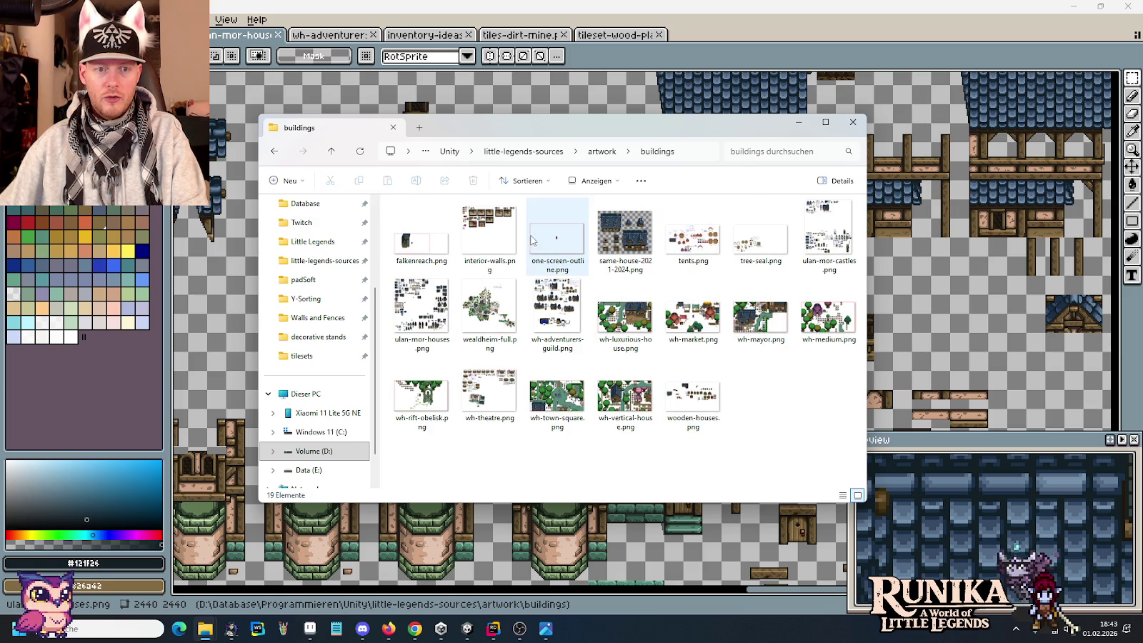
{"action": "double_click", "coordinate": [829, 232]}
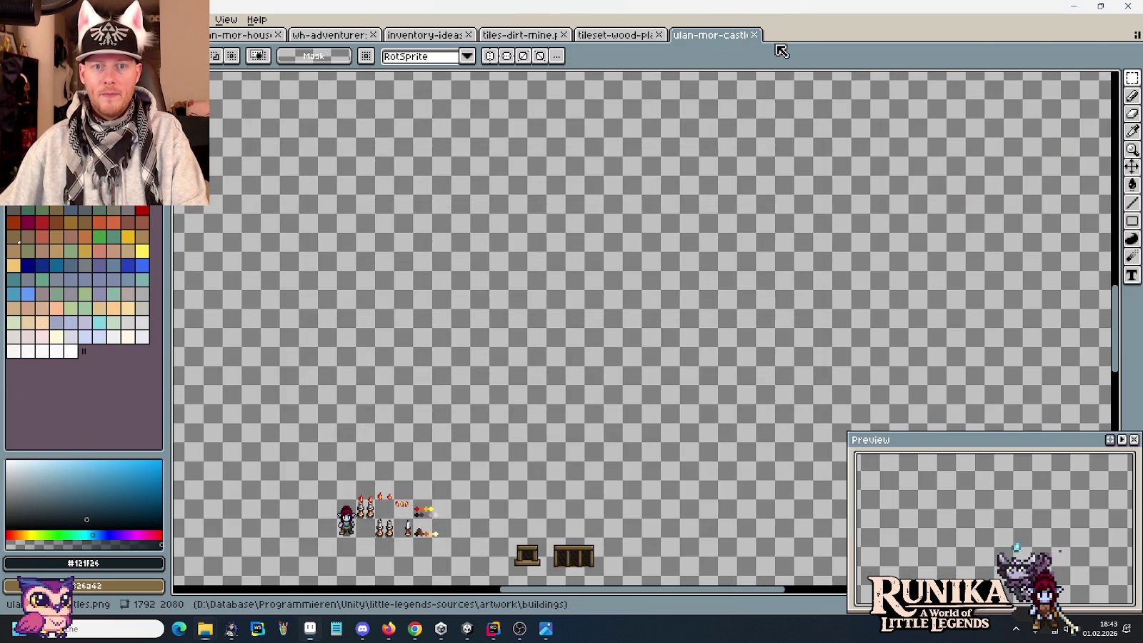
Step: Select the castle door tile together with its stone sides
{"action": "scroll", "coordinate": [573, 365], "scroll_direction": "down", "scroll_amount": 5}
{"action": "scroll", "coordinate": [643, 343], "scroll_direction": "right", "scroll_amount": 3}
{"action": "scroll", "coordinate": [748, 310], "scroll_direction": "right", "scroll_amount": 3}
{"action": "scroll", "coordinate": [643, 332], "scroll_direction": "right", "scroll_amount": 3}
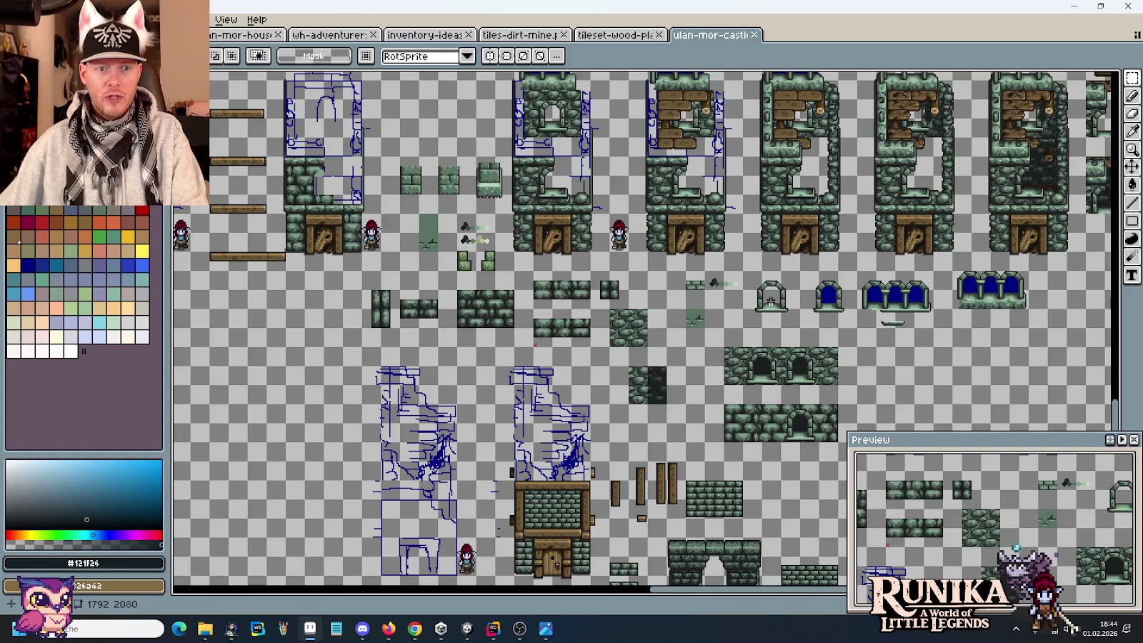
{"action": "scroll", "coordinate": [591, 225], "scroll_direction": "up", "scroll_amount": 2}
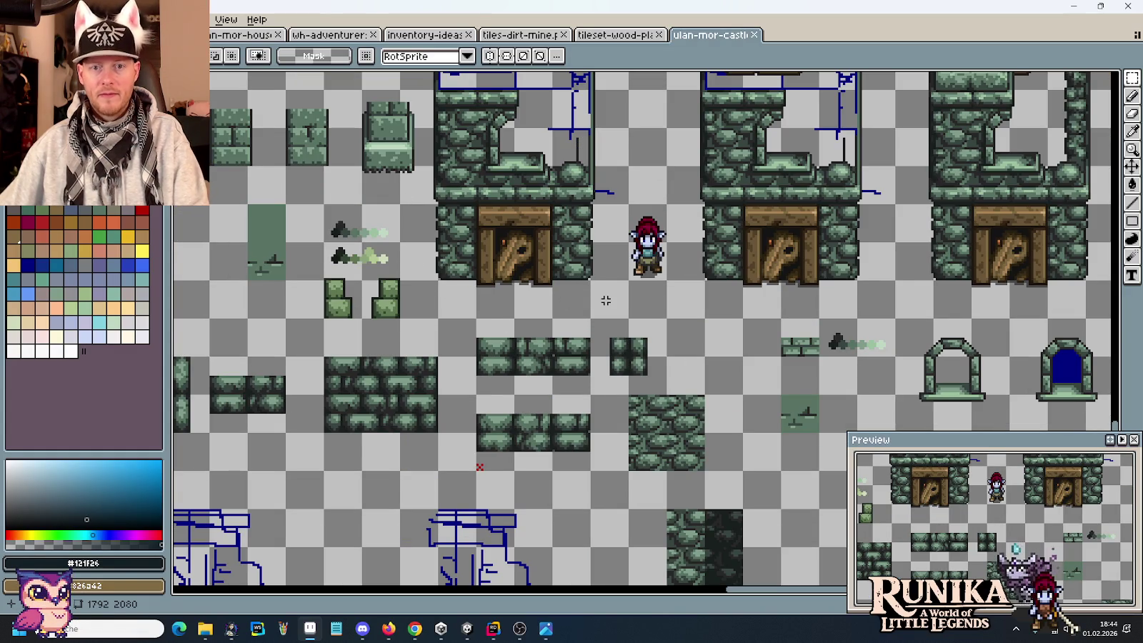
{"action": "left_click_drag", "start_coordinate": [628, 319], "coordinate": [400, 205]}
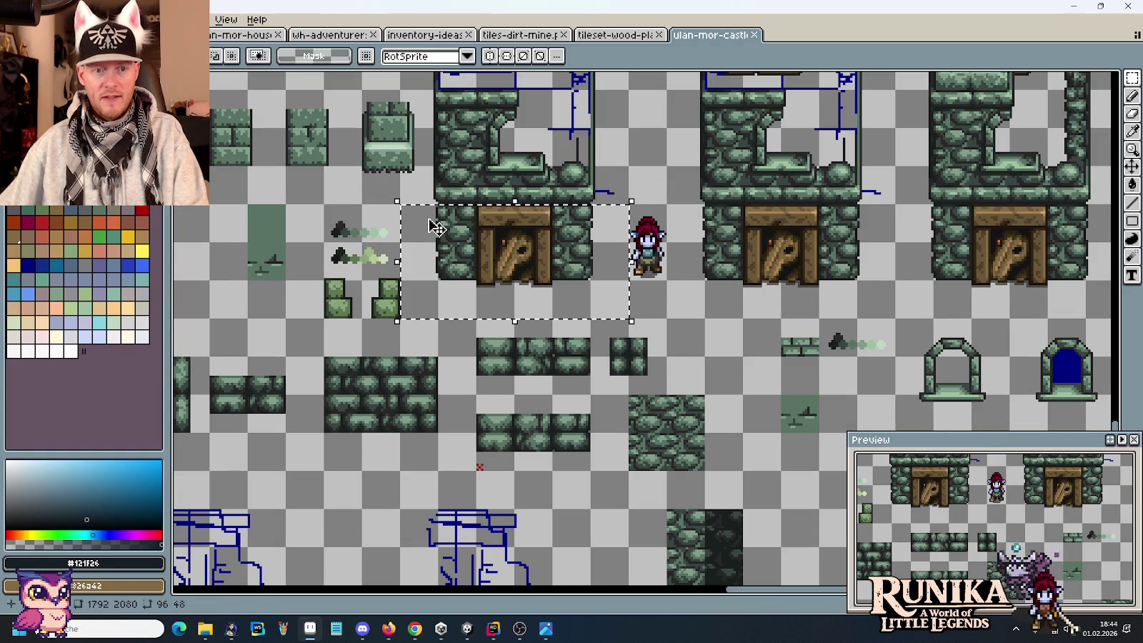
Step: Paste the door tile into empty space in the house tileset
{"action": "key", "text": "ctrl+Tab"}
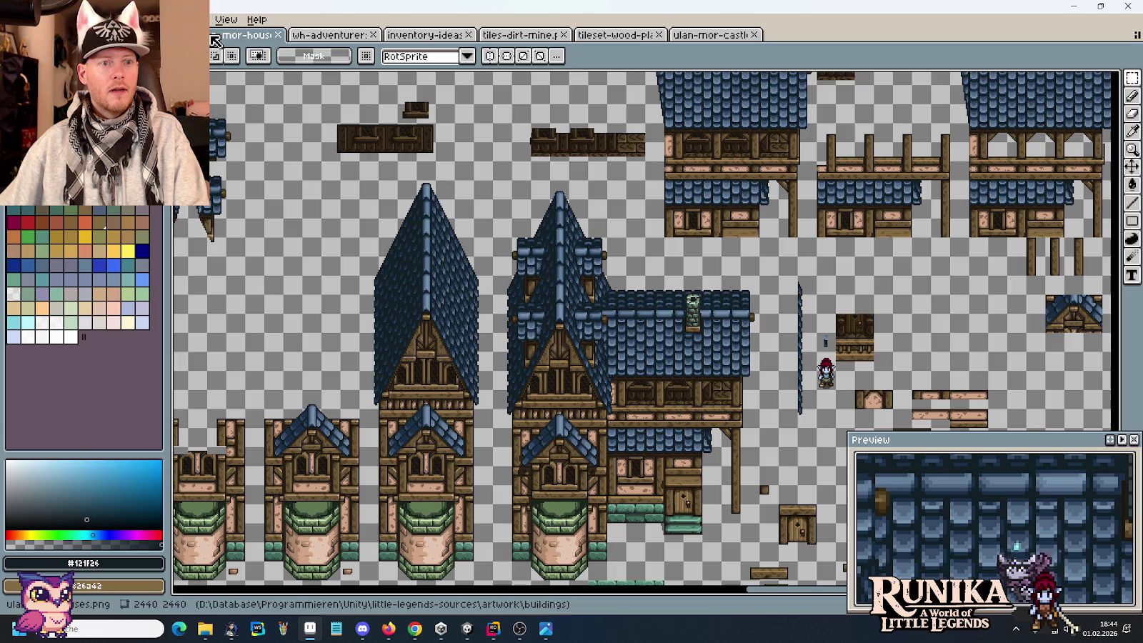
{"action": "scroll", "coordinate": [500, 250], "scroll_direction": "right", "scroll_amount": 5}
{"action": "scroll", "coordinate": [547, 309], "scroll_direction": "up", "scroll_amount": 5}
{"action": "key", "text": "ctrl+v"}
{"action": "left_click_drag", "start_coordinate": [651, 339], "coordinate": [686, 299]}
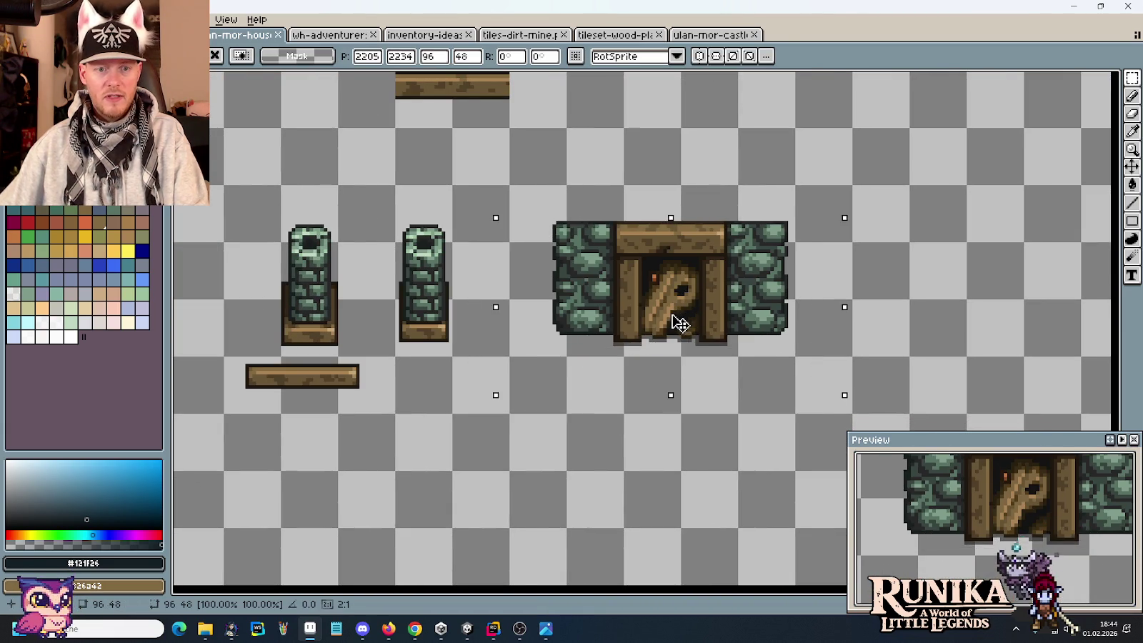
{"action": "left_click", "coordinate": [700, 401]}
Step: Erase the wooden door and move the right stone side flush against the left
{"action": "left_click_drag", "start_coordinate": [740, 357], "coordinate": [642, 183]}
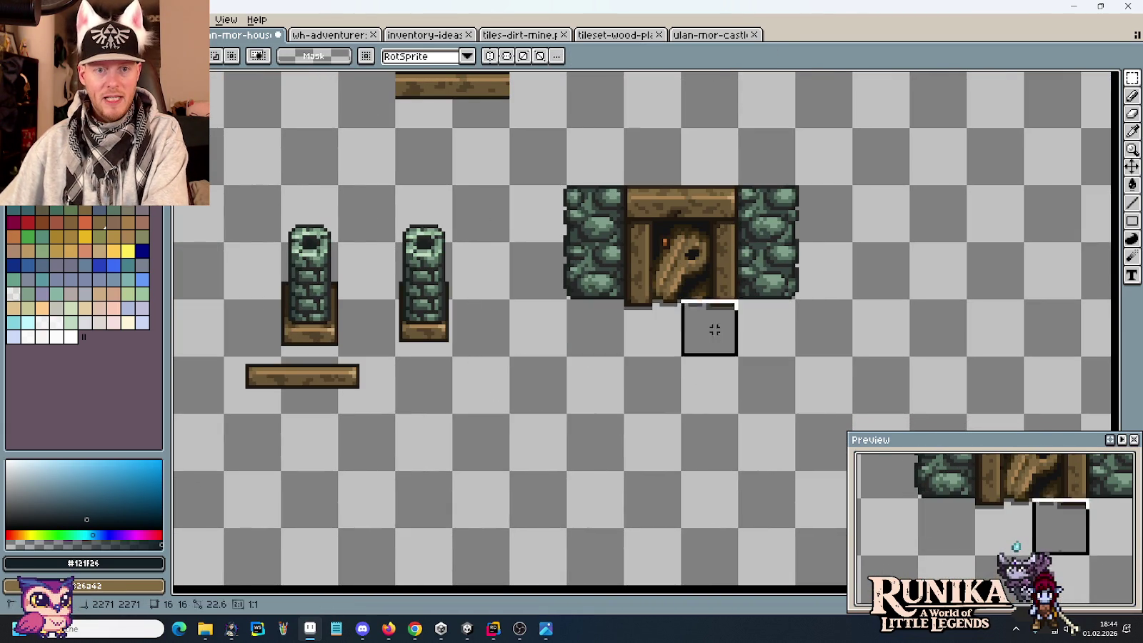
{"action": "key", "text": "Delete"}
{"action": "mouse_move", "coordinate": [739, 185]}
{"action": "left_mouse_down"}
{"action": "mouse_move", "coordinate": [816, 282]}
{"action": "mouse_move", "coordinate": [683, 255]}
{"action": "left_mouse_up"}
{"action": "left_click", "coordinate": [800, 262]}
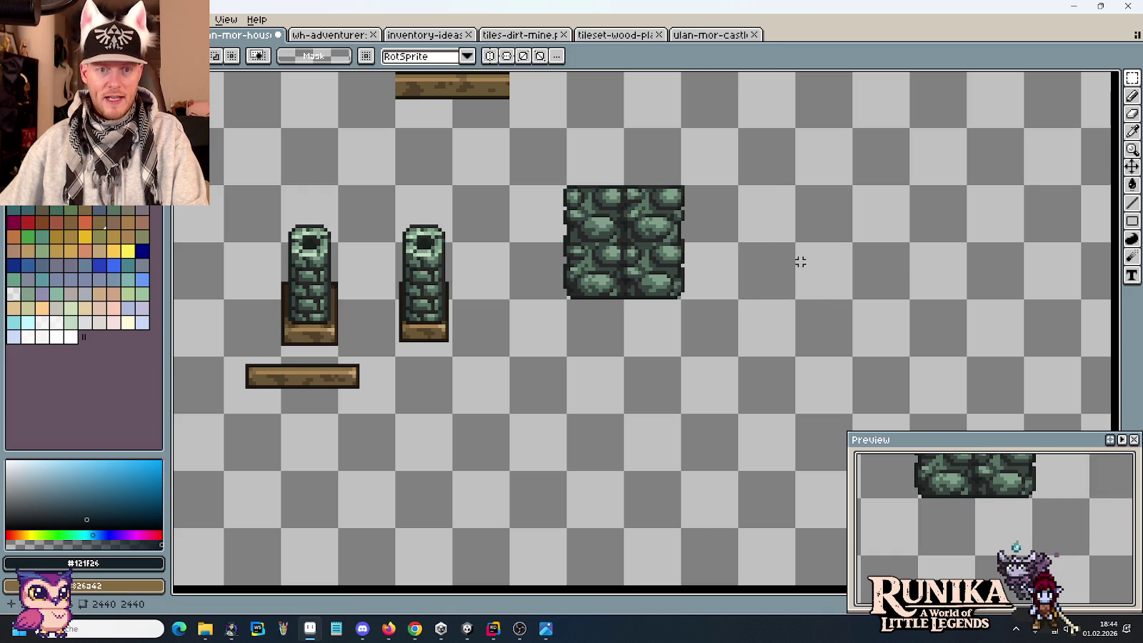
{"action": "left_click", "coordinate": [710, 35]}
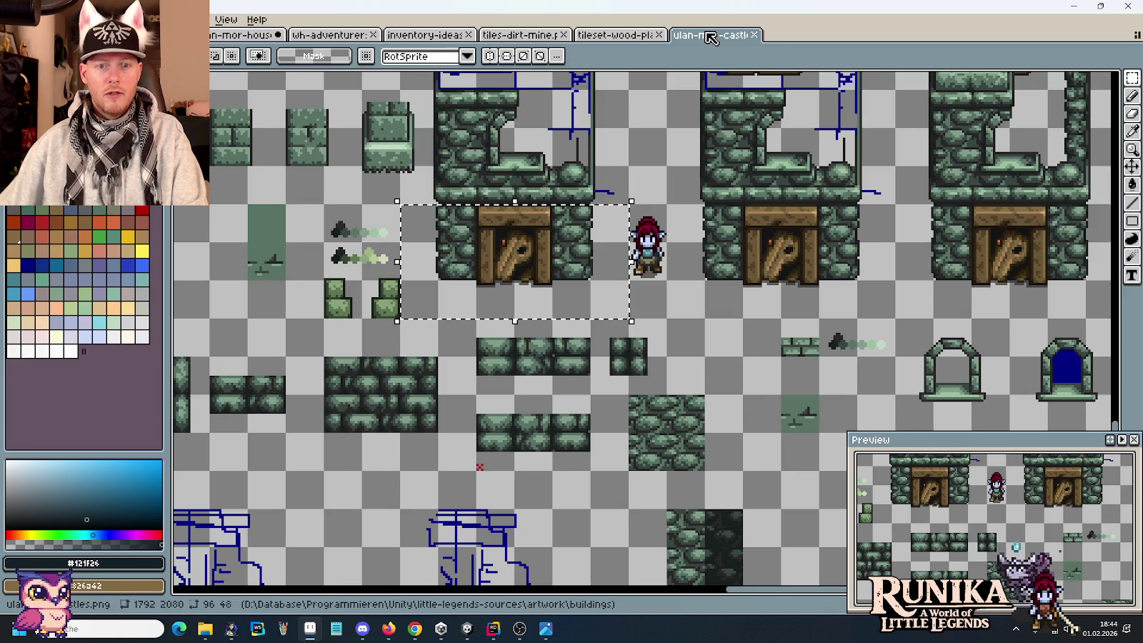
Step: Copy a narrow castle stone column and paste it beside the cobblestone block
{"action": "left_click_drag", "start_coordinate": [707, 425], "coordinate": [615, 246]}
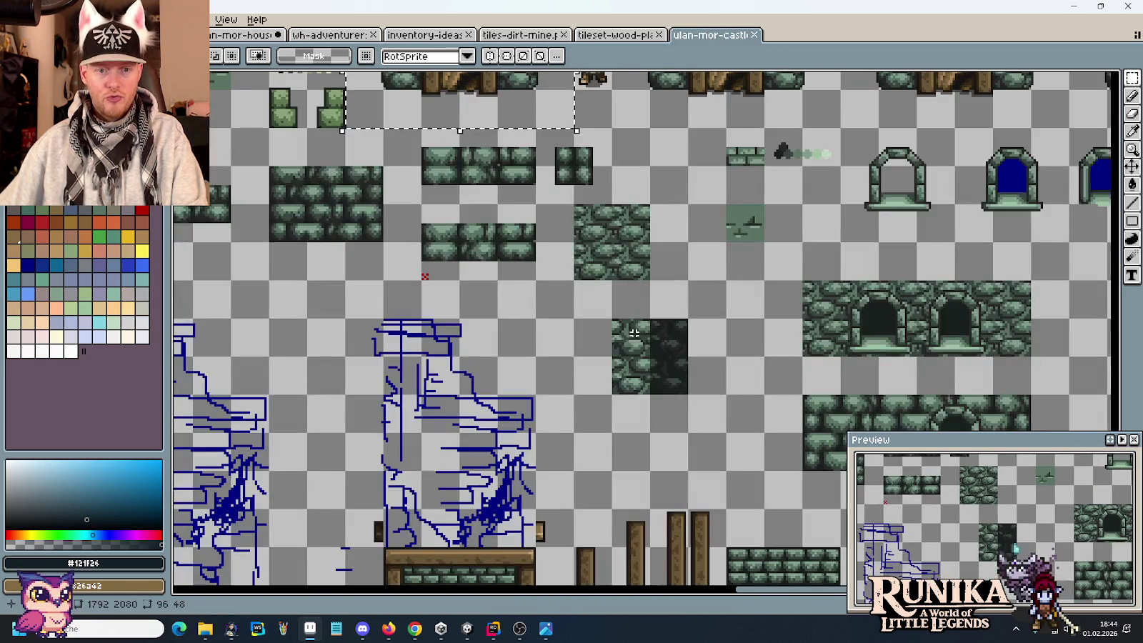
{"action": "left_click_drag", "start_coordinate": [611, 318], "coordinate": [651, 396]}
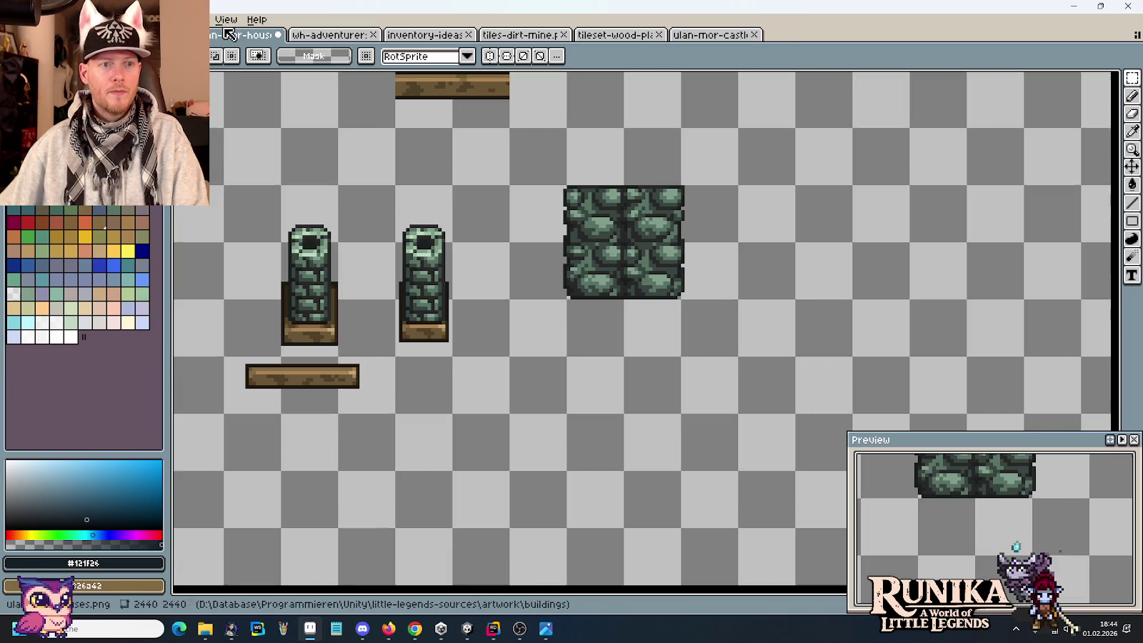
{"action": "key", "text": "ctrl+Tab"}
{"action": "key", "text": "ctrl+v"}
{"action": "mouse_move", "coordinate": [654, 327]}
{"action": "left_mouse_down"}
{"action": "mouse_move", "coordinate": [672, 255]}
{"action": "mouse_move", "coordinate": [613, 252]}
{"action": "mouse_move", "coordinate": [850, 255]}
{"action": "left_mouse_up"}
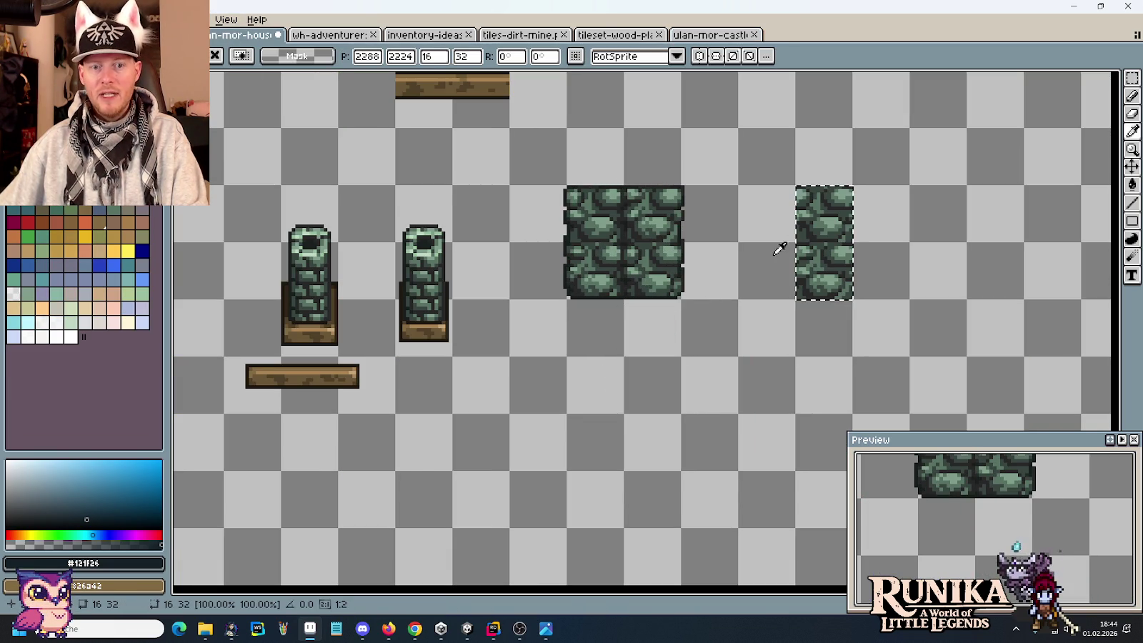
{"action": "left_click", "coordinate": [847, 165]}
Step: Move a strip of stones over the block's central seam to patch it
{"action": "mouse_move", "coordinate": [850, 154]}
{"action": "left_mouse_down"}
{"action": "mouse_move", "coordinate": [823, 352]}
{"action": "mouse_move", "coordinate": [616, 341]}
{"action": "left_mouse_up"}
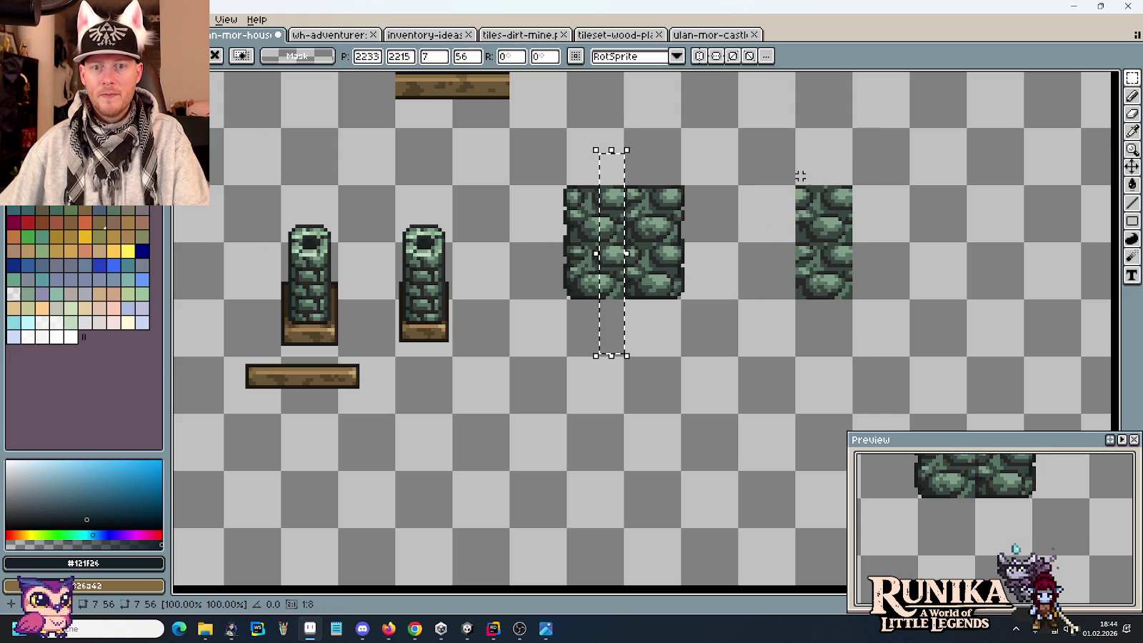
{"action": "mouse_move", "coordinate": [793, 161]}
{"action": "left_mouse_down"}
{"action": "mouse_move", "coordinate": [822, 348]}
{"action": "mouse_move", "coordinate": [647, 336]}
{"action": "left_mouse_up"}
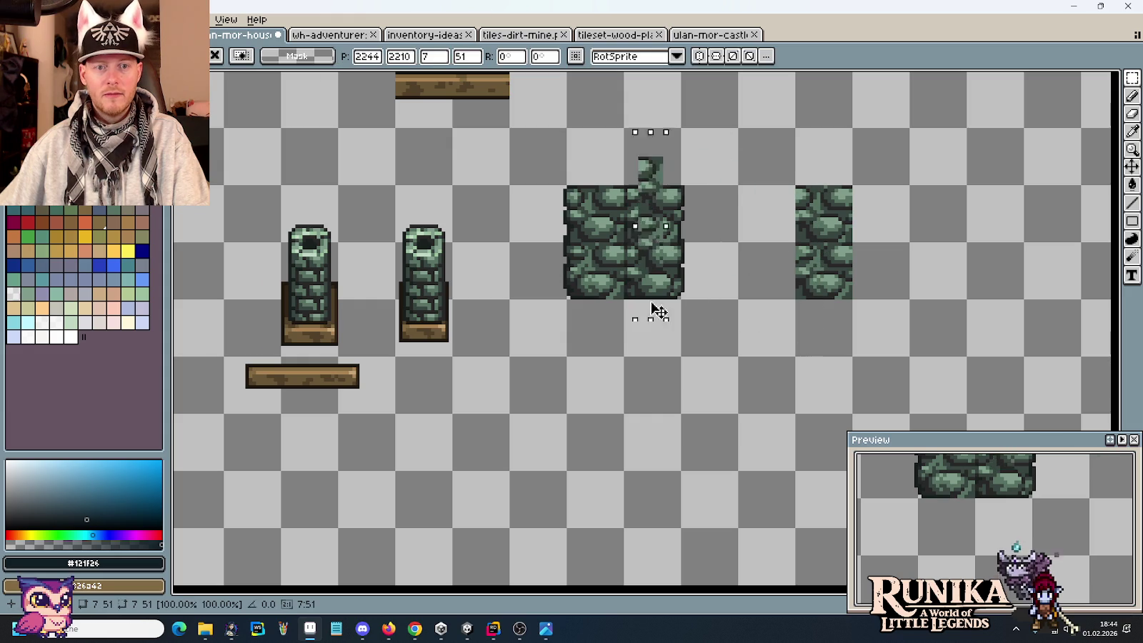
{"action": "left_click", "coordinate": [748, 352]}
{"action": "scroll", "coordinate": [750, 350], "scroll_direction": "down", "scroll_amount": 1}
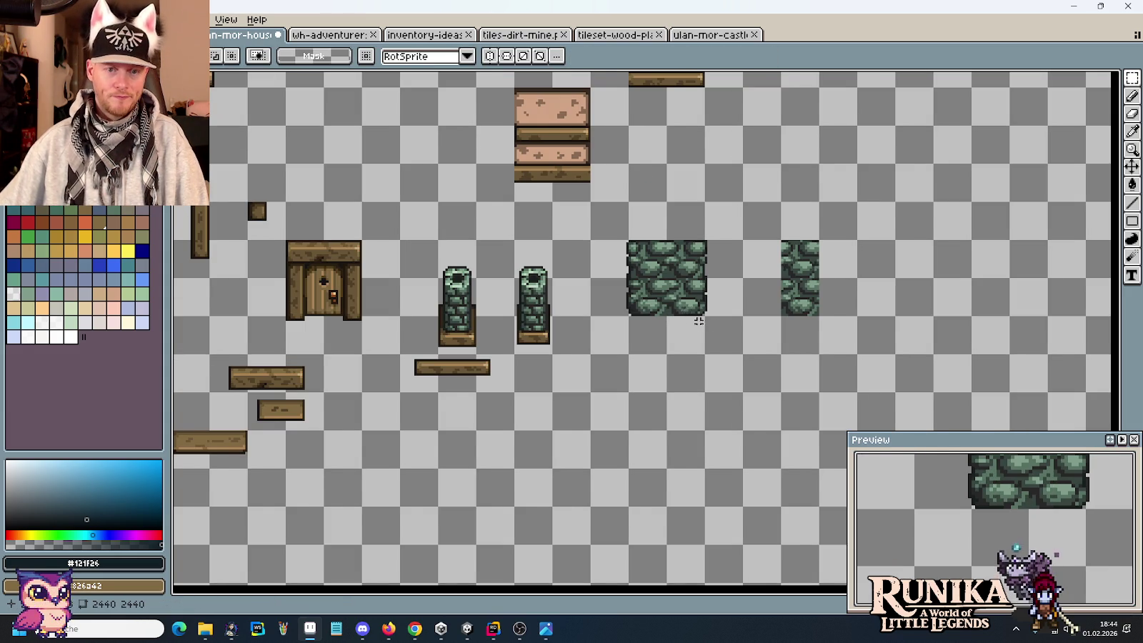
Step: Duplicate the cobblestone block and move the copy up above the original
{"action": "scroll", "coordinate": [750, 350], "scroll_direction": "down", "scroll_amount": 2}
{"action": "scroll", "coordinate": [814, 434], "scroll_direction": "up", "scroll_amount": 1}
{"action": "left_click_drag", "start_coordinate": [813, 434], "coordinate": [767, 392]}
{"action": "key", "text": "ctrl+c"}
{"action": "key", "text": "ctrl+v"}
{"action": "mouse_move", "coordinate": [682, 290]}
{"action": "left_mouse_down"}
{"action": "mouse_move", "coordinate": [461, 164]}
{"action": "mouse_move", "coordinate": [427, 182]}
{"action": "mouse_move", "coordinate": [431, 200]}
{"action": "left_mouse_up"}
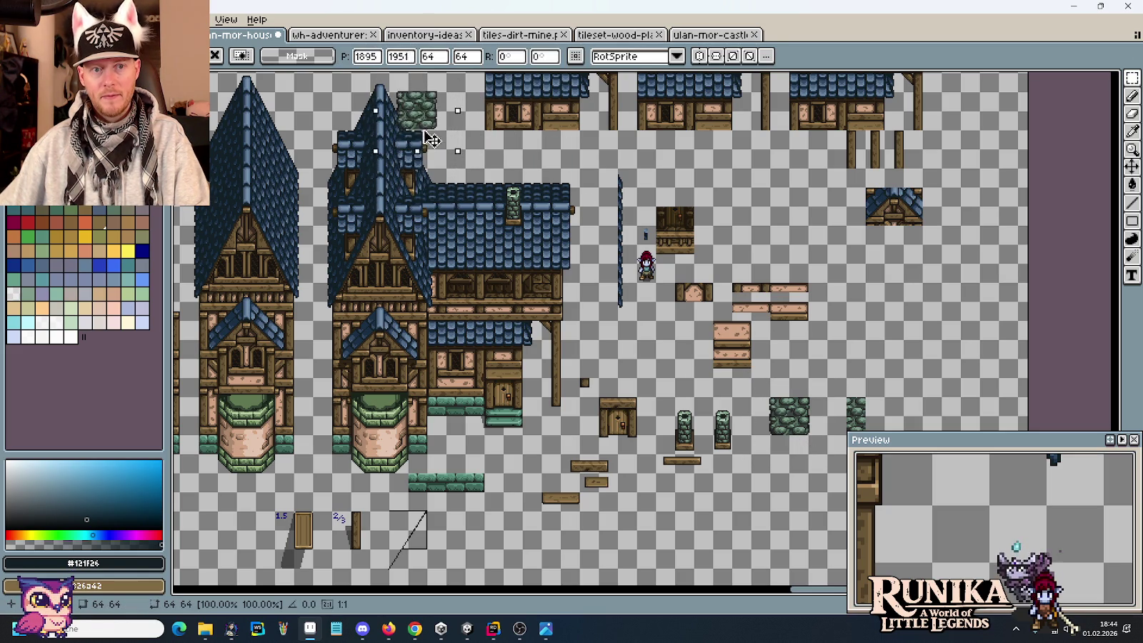
{"action": "mouse_move", "coordinate": [431, 200]}
{"action": "left_mouse_down"}
{"action": "mouse_move", "coordinate": [431, 156]}
{"action": "mouse_move", "coordinate": [786, 443]}
{"action": "mouse_move", "coordinate": [904, 382]}
{"action": "left_mouse_up"}
Step: Return to the ulan-mor-castles tileset document
{"action": "scroll", "coordinate": [904, 382], "scroll_direction": "up", "scroll_amount": 1}
{"action": "scroll", "coordinate": [703, 331], "scroll_direction": "up", "scroll_amount": 1}
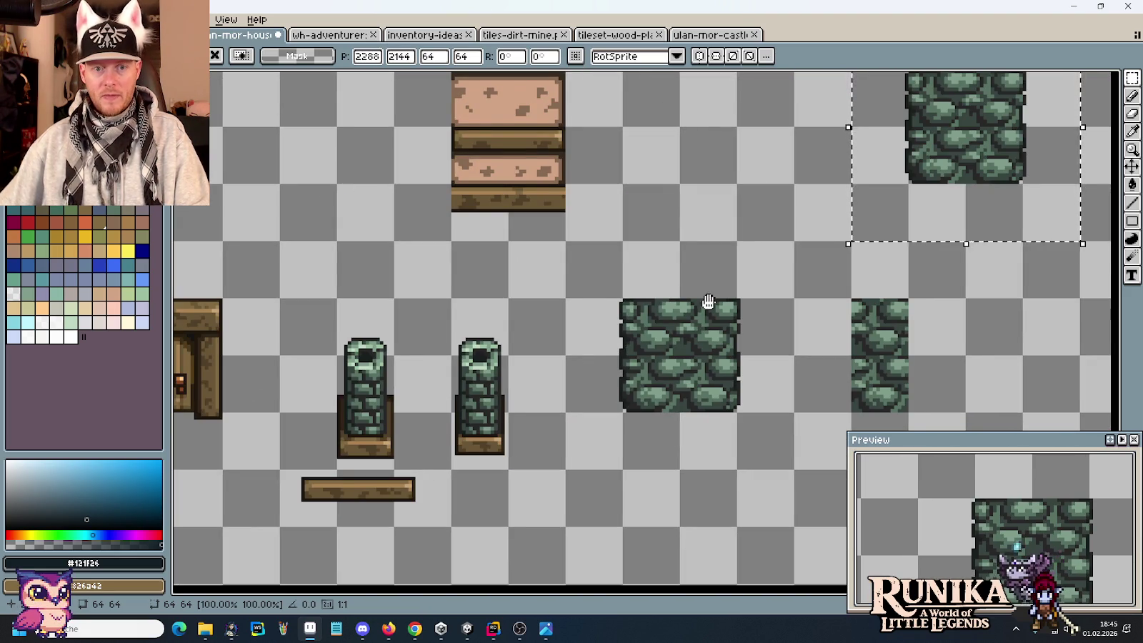
{"action": "key", "text": "alt+Tab"}
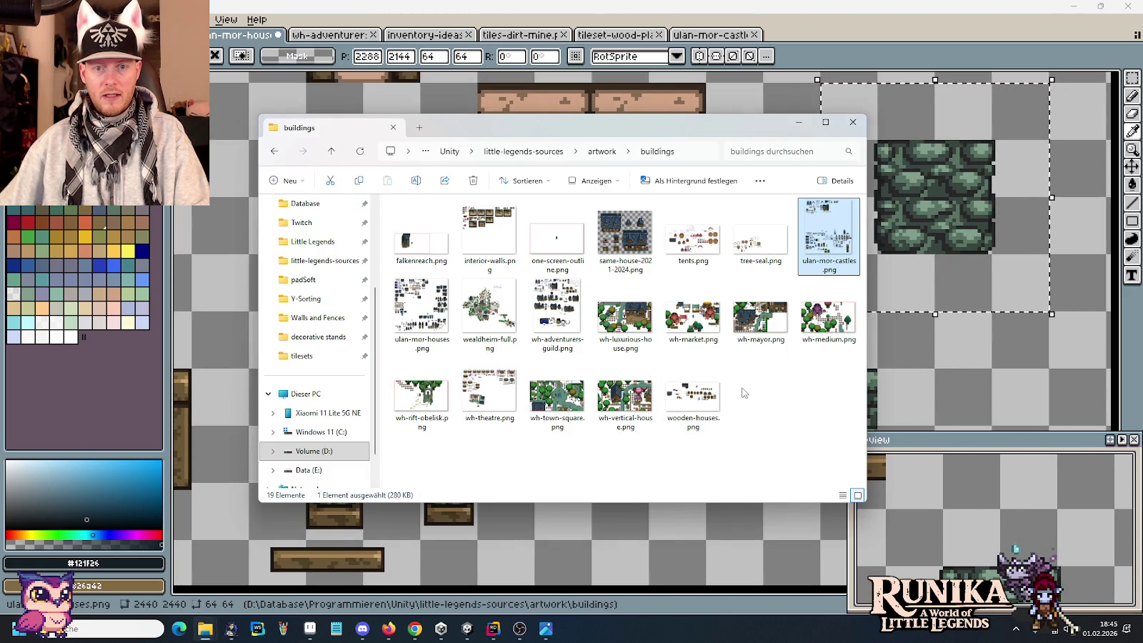
{"action": "key", "text": "alt+Tab"}
{"action": "left_click", "coordinate": [698, 35]}
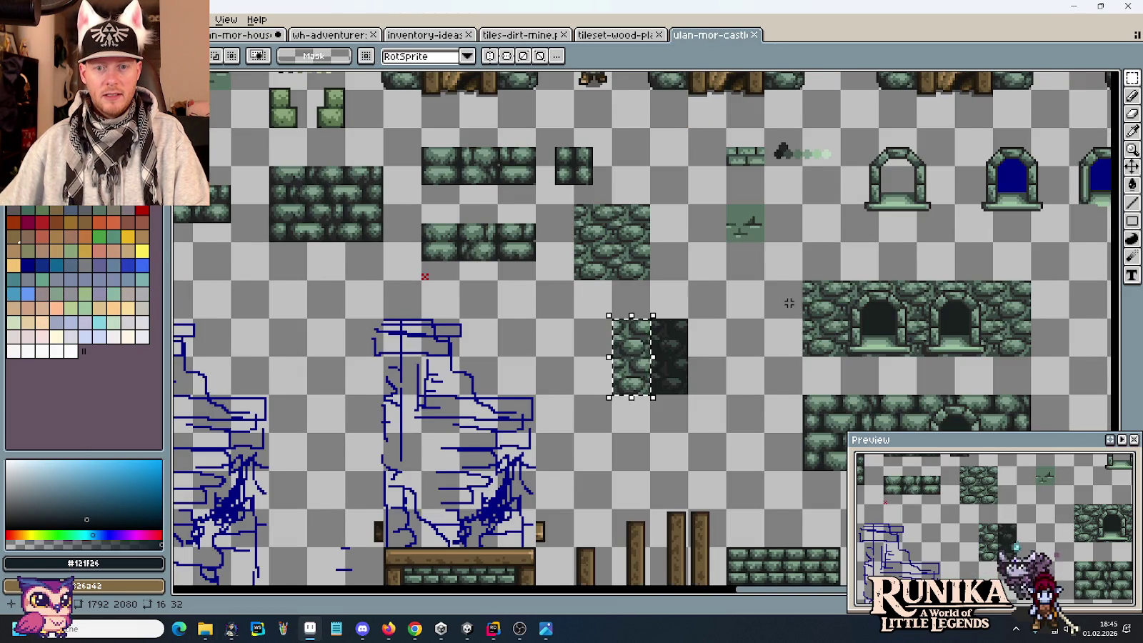
Step: Pan to the castle tower and marquee-select the stone ledge above its door
{"action": "scroll", "coordinate": [701, 367], "scroll_direction": "down", "scroll_amount": 2}
{"action": "scroll", "coordinate": [701, 367], "scroll_direction": "up", "scroll_amount": 3}
{"action": "scroll", "coordinate": [701, 367], "scroll_direction": "up", "scroll_amount": 2}
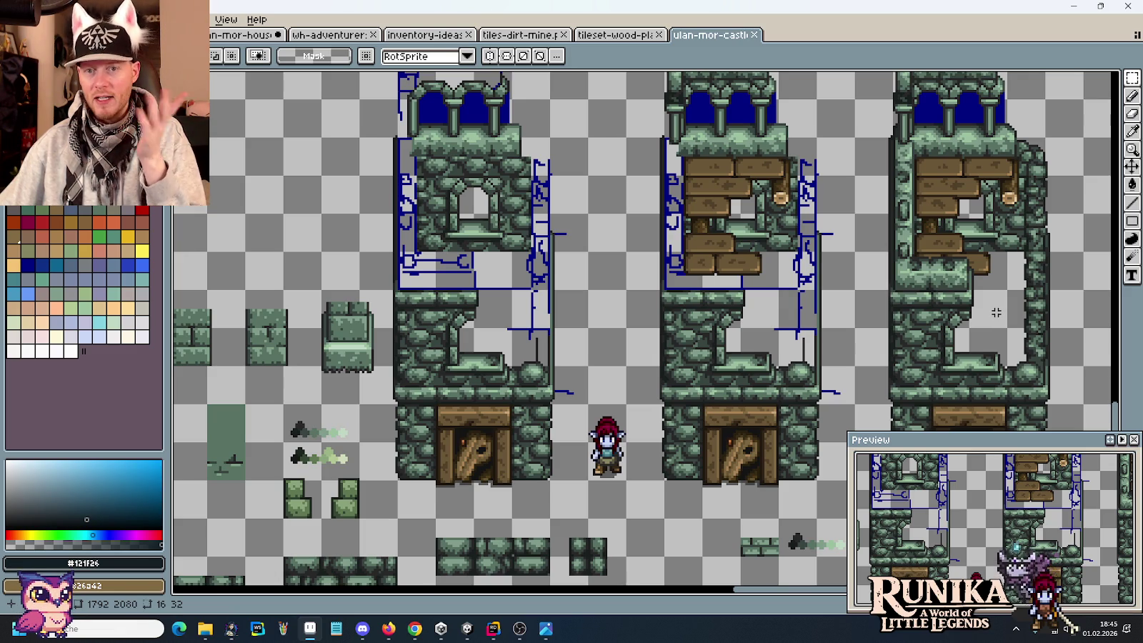
{"action": "mouse_move", "coordinate": [962, 311]}
{"action": "left_mouse_down"}
{"action": "mouse_move", "coordinate": [856, 348]}
{"action": "mouse_move", "coordinate": [843, 340]}
{"action": "left_mouse_up"}
{"action": "left_click_drag", "start_coordinate": [909, 328], "coordinate": [576, 210]}
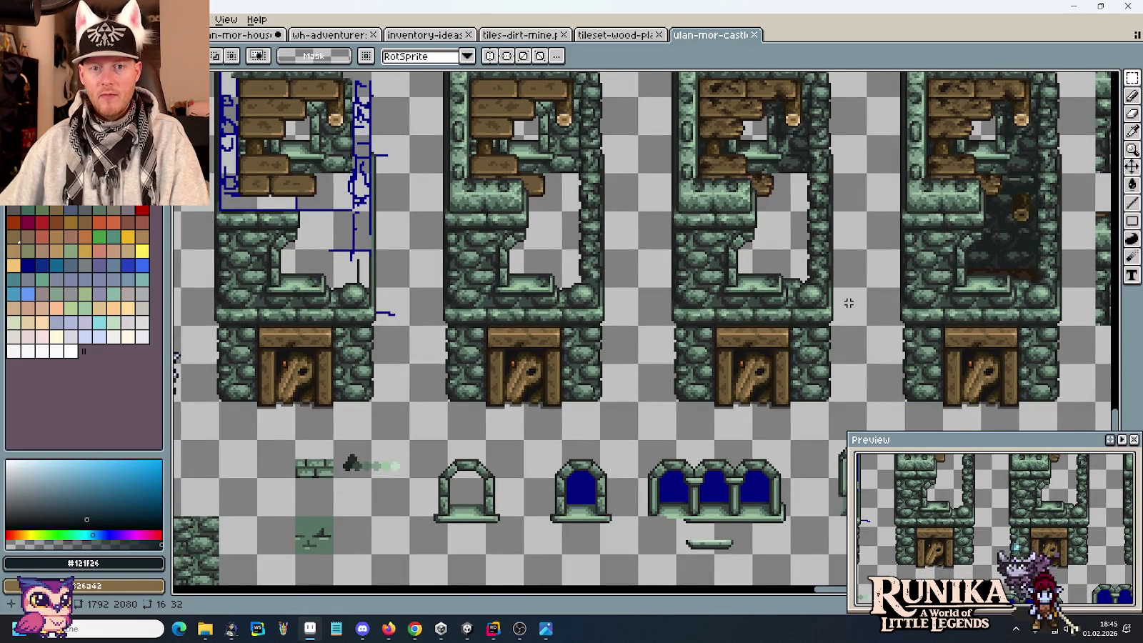
{"action": "left_click_drag", "start_coordinate": [849, 303], "coordinate": [831, 335]}
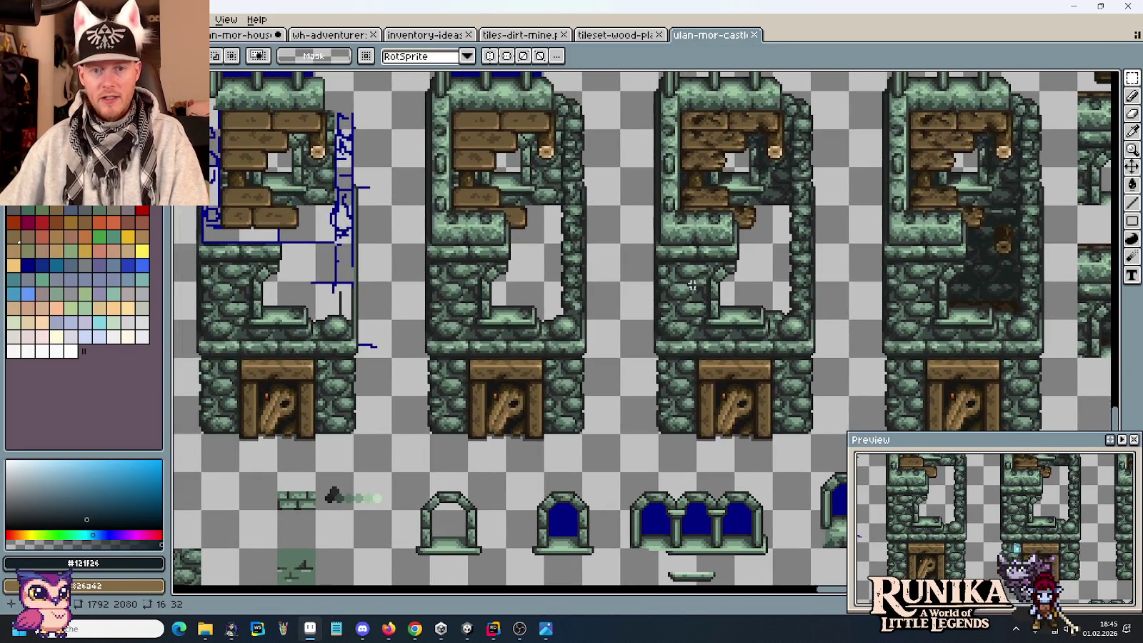
{"action": "scroll", "coordinate": [713, 285], "scroll_direction": "up", "scroll_amount": 2}
{"action": "left_click_drag", "start_coordinate": [799, 333], "coordinate": [720, 251]}
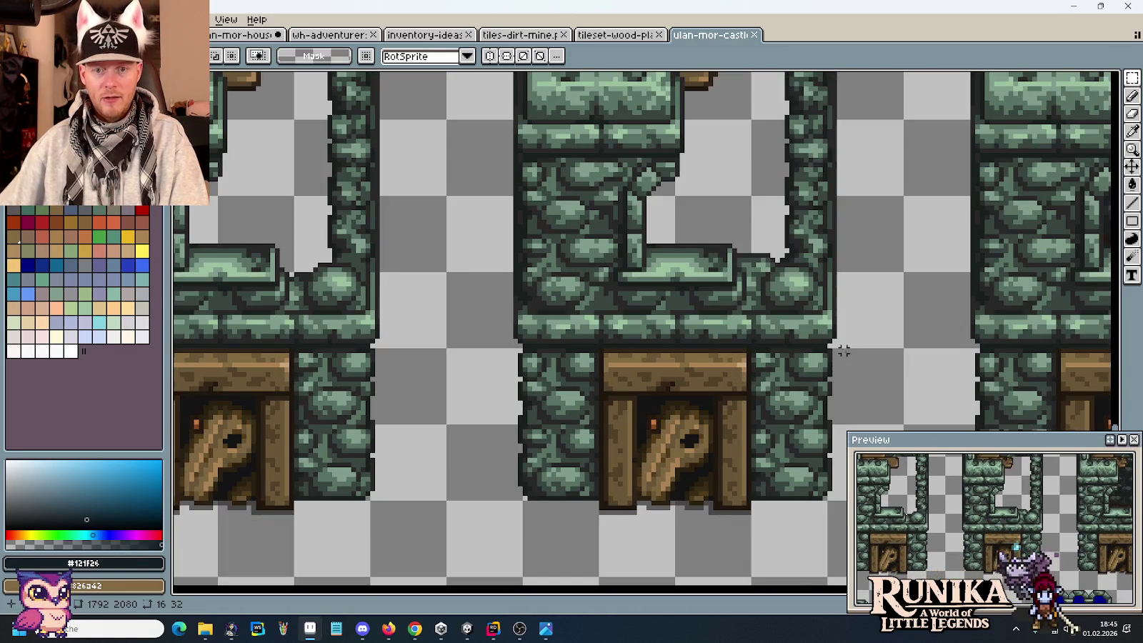
{"action": "left_click_drag", "start_coordinate": [848, 347], "coordinate": [475, 250]}
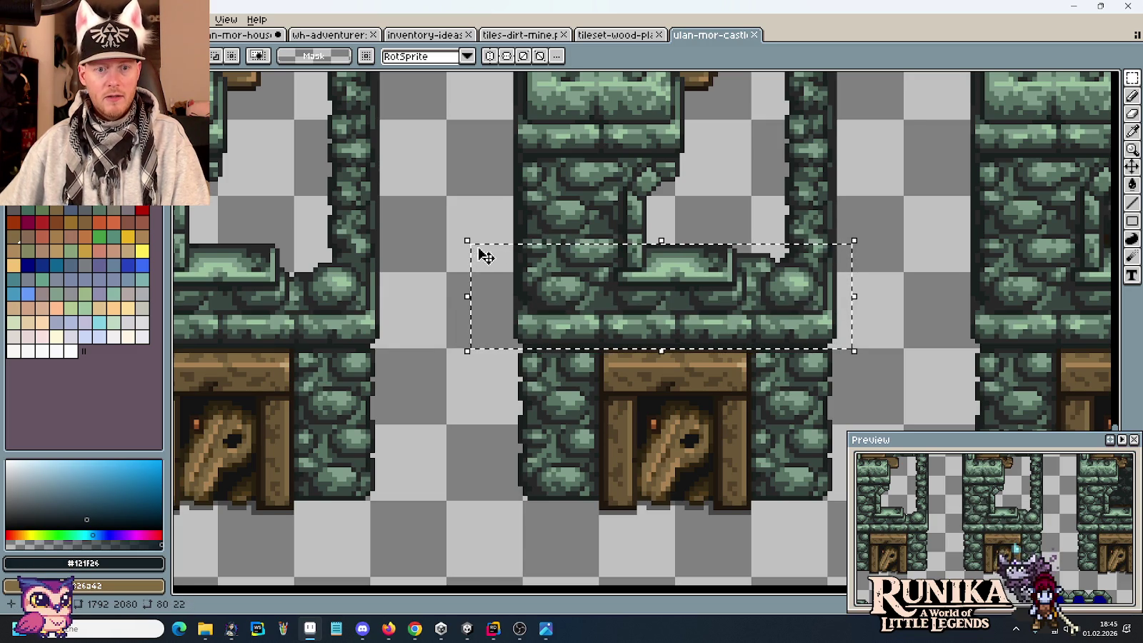
{"action": "left_click", "coordinate": [249, 42]}
Step: Move the upper cobblestone block copy down into the row with the others
{"action": "mouse_move", "coordinate": [735, 370]}
{"action": "left_mouse_down"}
{"action": "mouse_move", "coordinate": [702, 319]}
{"action": "mouse_move", "coordinate": [602, 309]}
{"action": "left_mouse_up"}
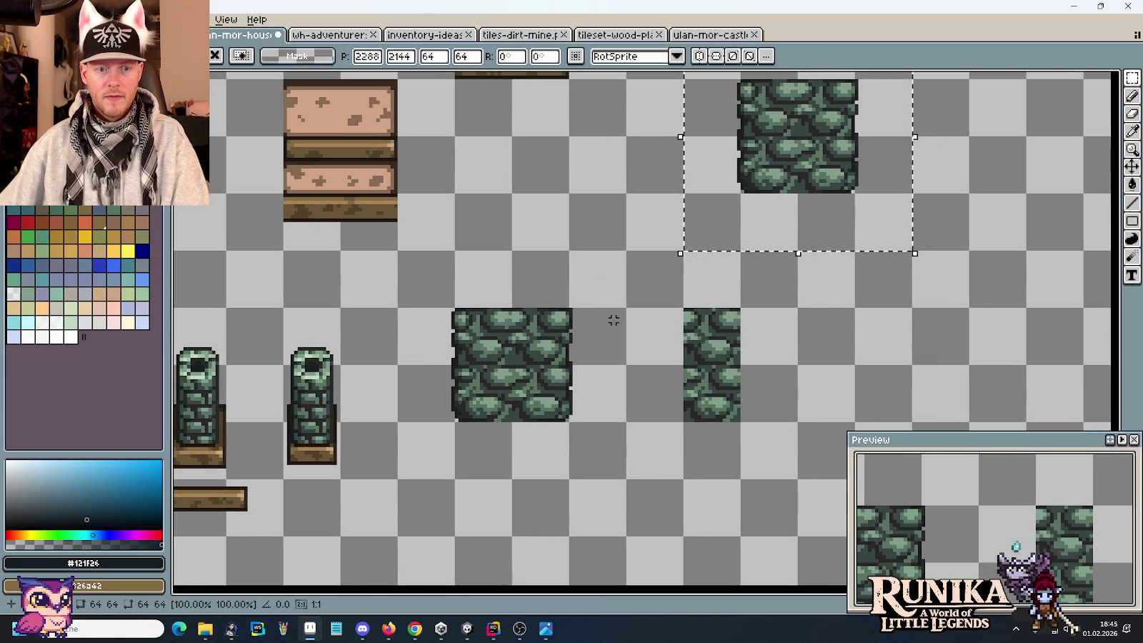
{"action": "left_click_drag", "start_coordinate": [678, 355], "coordinate": [671, 394]}
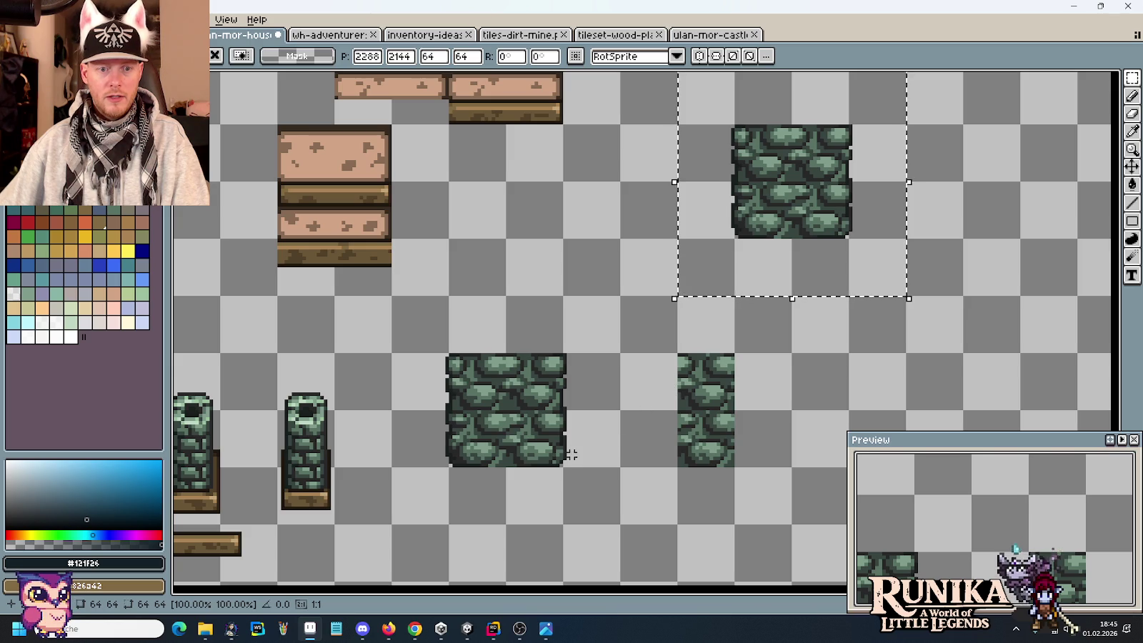
{"action": "left_click", "coordinate": [568, 377]}
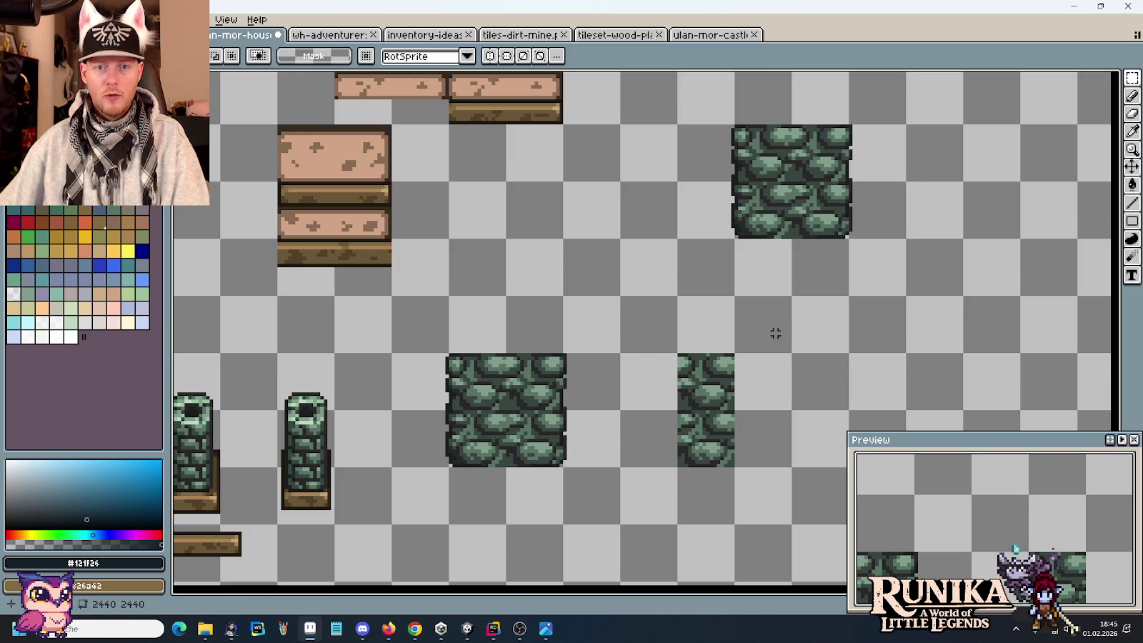
{"action": "mouse_move", "coordinate": [718, 133]}
{"action": "left_mouse_down"}
{"action": "mouse_move", "coordinate": [857, 219]}
{"action": "mouse_move", "coordinate": [849, 304]}
{"action": "mouse_move", "coordinate": [960, 326]}
{"action": "mouse_move", "coordinate": [904, 318]}
{"action": "left_mouse_up"}
{"action": "scroll", "coordinate": [850, 304], "scroll_direction": "down", "scroll_amount": 2}
{"action": "left_click", "coordinate": [646, 350]}
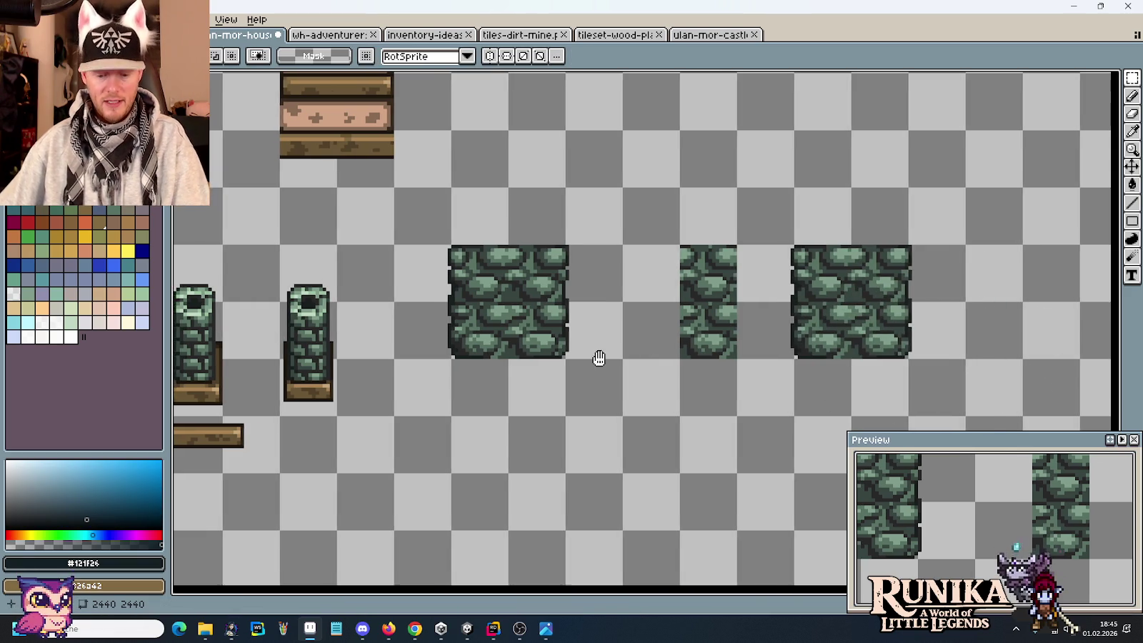
{"action": "left_click_drag", "start_coordinate": [597, 358], "coordinate": [617, 425]}
Step: Paste the stone ledge and nudge it down to rest on the right block
{"action": "key", "text": "ctrl+v"}
{"action": "left_click_drag", "start_coordinate": [676, 324], "coordinate": [883, 219]}
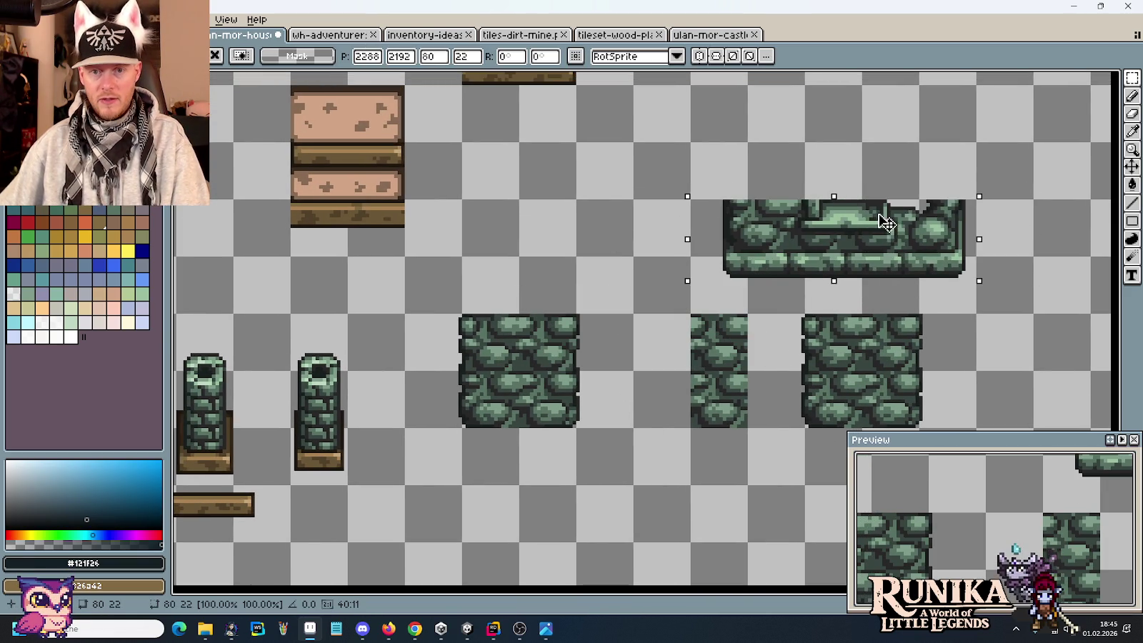
{"action": "scroll", "coordinate": [873, 327], "scroll_direction": "up", "scroll_amount": 2}
{"action": "left_click_drag", "start_coordinate": [729, 301], "coordinate": [805, 302]}
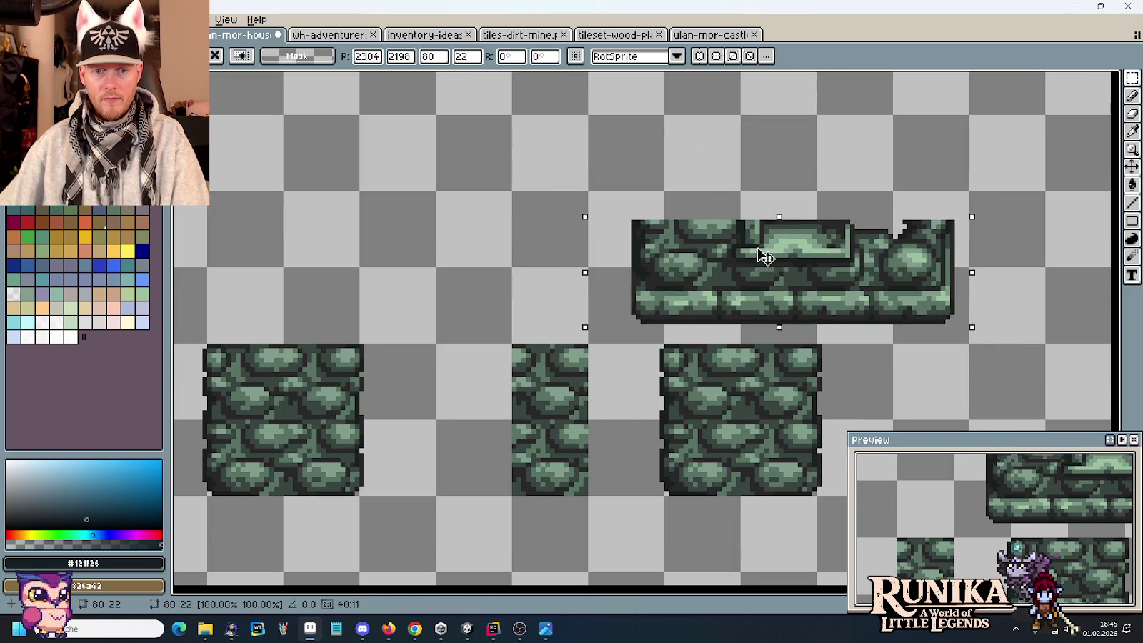
{"action": "left_click_drag", "start_coordinate": [768, 259], "coordinate": [776, 251]}
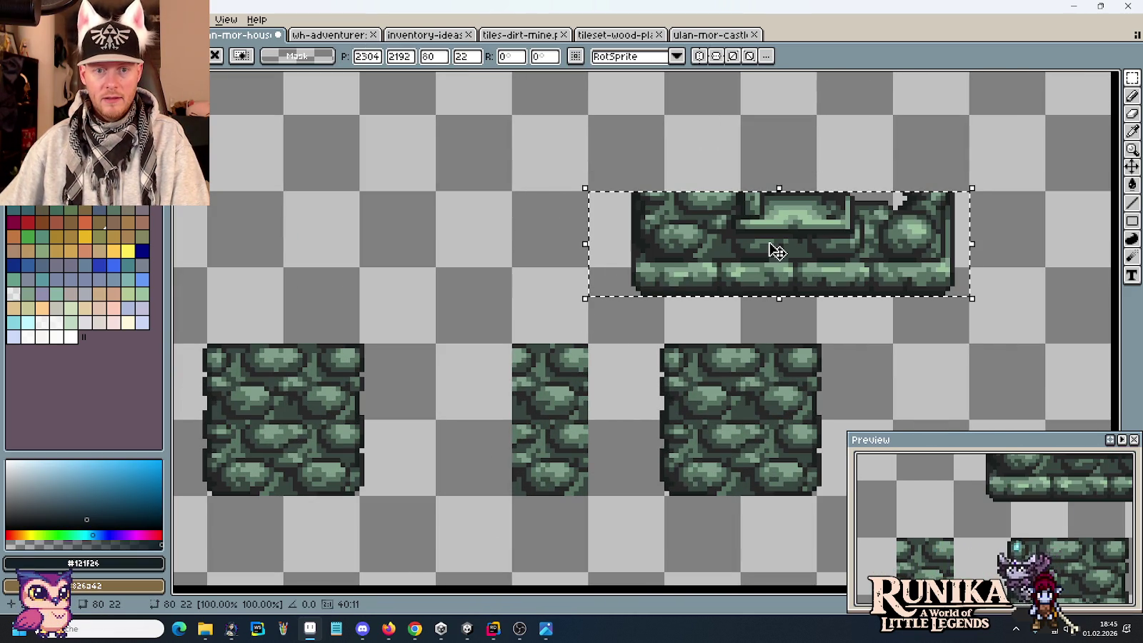
{"action": "key", "text": "Down"}
{"action": "key", "text": "Down"}
{"action": "key", "text": "Down"}
{"action": "key", "text": "Down"}
{"action": "key", "text": "Down"}
{"action": "key", "text": "Down"}
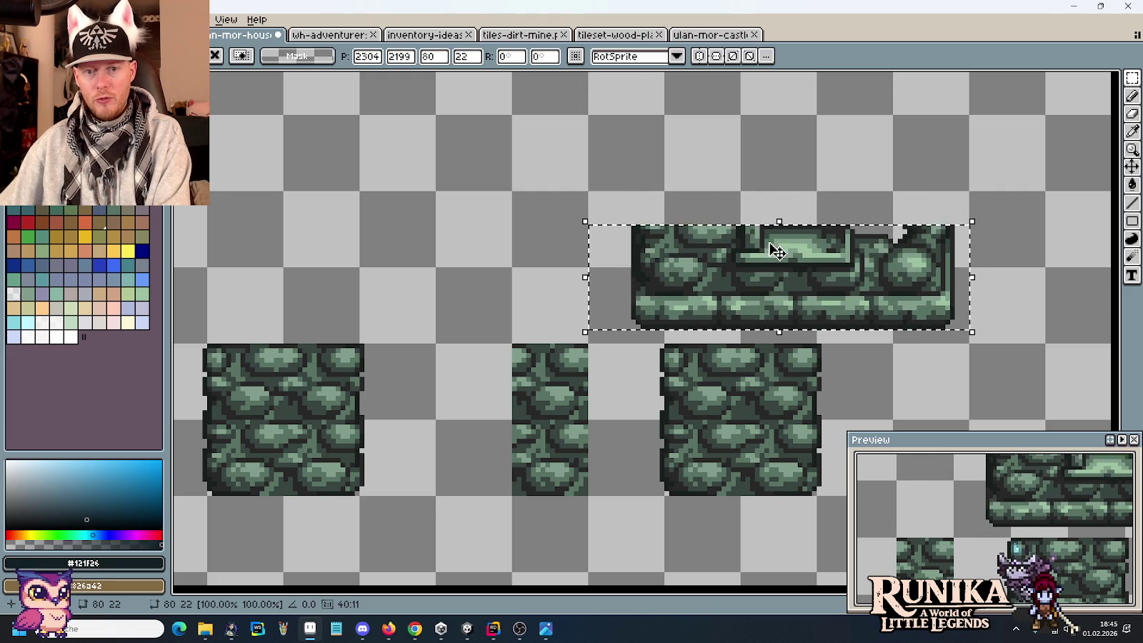
{"action": "key", "text": "Down"}
{"action": "key", "text": "Down"}
{"action": "key", "text": "Down"}
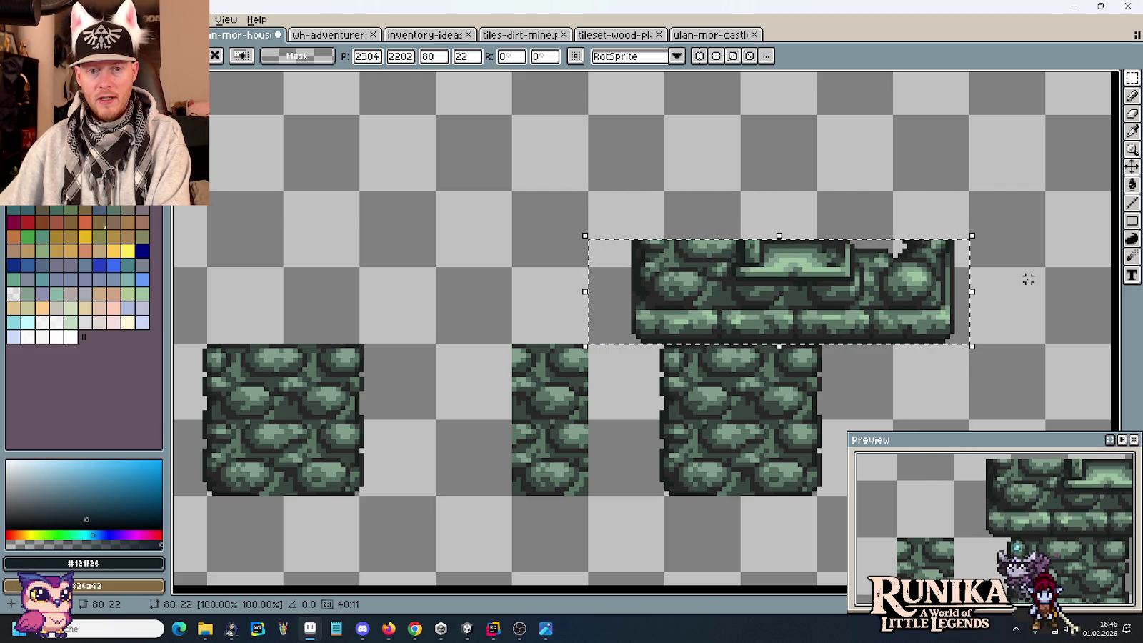
{"action": "key", "text": "ctrl+d"}
{"action": "scroll", "coordinate": [914, 270], "scroll_direction": "up", "scroll_amount": 1}
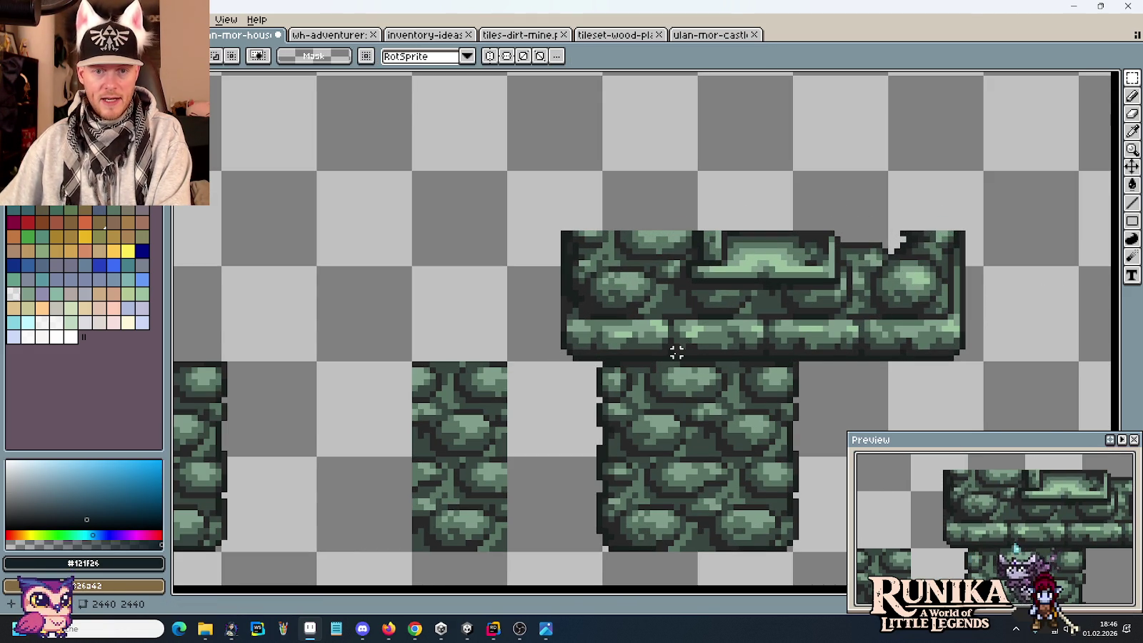
Step: Delete the decorated slab and slide the two stone halves together
{"action": "left_click_drag", "start_coordinate": [676, 357], "coordinate": [795, 208]}
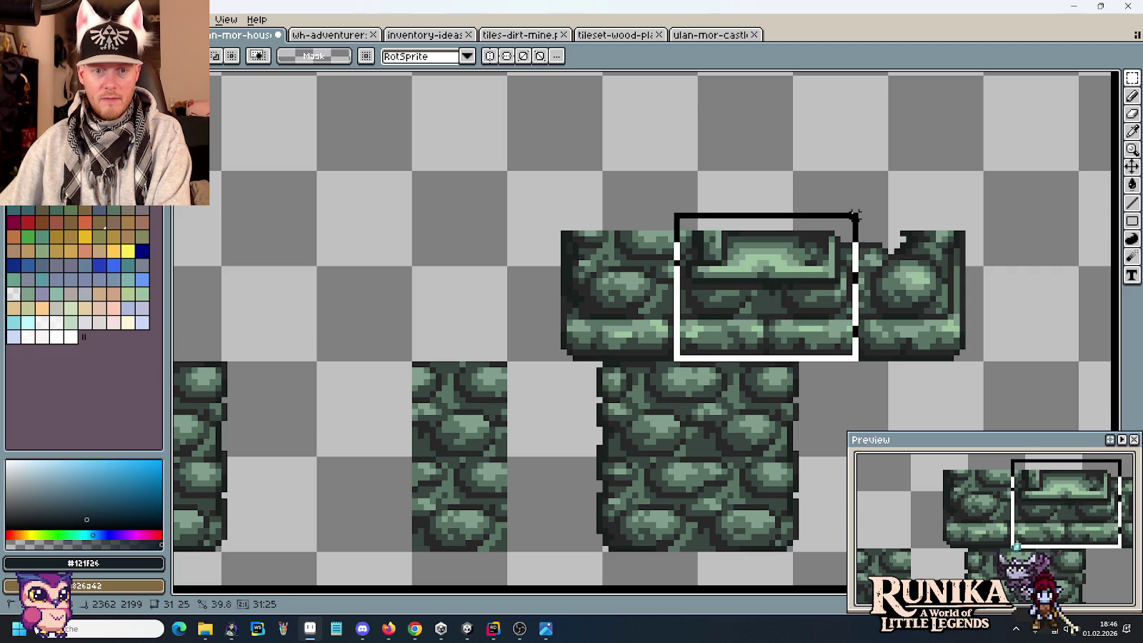
{"action": "left_click_drag", "start_coordinate": [795, 208], "coordinate": [856, 216]}
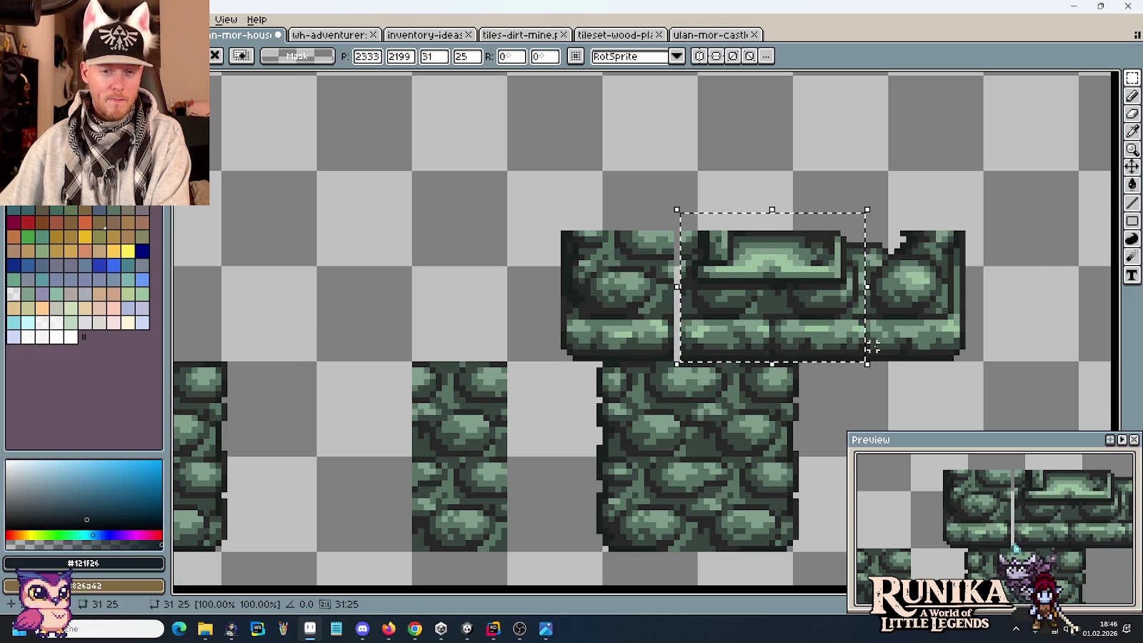
{"action": "key", "text": "Delete"}
{"action": "left_click_drag", "start_coordinate": [818, 173], "coordinate": [992, 358]}
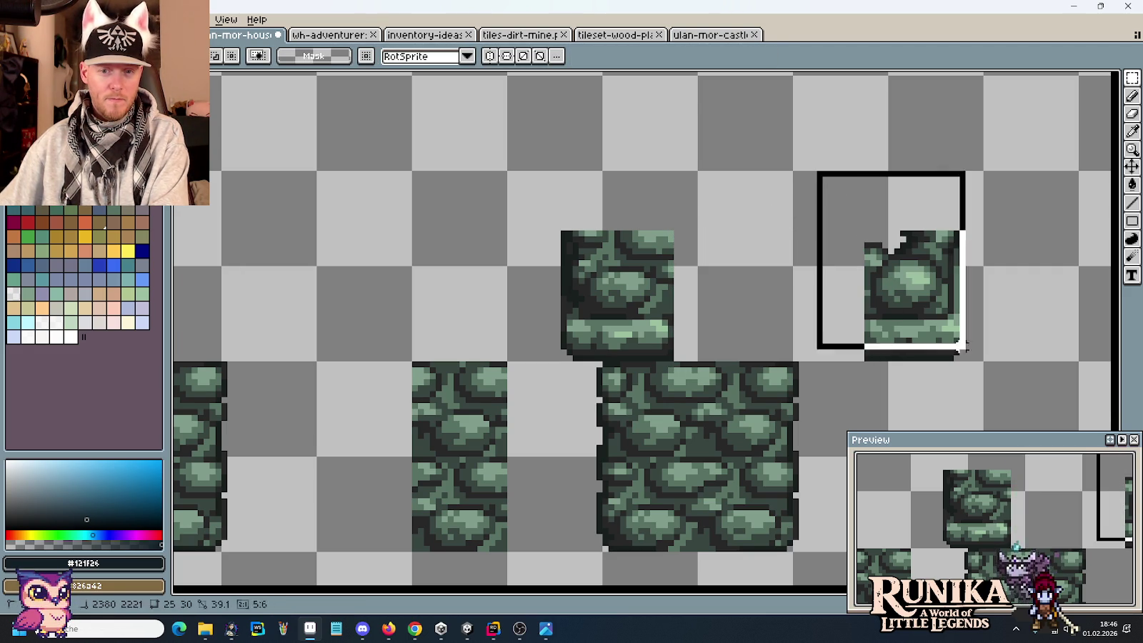
{"action": "left_click_drag", "start_coordinate": [919, 331], "coordinate": [817, 332]}
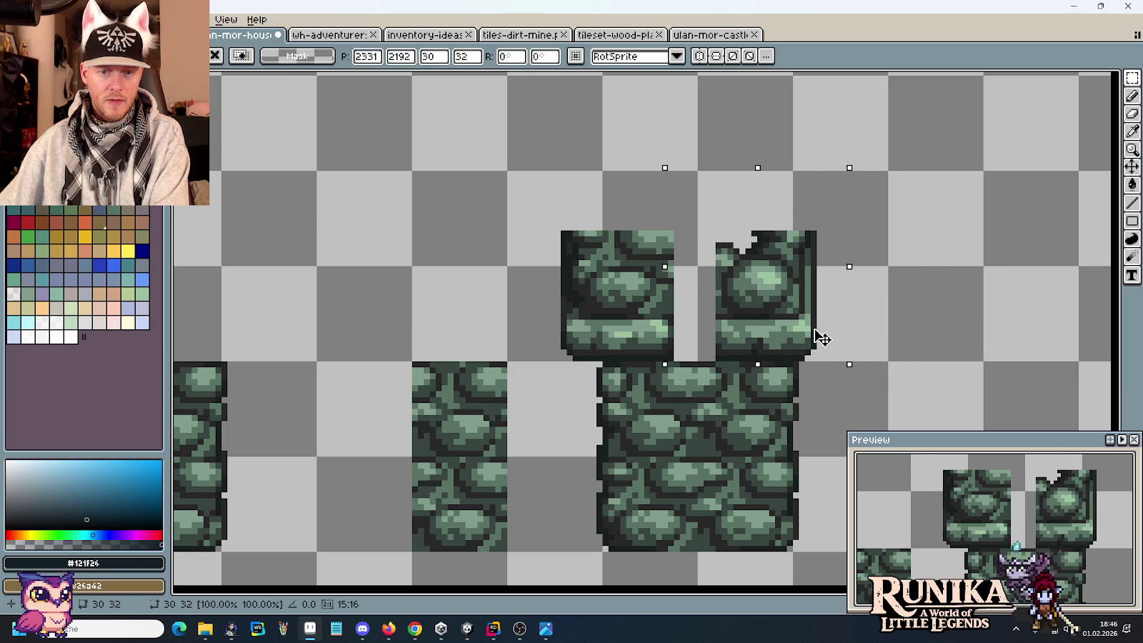
{"action": "left_click_drag", "start_coordinate": [527, 197], "coordinate": [688, 358]}
{"action": "left_click_drag", "start_coordinate": [664, 317], "coordinate": [686, 316]}
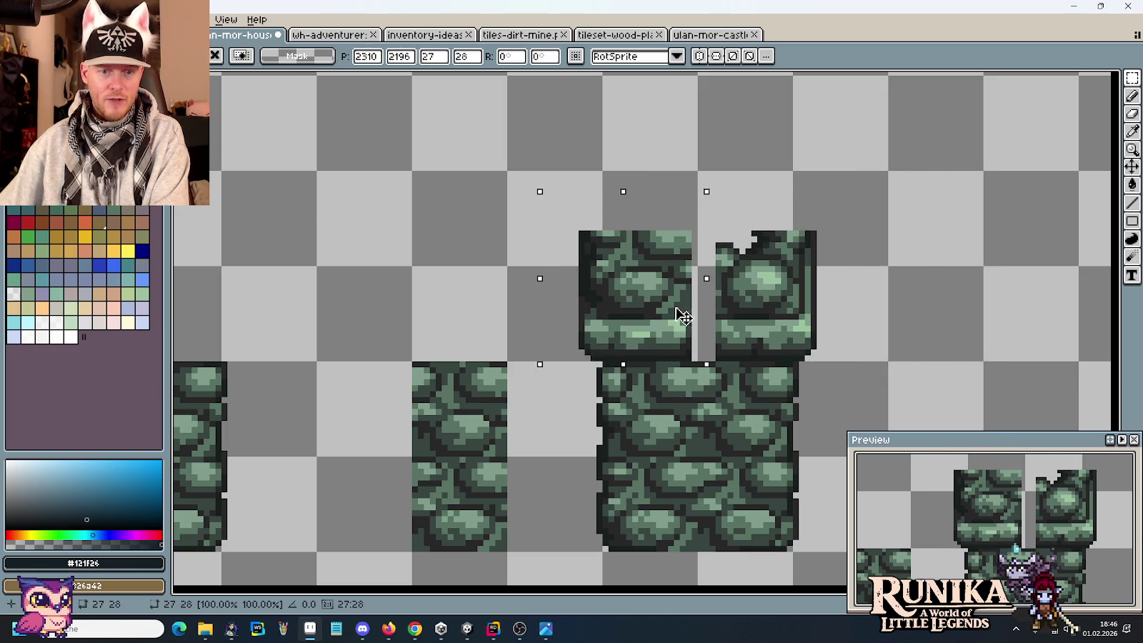
{"action": "key", "text": "Down"}
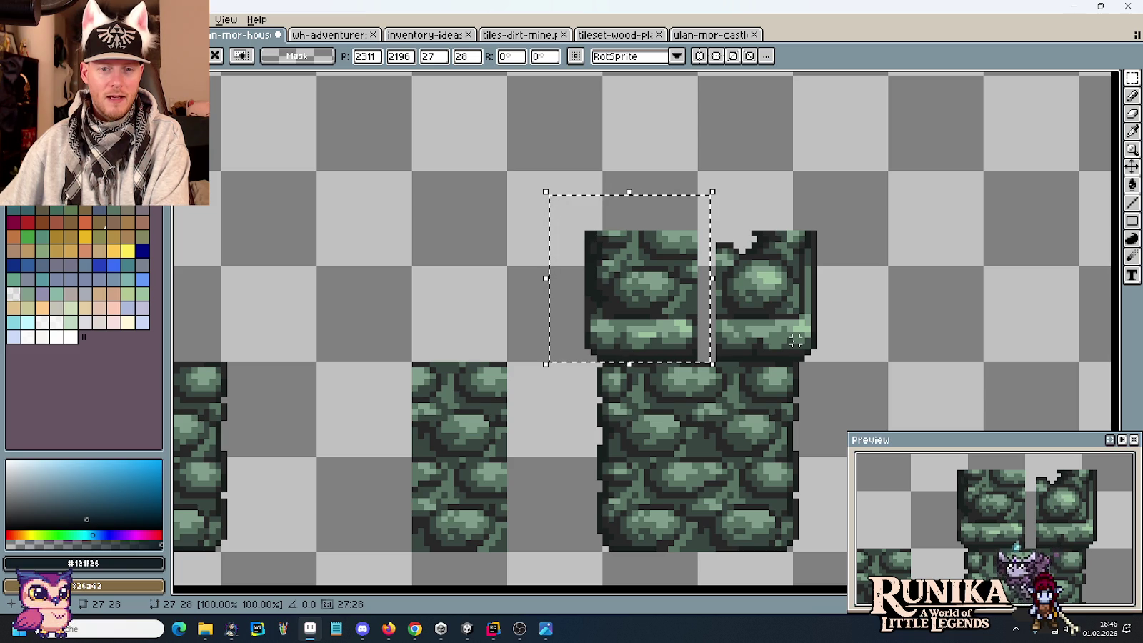
{"action": "key", "text": "ctrl+d"}
Step: Shift the ledge pieces by single pixels to close the gap between them
{"action": "scroll", "coordinate": [770, 333], "scroll_direction": "up", "scroll_amount": 2}
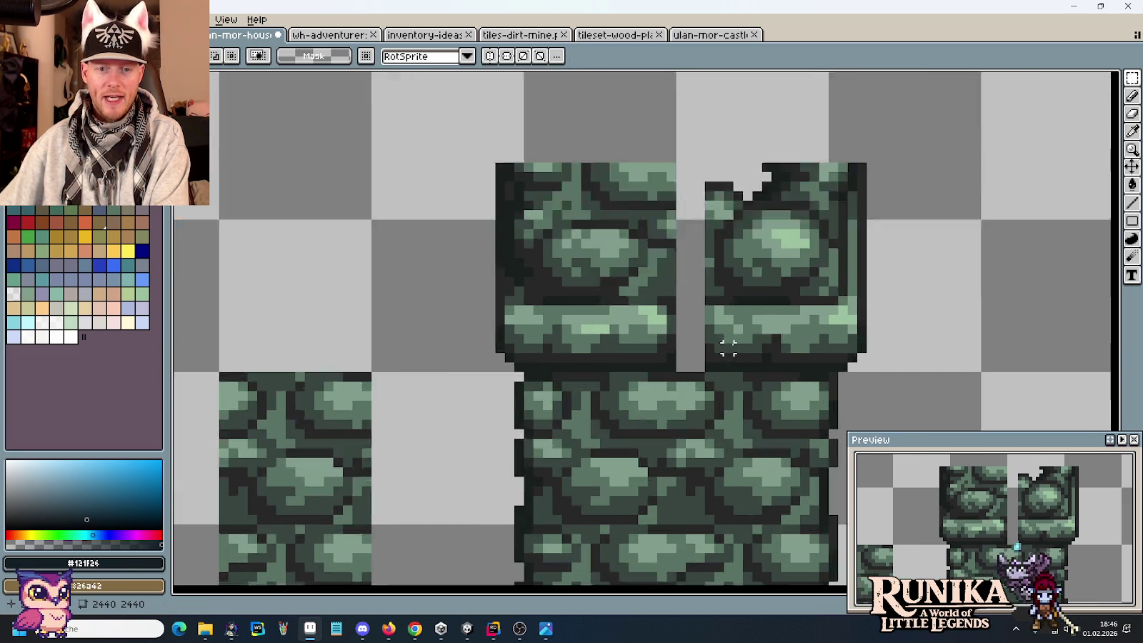
{"action": "scroll", "coordinate": [727, 339], "scroll_direction": "up", "scroll_amount": 3}
{"action": "left_click_drag", "start_coordinate": [657, 264], "coordinate": [774, 402]}
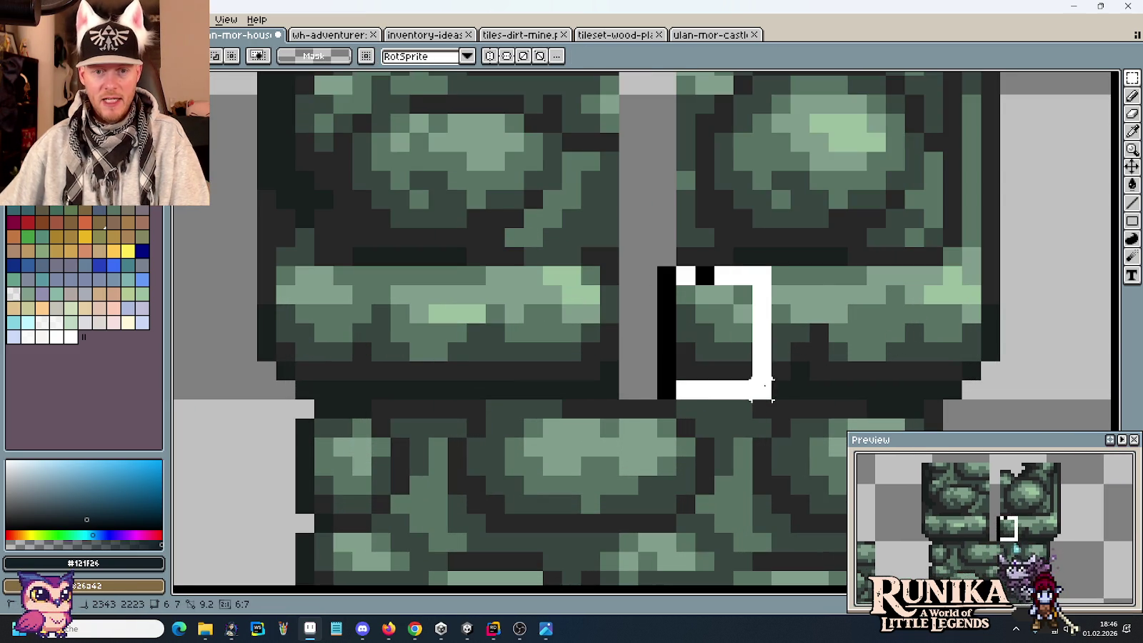
{"action": "left_click_drag", "start_coordinate": [749, 359], "coordinate": [708, 358]}
{"action": "key", "text": "ctrl+d"}
{"action": "mouse_move", "coordinate": [408, 264]}
{"action": "left_mouse_down"}
{"action": "mouse_move", "coordinate": [621, 401]}
{"action": "mouse_move", "coordinate": [609, 371]}
{"action": "left_mouse_up"}
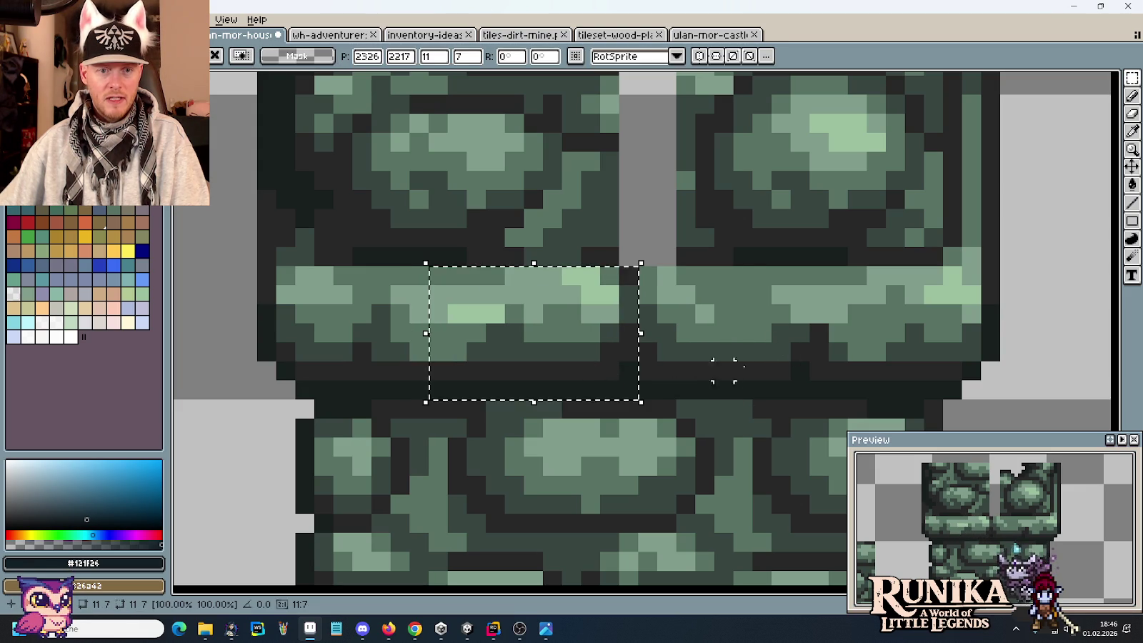
{"action": "key", "text": "ctrl+d"}
Step: Eyedrop the dark green #384541 and light green #809C8B from the ledge
{"action": "key", "text": "i"}
{"action": "left_click", "coordinate": [743, 340]}
{"action": "key", "text": "b"}
{"action": "key", "text": "i"}
{"action": "left_click", "coordinate": [747, 305]}
{"action": "key", "text": "b"}
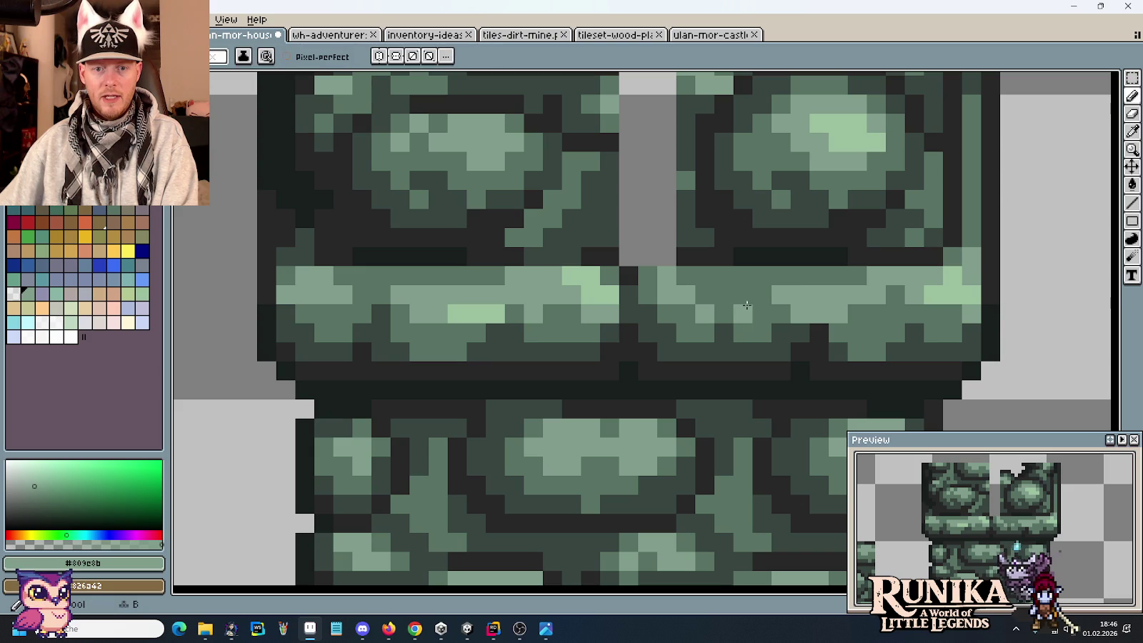
{"action": "scroll", "coordinate": [743, 321], "scroll_direction": "down", "scroll_amount": 5}
{"action": "scroll", "coordinate": [814, 306], "scroll_direction": "up", "scroll_amount": 1}
Step: Delete the stone blocks sitting above the ledge
{"action": "mouse_move", "coordinate": [813, 306]}
{"action": "left_mouse_down"}
{"action": "mouse_move", "coordinate": [808, 386]}
{"action": "mouse_move", "coordinate": [604, 268]}
{"action": "left_mouse_up"}
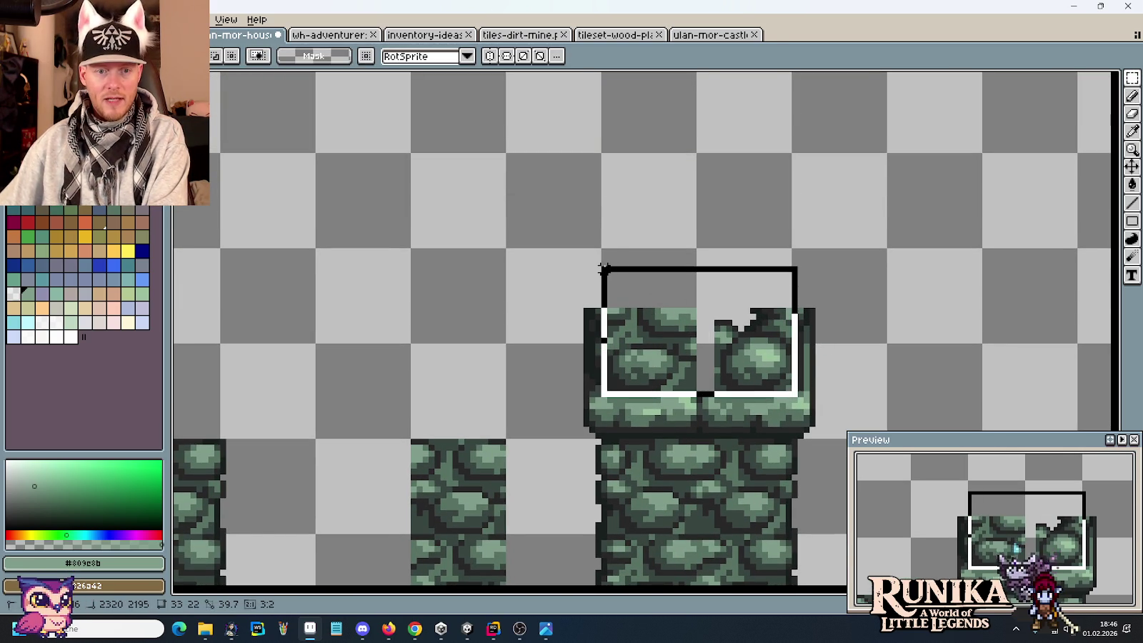
{"action": "key", "text": "Delete"}
{"action": "left_click_drag", "start_coordinate": [709, 370], "coordinate": [678, 268]}
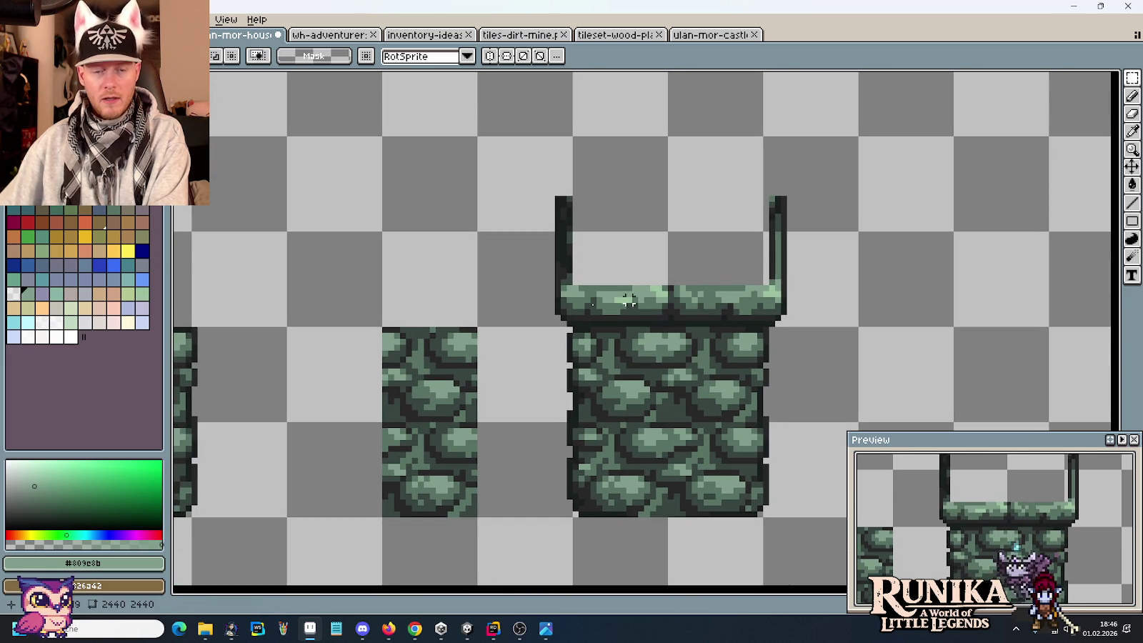
Step: Marquee-select the ledge strip to measure its 39×5 size
{"action": "left_click_drag", "start_coordinate": [558, 276], "coordinate": [786, 301]}
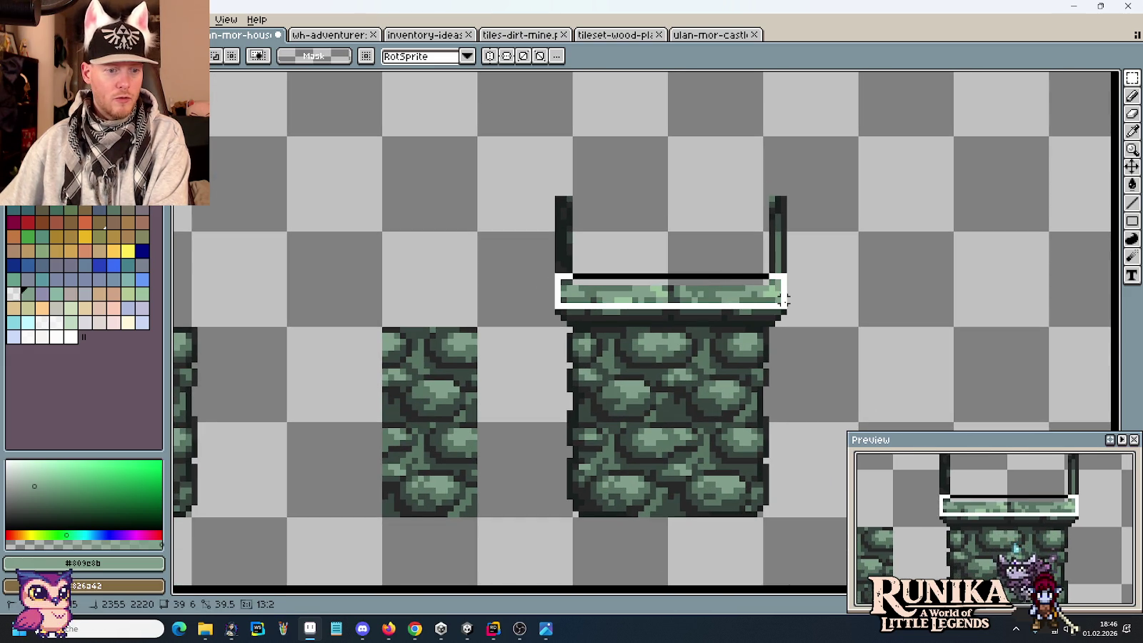
{"action": "left_click_drag", "start_coordinate": [783, 300], "coordinate": [783, 298]}
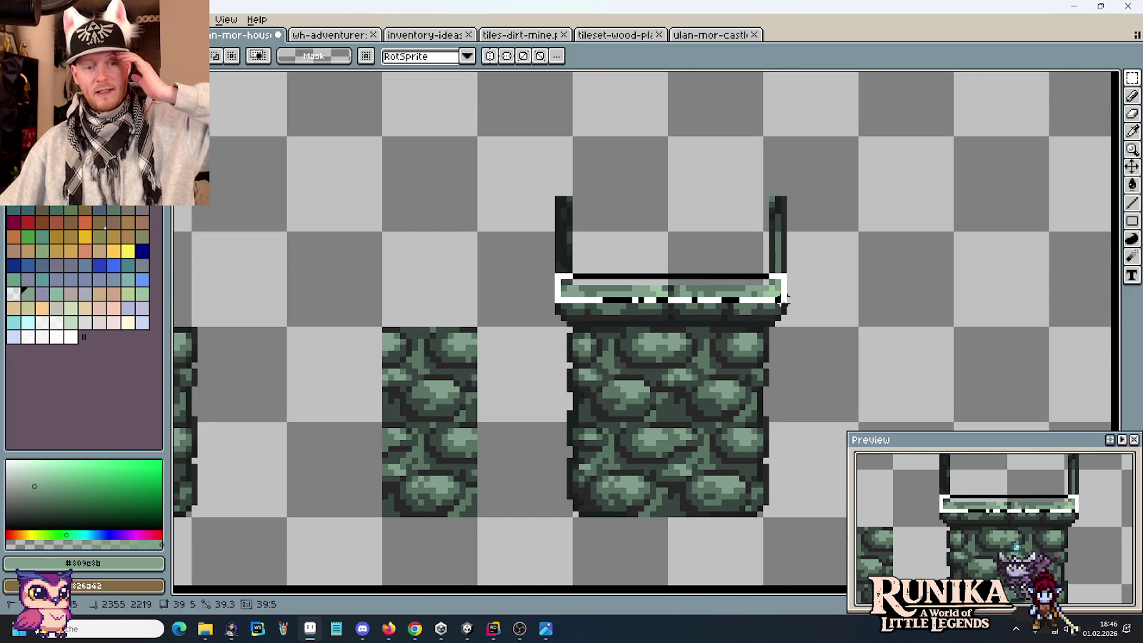
{"action": "left_click_drag", "start_coordinate": [784, 299], "coordinate": [784, 305]}
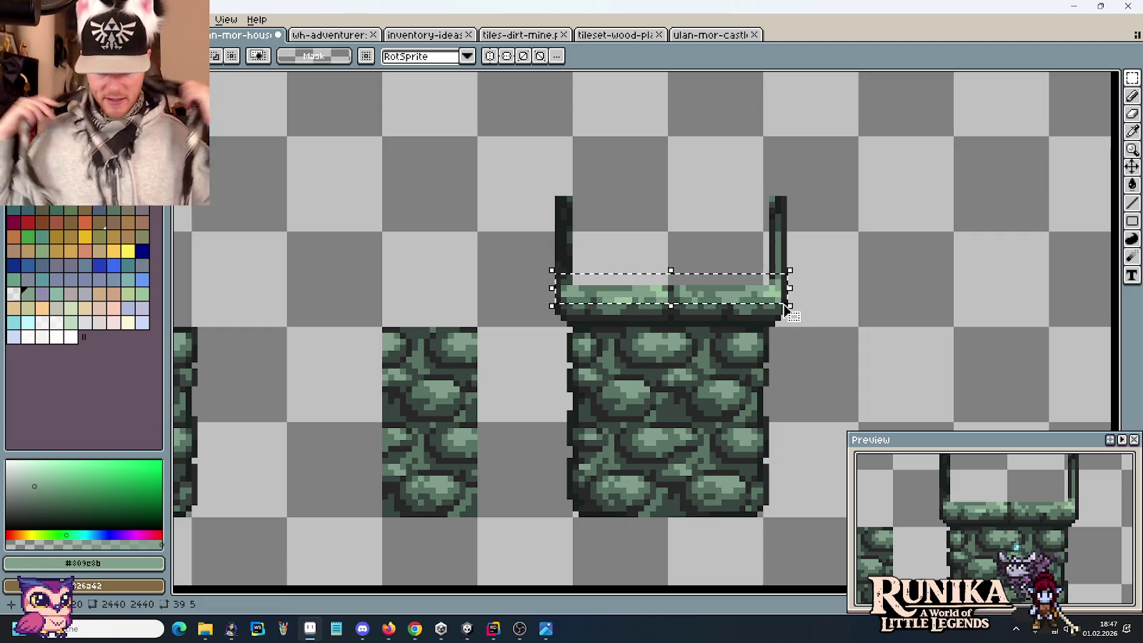
{"action": "key", "text": "super"}
{"action": "type", "text": "rechner"}
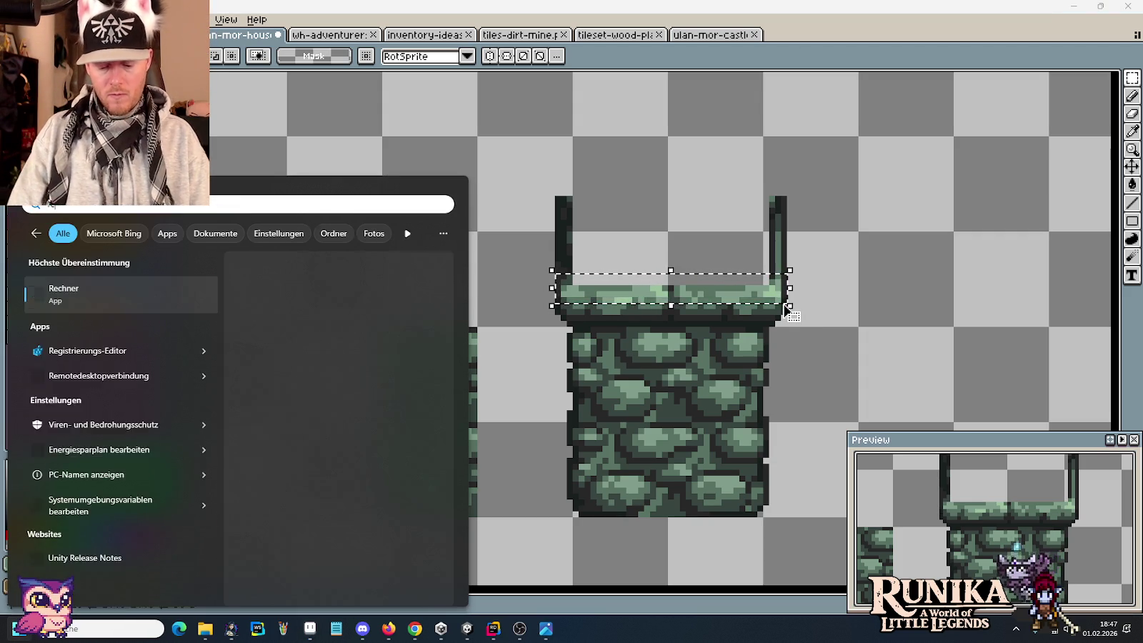
{"action": "key", "text": "Return"}
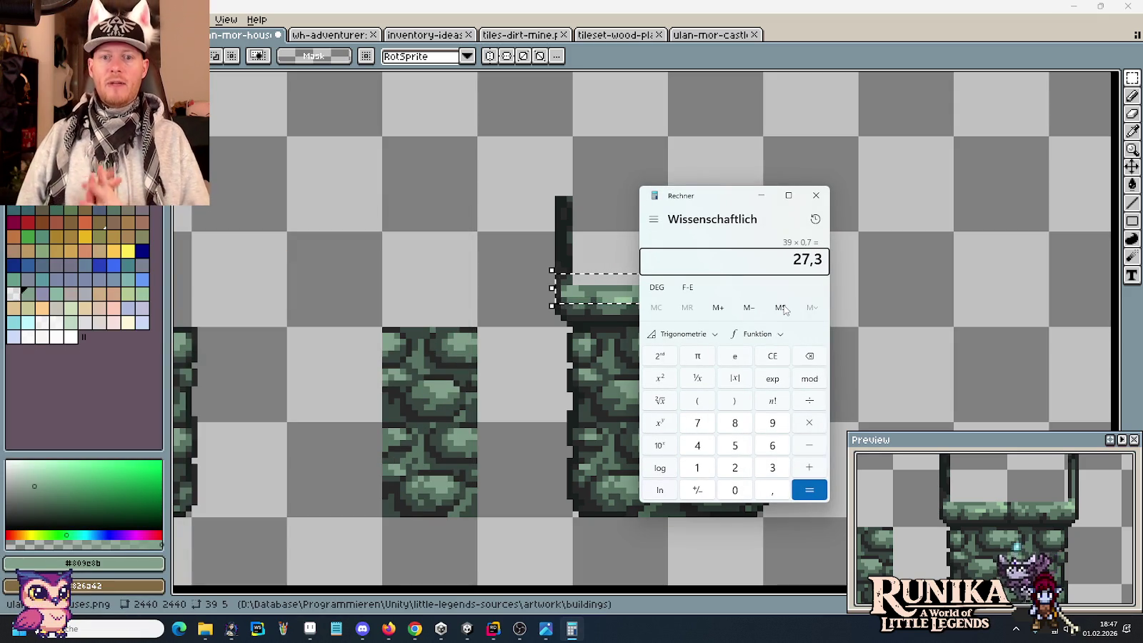
{"action": "left_click", "coordinate": [815, 195]}
{"action": "left_click", "coordinate": [807, 288]}
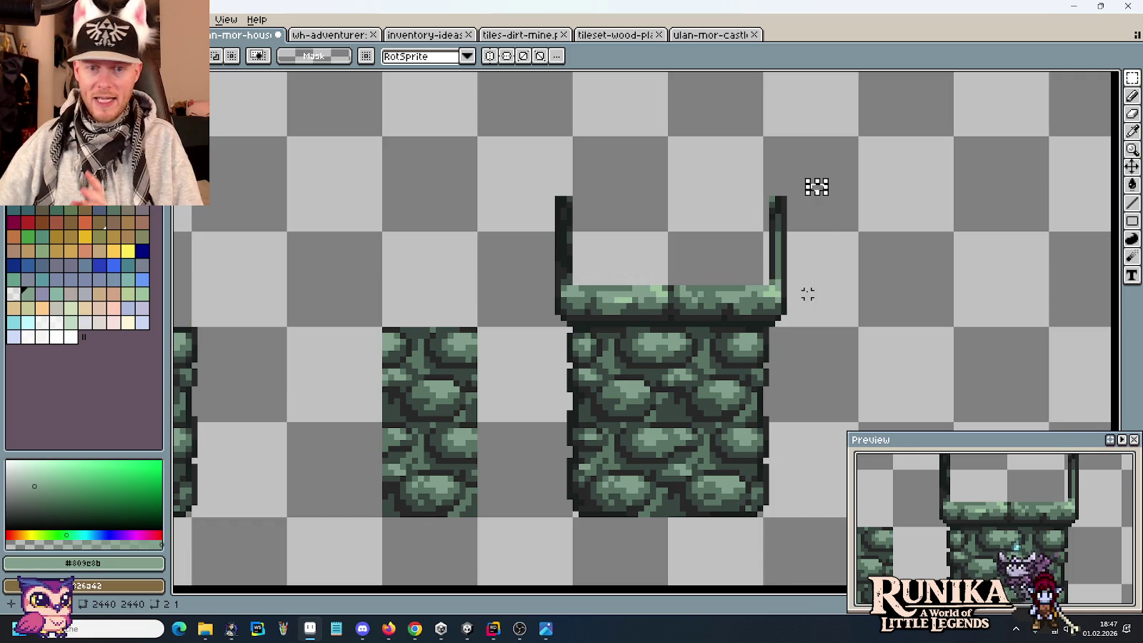
Step: Draw a straight #282828 line up from the right post to form the frame's side
{"action": "scroll", "coordinate": [788, 305], "scroll_direction": "up", "scroll_amount": 1}
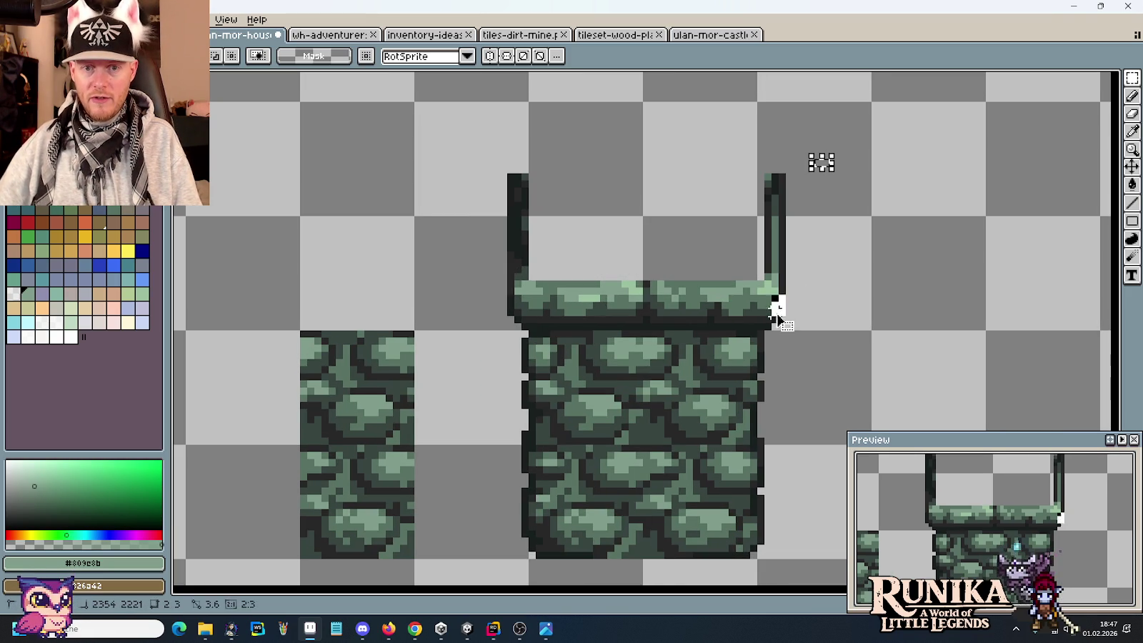
{"action": "scroll", "coordinate": [805, 345], "scroll_direction": "up", "scroll_amount": 2}
{"action": "left_click_drag", "start_coordinate": [797, 359], "coordinate": [798, 187]}
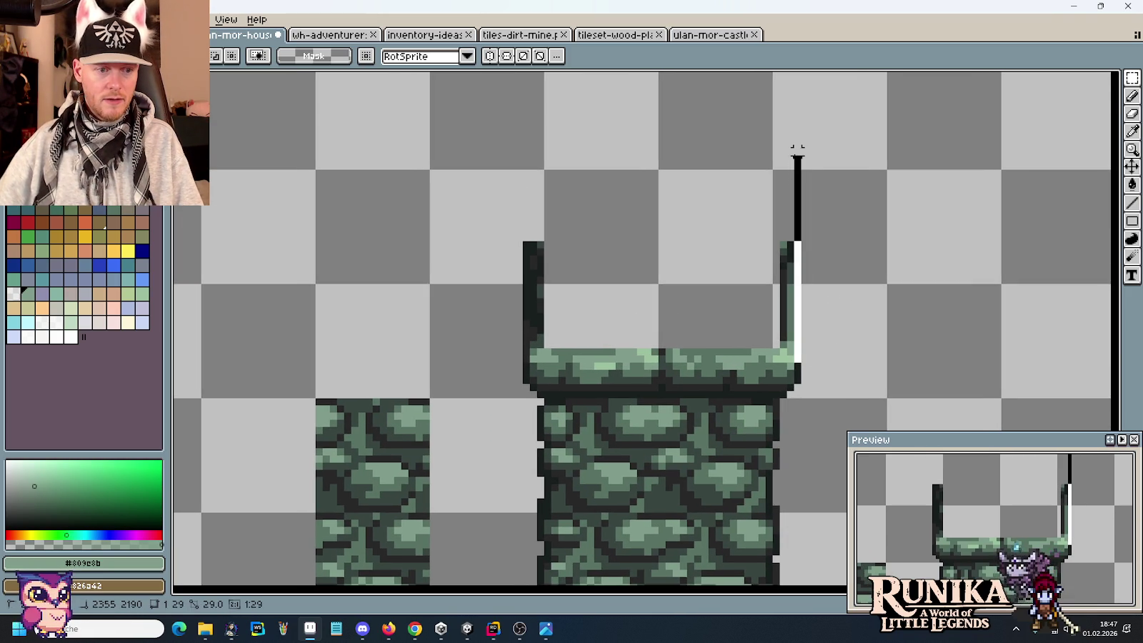
{"action": "key", "text": "ctrl+z"}
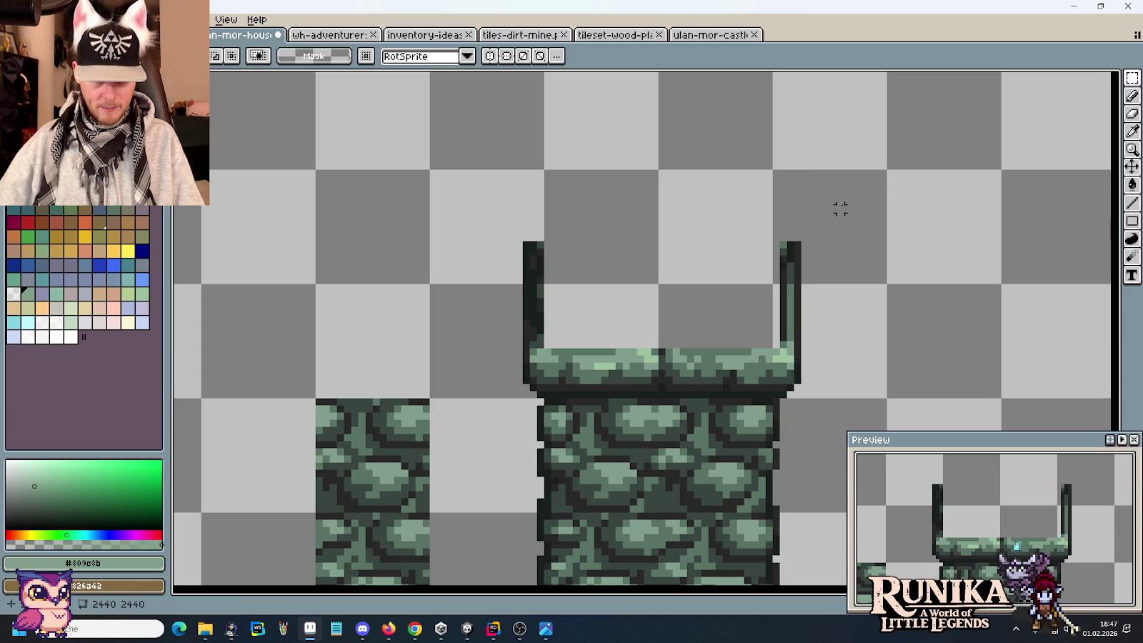
{"action": "key", "text": "b"}
{"action": "left_click", "coordinate": [804, 242], "text": "alt"}
{"action": "left_click", "coordinate": [798, 222]}
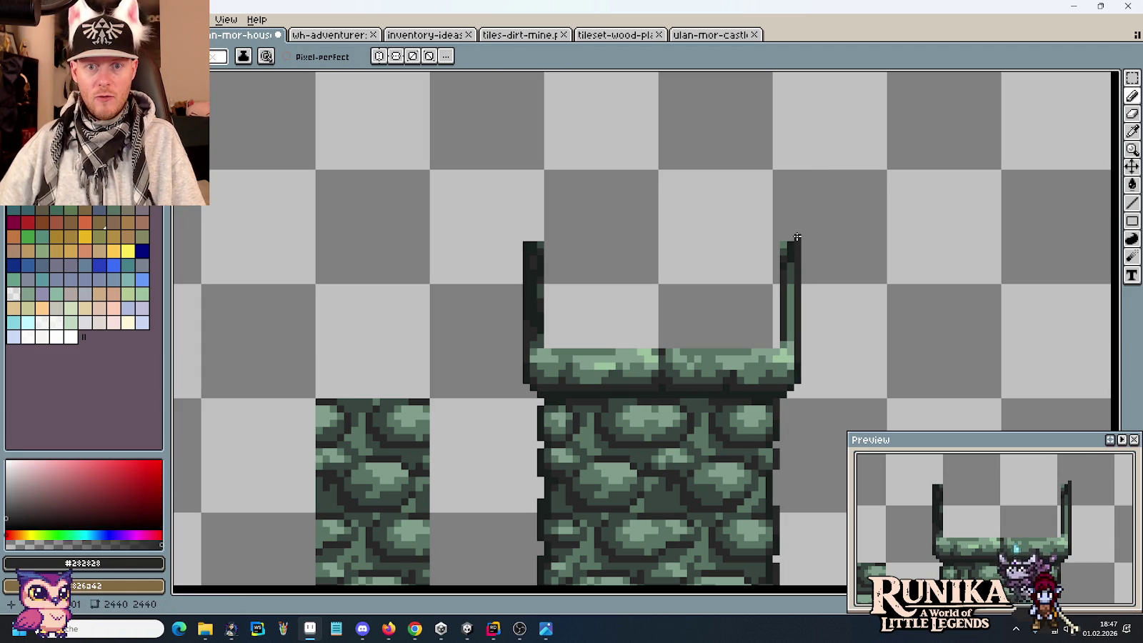
{"action": "key", "text": "shift"}
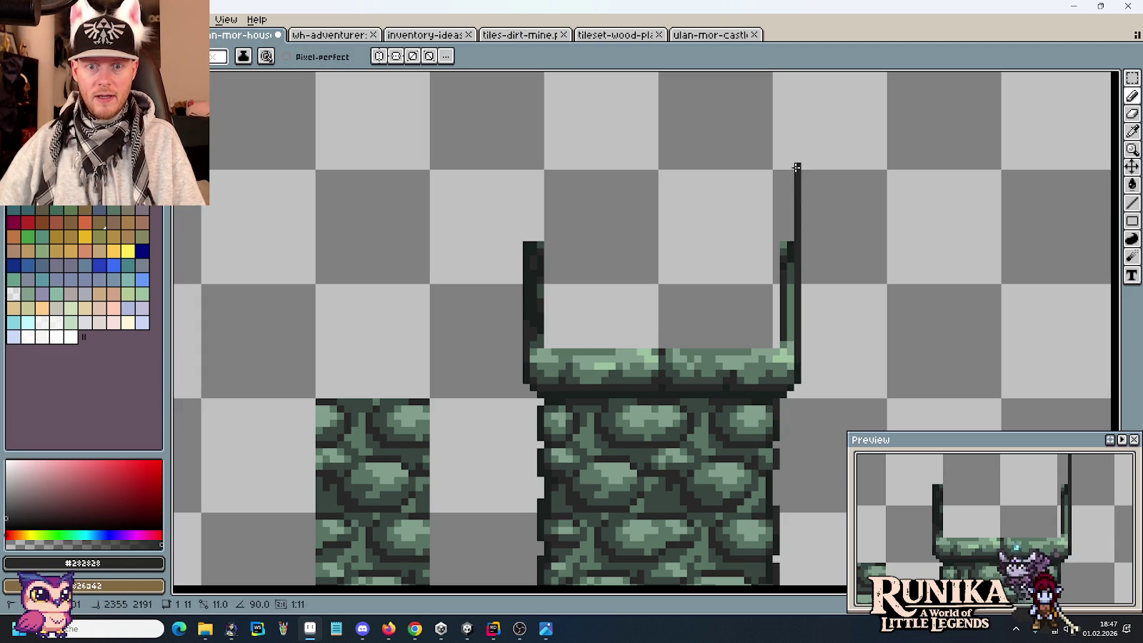
{"action": "left_click", "coordinate": [798, 172], "text": "shift"}
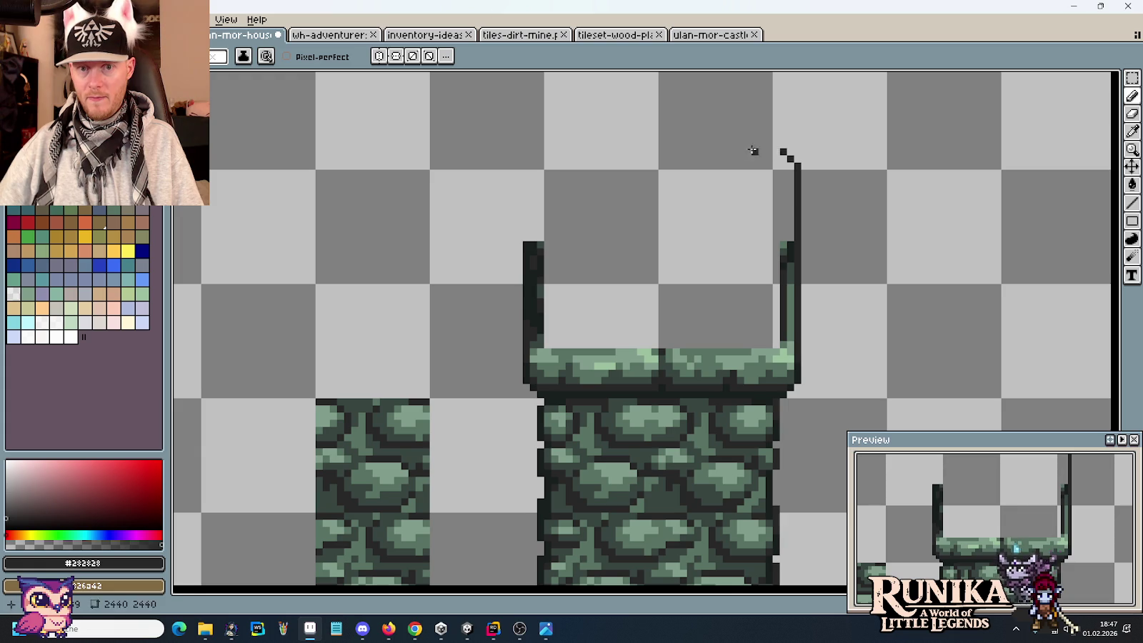
Step: Draw the frame's top edge across and its left side down to the post
{"action": "left_click", "coordinate": [537, 151], "text": "shift"}
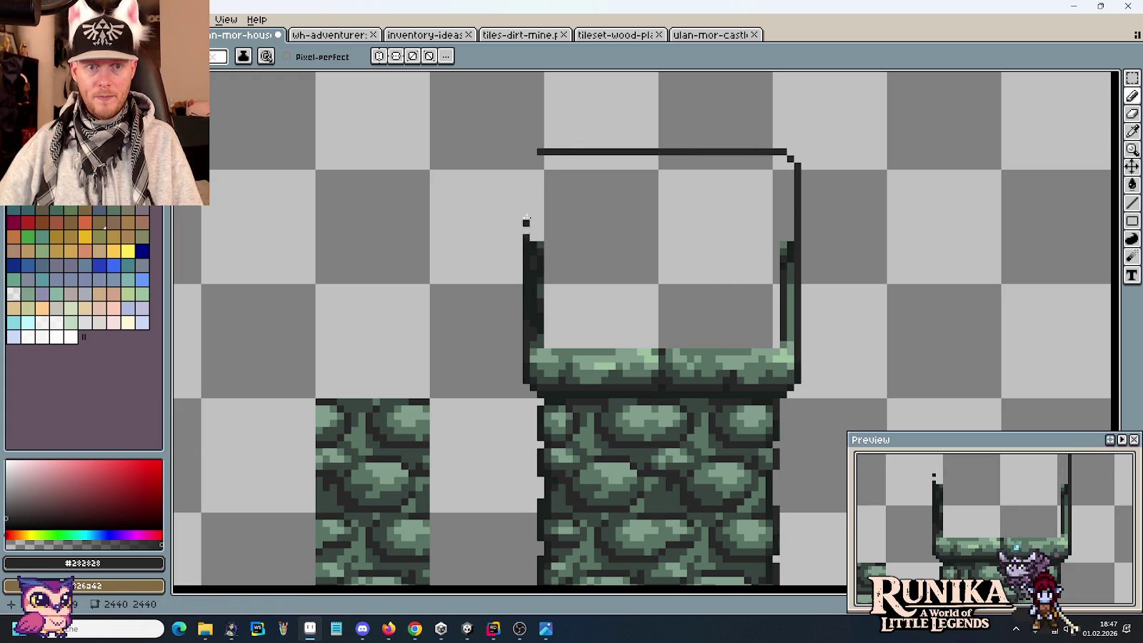
{"action": "left_click", "coordinate": [531, 160], "text": "shift"}
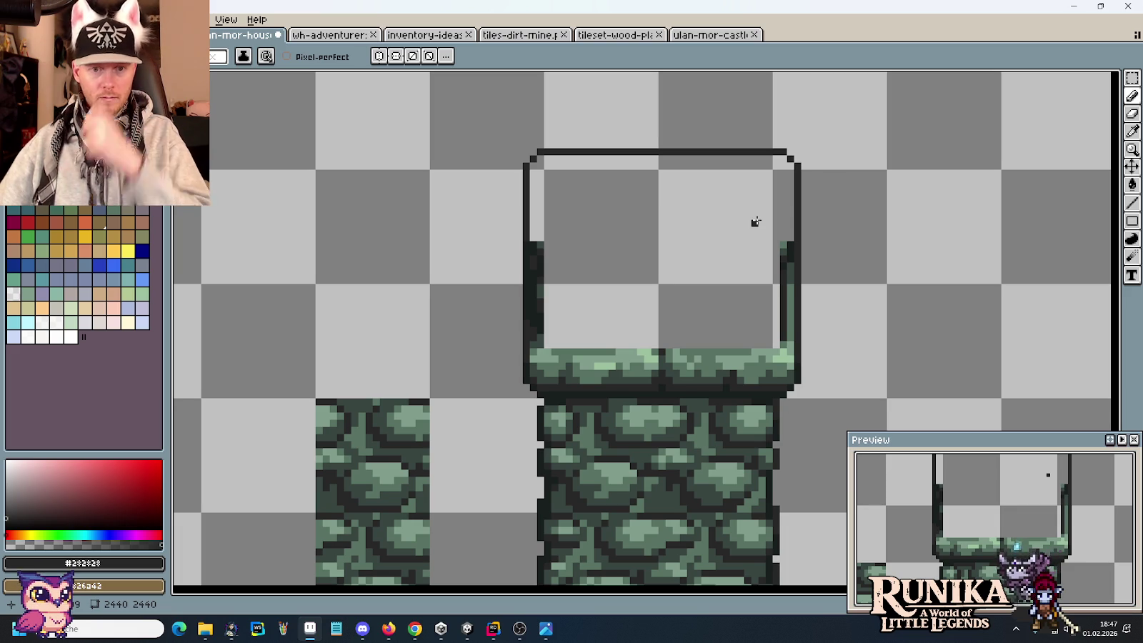
{"action": "scroll", "coordinate": [675, 301], "scroll_direction": "up", "scroll_amount": 1}
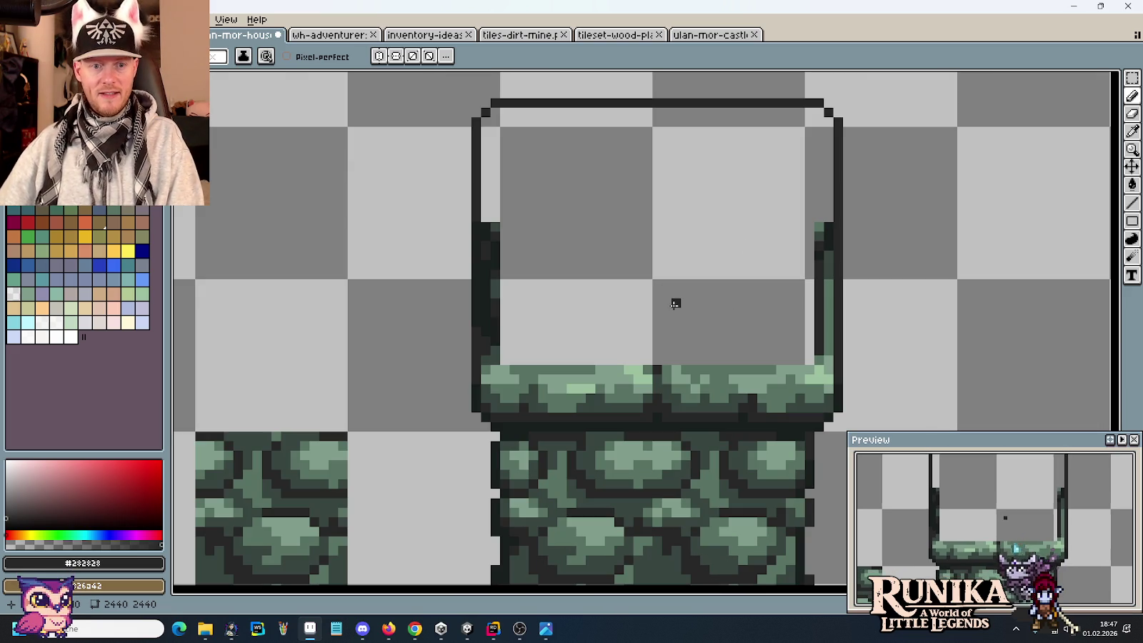
{"action": "key", "text": "m"}
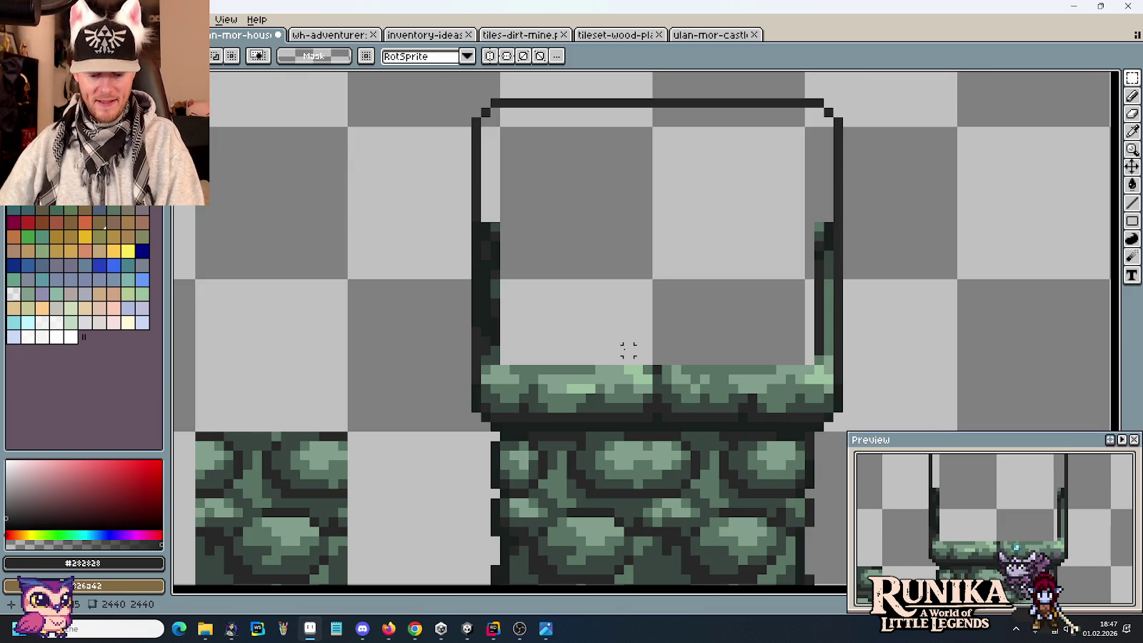
{"action": "scroll", "coordinate": [629, 369], "scroll_direction": "up", "scroll_amount": 1}
Step: Draw a dark line along the ledge top, darkening its brown end pixel
{"action": "key", "text": "b"}
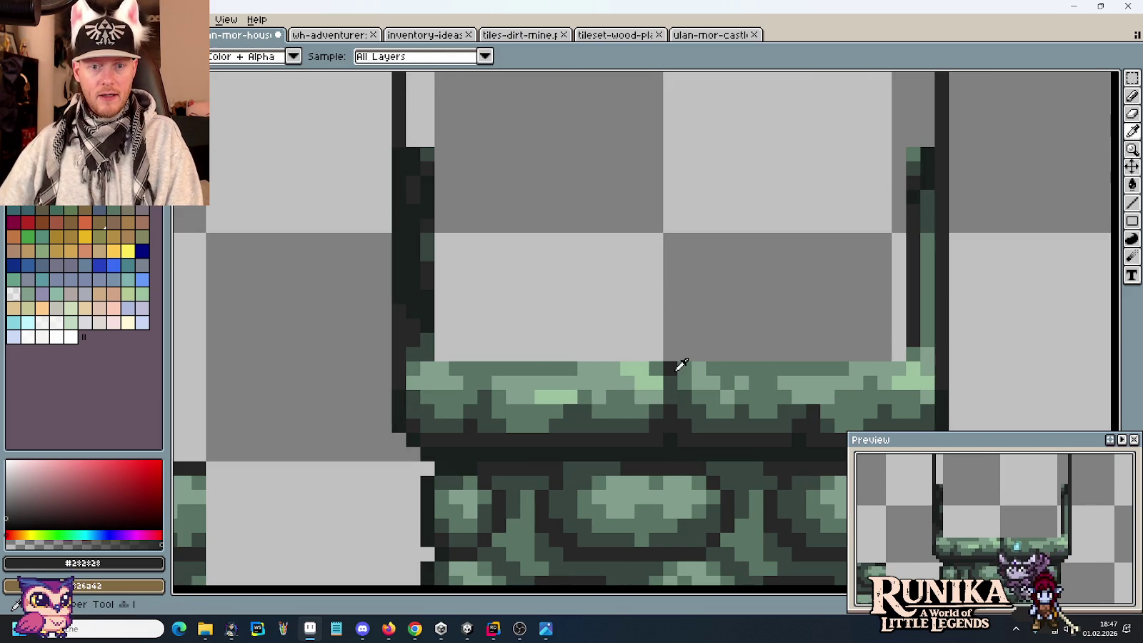
{"action": "left_click", "coordinate": [520, 371]}
{"action": "left_click_drag", "start_coordinate": [473, 296], "coordinate": [863, 298]}
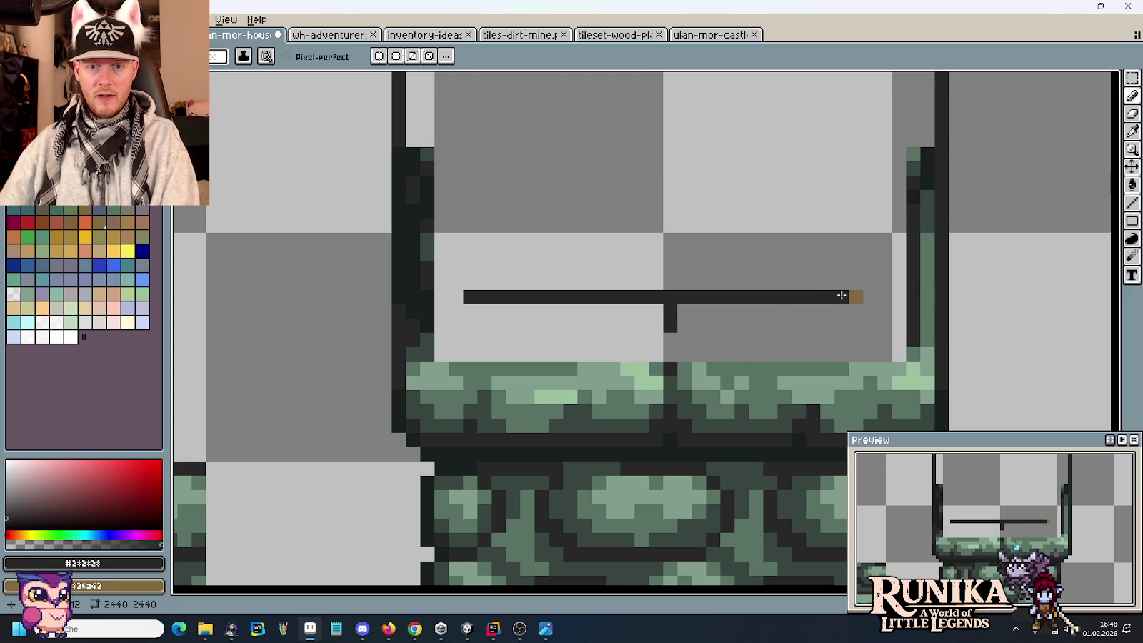
{"action": "right_click", "coordinate": [872, 279], "text": "alt"}
{"action": "left_click", "coordinate": [857, 297]}
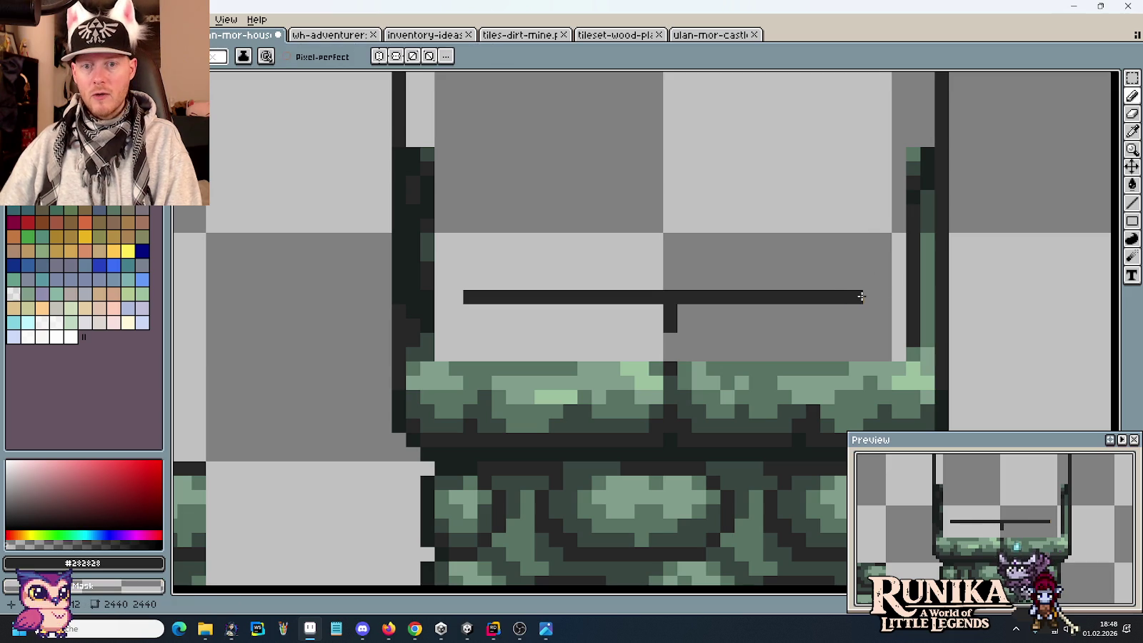
Step: Extend a dark line up from the frame's right end and place a green stone strip
{"action": "left_click_drag", "start_coordinate": [834, 233], "coordinate": [809, 349]}
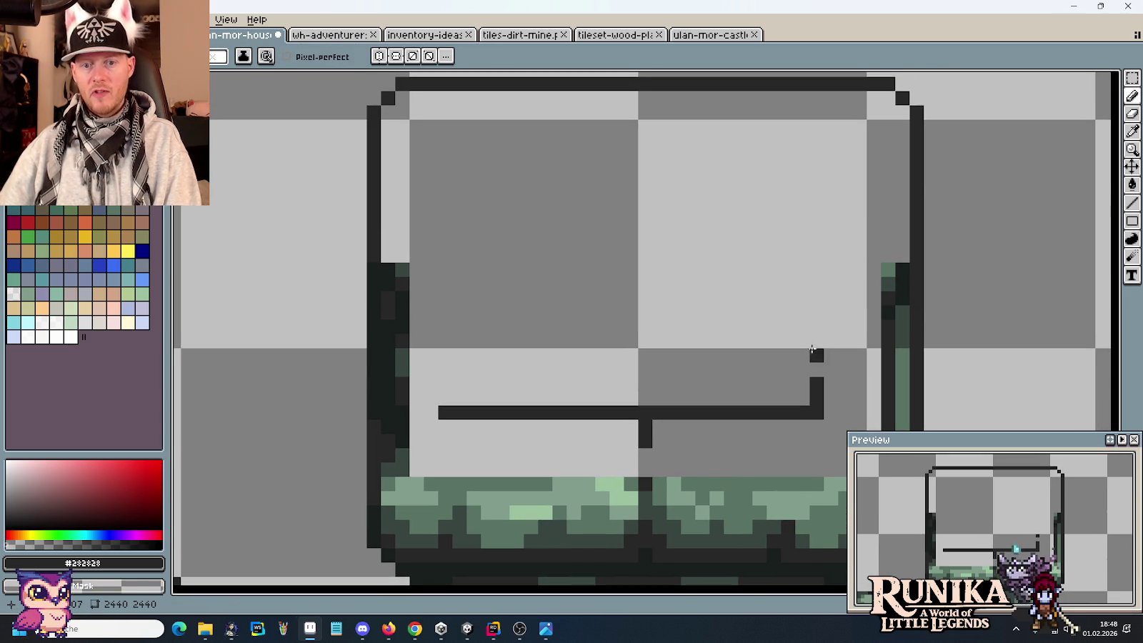
{"action": "left_click", "coordinate": [815, 204], "text": "shift"}
{"action": "scroll", "coordinate": [787, 312], "scroll_direction": "down", "scroll_amount": 2}
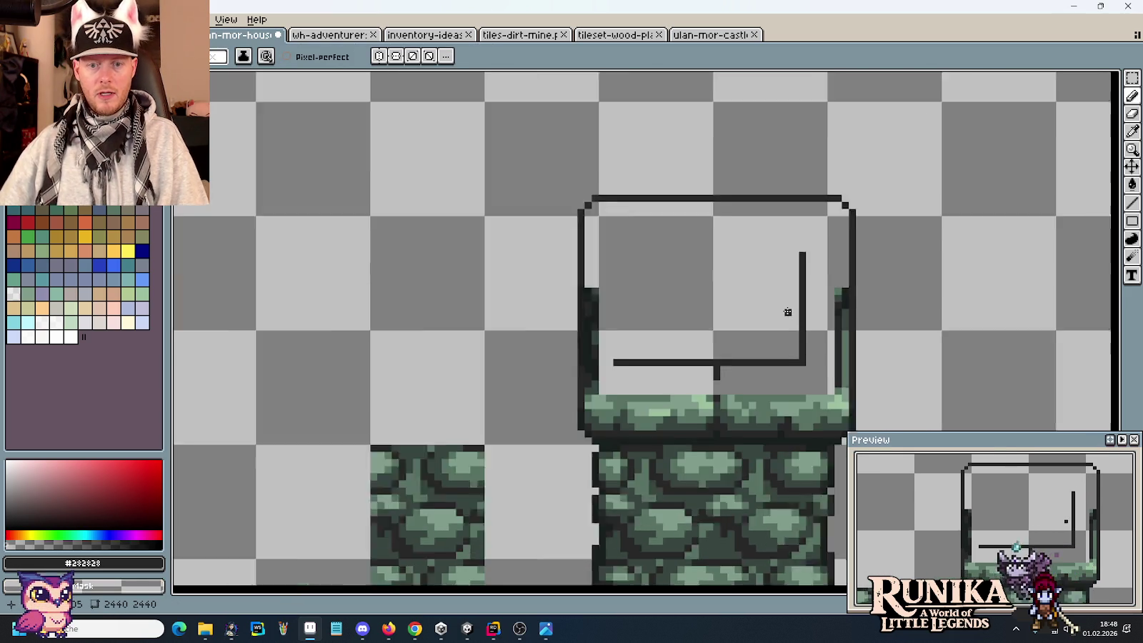
{"action": "key", "text": "m"}
{"action": "mouse_move", "coordinate": [748, 359]}
{"action": "left_mouse_down"}
{"action": "mouse_move", "coordinate": [780, 413]}
{"action": "mouse_move", "coordinate": [782, 247]}
{"action": "left_mouse_up"}
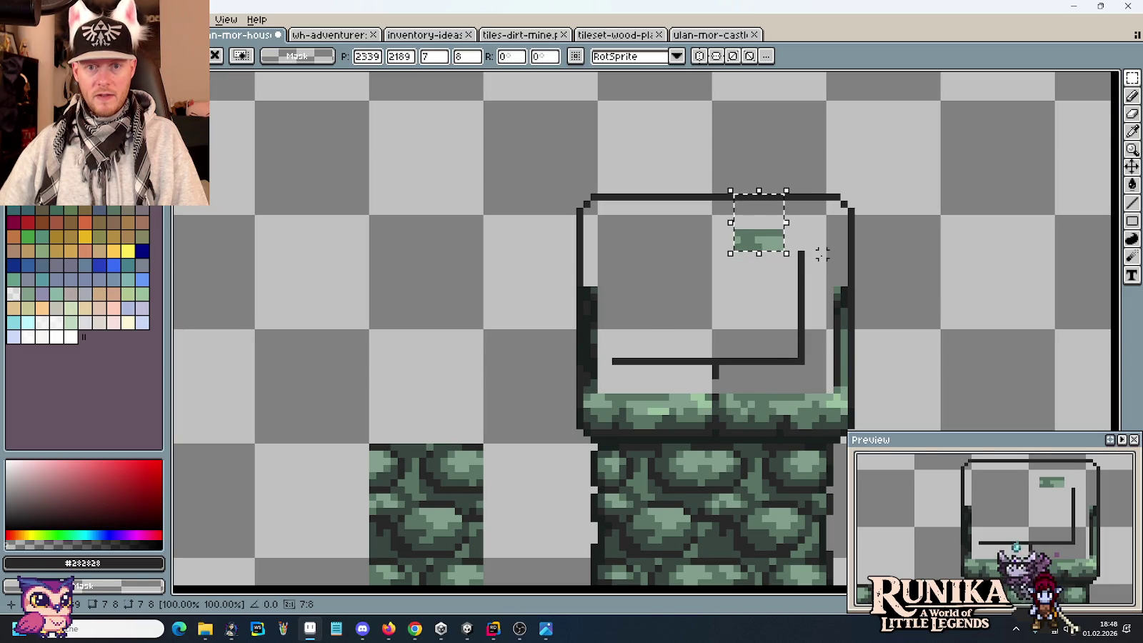
Step: Drop the green strip in place and extend it to the right in light green
{"action": "key", "text": "ctrl+d"}
{"action": "scroll", "coordinate": [822, 254], "scroll_direction": "up", "scroll_amount": 2}
{"action": "key", "text": "i"}
{"action": "key", "text": "b"}
{"action": "left_click", "coordinate": [779, 237]}
{"action": "left_click", "coordinate": [740, 222], "text": "alt"}
{"action": "left_click_drag", "start_coordinate": [747, 220], "coordinate": [782, 223]}
Step: Redraw the dark vertical frame lines, shifting the right line one pixel left
{"action": "left_click", "coordinate": [781, 236], "text": "alt"}
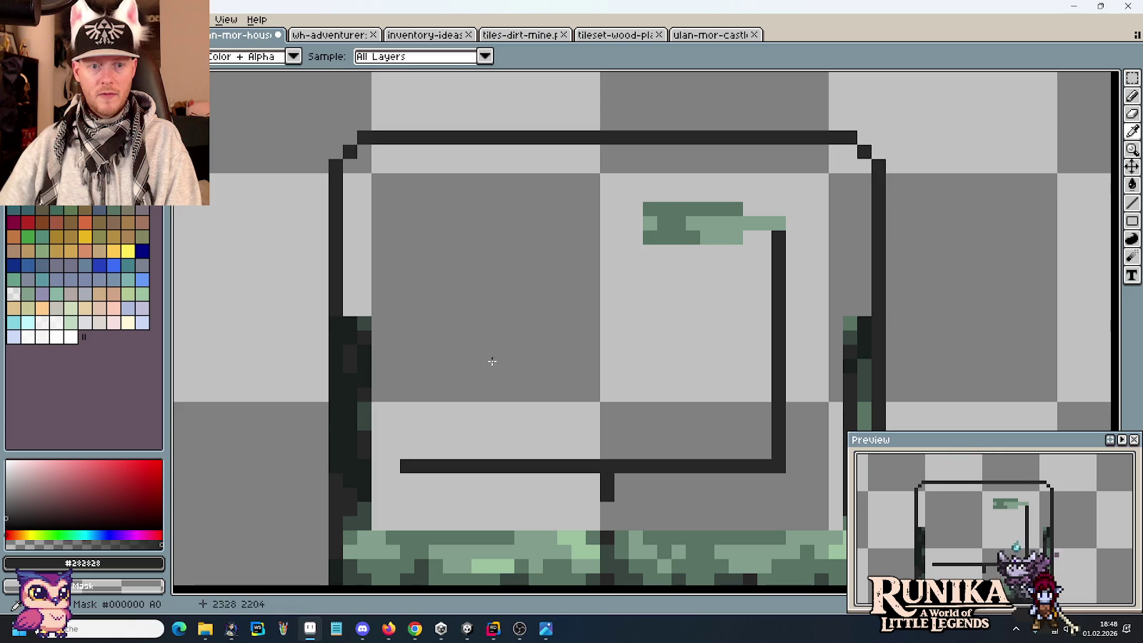
{"action": "left_click_drag", "start_coordinate": [412, 447], "coordinate": [409, 261]}
{"action": "left_click", "coordinate": [721, 381]}
{"action": "left_click_drag", "start_coordinate": [719, 392], "coordinate": [629, 281]}
{"action": "mouse_move", "coordinate": [675, 340]}
{"action": "left_mouse_down"}
{"action": "mouse_move", "coordinate": [675, 121]}
{"action": "mouse_move", "coordinate": [689, 357]}
{"action": "left_mouse_up"}
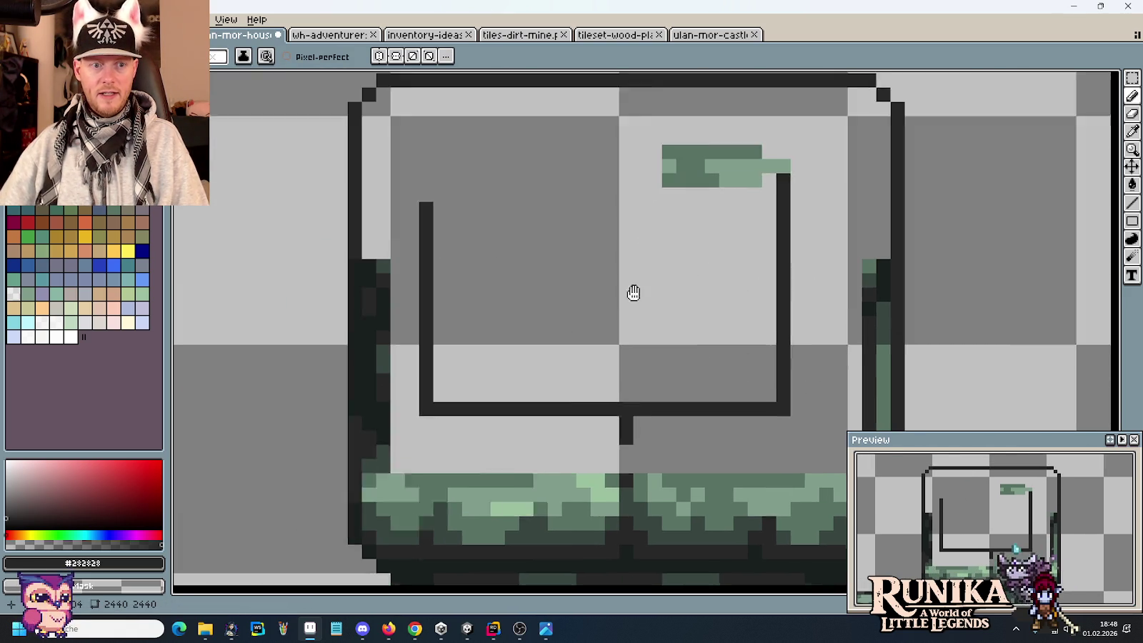
{"action": "left_click_drag", "start_coordinate": [486, 220], "coordinate": [631, 291]}
{"action": "left_click", "coordinate": [490, 412]}
{"action": "key", "text": "ctrl+z"}
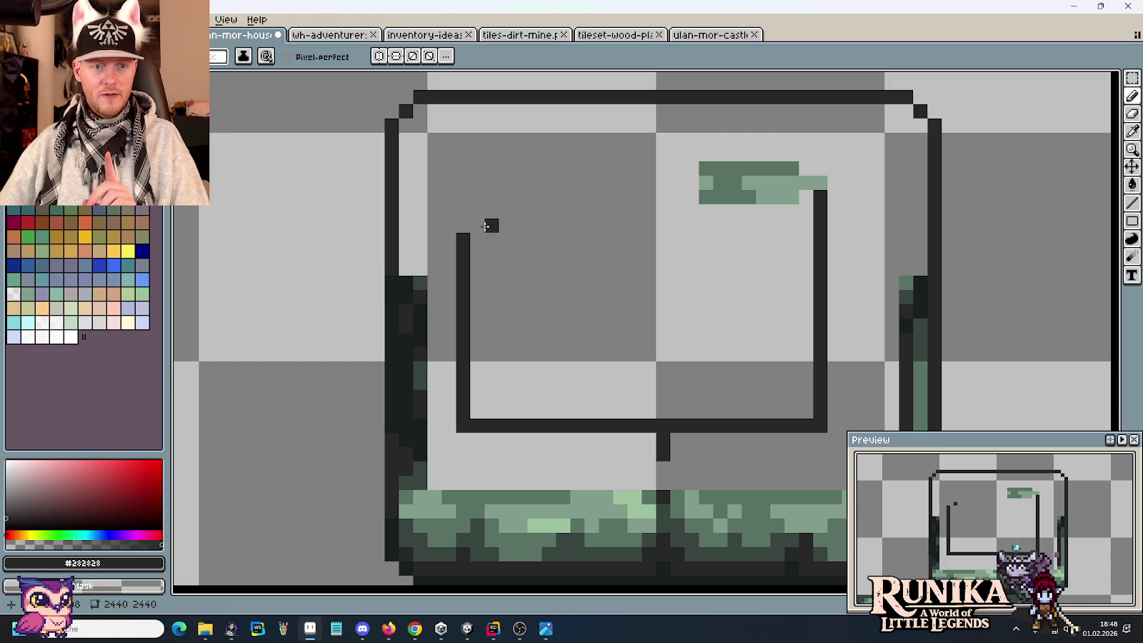
Step: Draw a new left vertical frame line and erase the top of the old one
{"action": "left_click_drag", "start_coordinate": [506, 221], "coordinate": [506, 414]}
{"action": "left_click_drag", "start_coordinate": [463, 228], "coordinate": [478, 425]}
{"action": "key", "text": "m"}
{"action": "left_click_drag", "start_coordinate": [827, 182], "coordinate": [929, 235]}
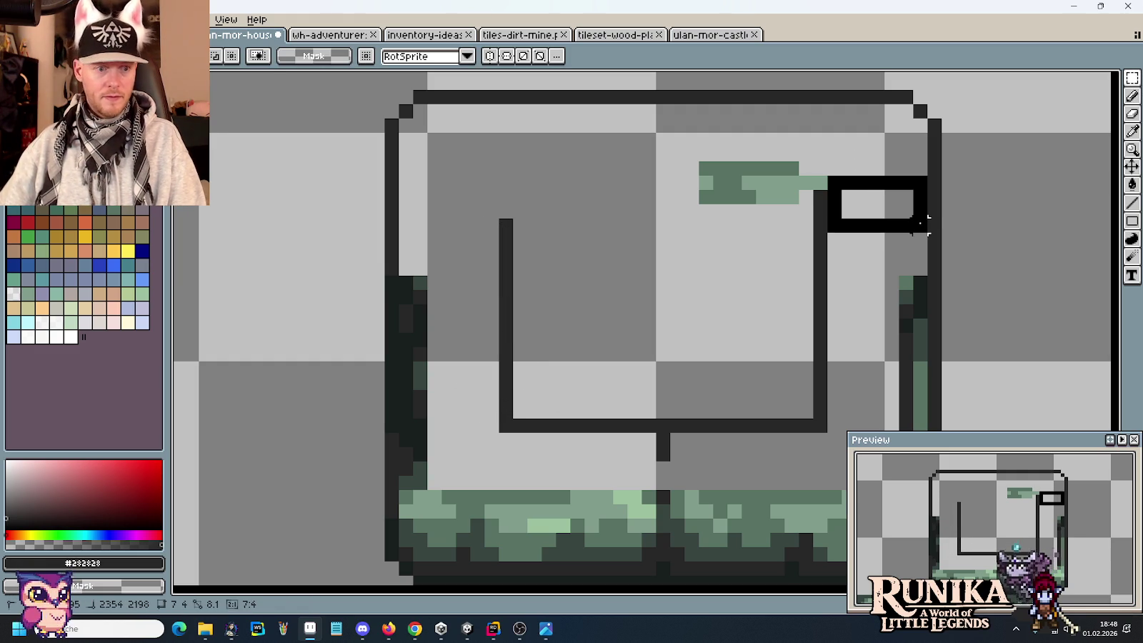
{"action": "left_click", "coordinate": [649, 211]}
{"action": "key", "text": "b"}
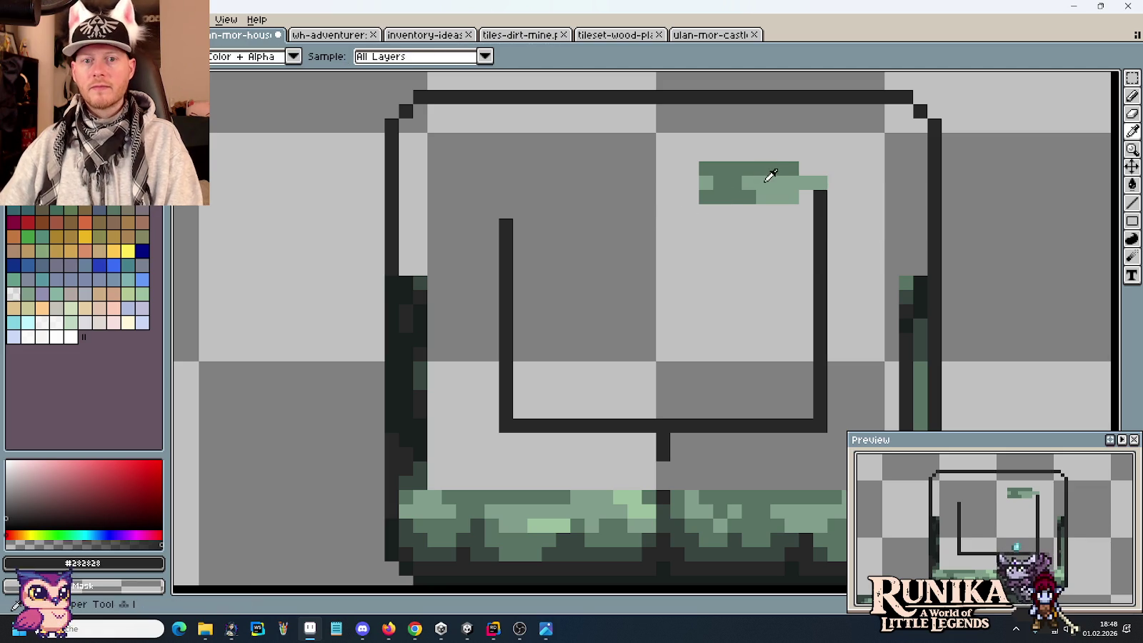
Step: Paint the inner frame's top and left edges light green, filling the strip gap
{"action": "left_click", "coordinate": [768, 182], "text": "alt"}
{"action": "mouse_move", "coordinate": [677, 182]}
{"action": "left_mouse_down"}
{"action": "mouse_move", "coordinate": [532, 185]}
{"action": "mouse_move", "coordinate": [506, 197]}
{"action": "left_mouse_up"}
{"action": "left_click", "coordinate": [521, 183]}
{"action": "left_click", "coordinate": [506, 225], "text": "alt"}
{"action": "left_click", "coordinate": [549, 183], "text": "alt"}
{"action": "left_click_drag", "start_coordinate": [506, 413], "coordinate": [505, 191]}
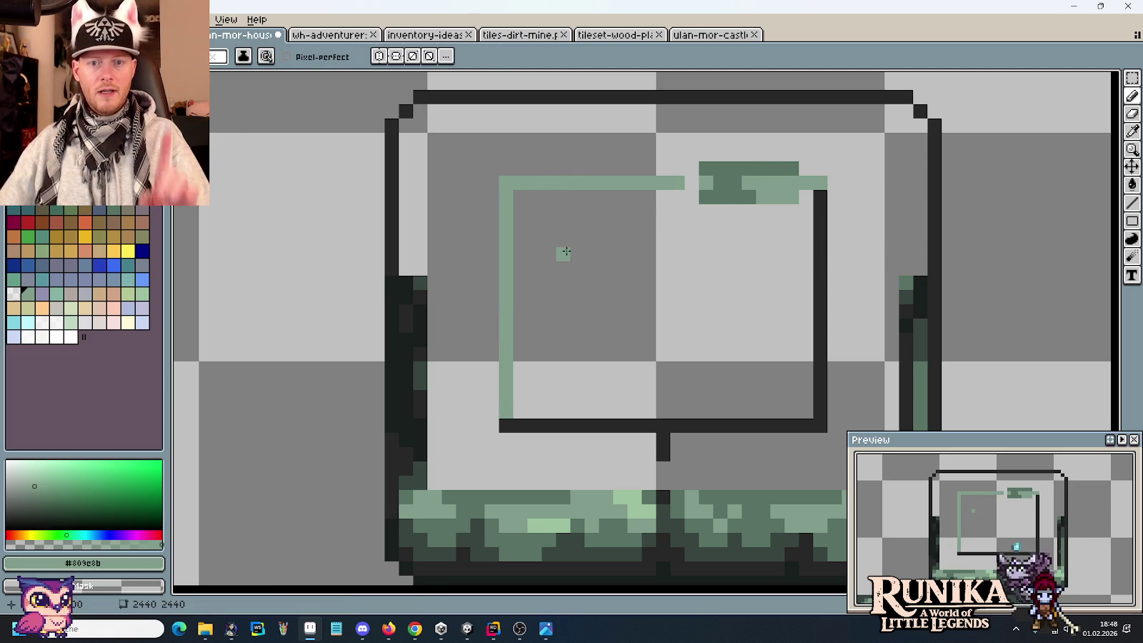
{"action": "scroll", "coordinate": [571, 254], "scroll_direction": "down", "scroll_amount": 3}
{"action": "scroll", "coordinate": [573, 255], "scroll_direction": "down", "scroll_amount": 1}
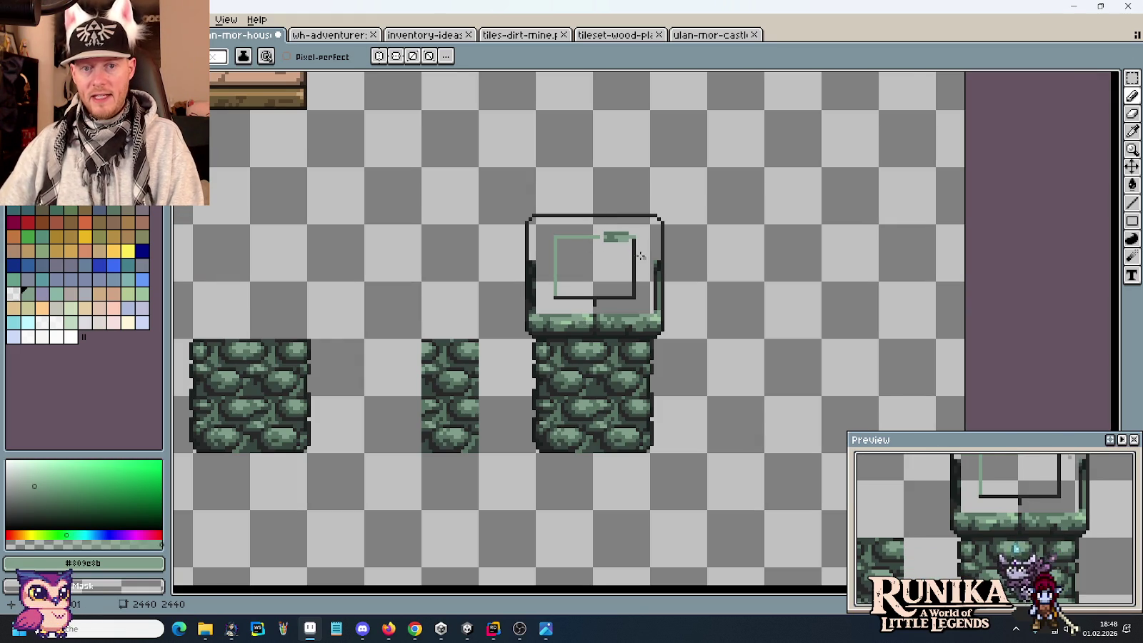
{"action": "scroll", "coordinate": [638, 263], "scroll_direction": "up", "scroll_amount": 2}
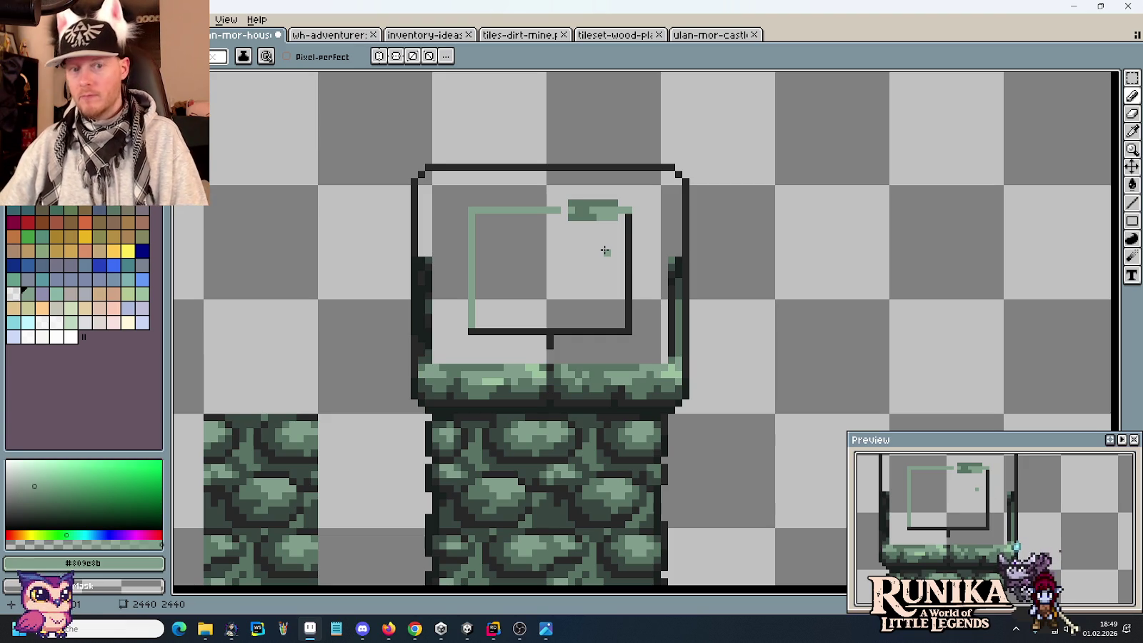
{"action": "scroll", "coordinate": [570, 238], "scroll_direction": "up", "scroll_amount": 1}
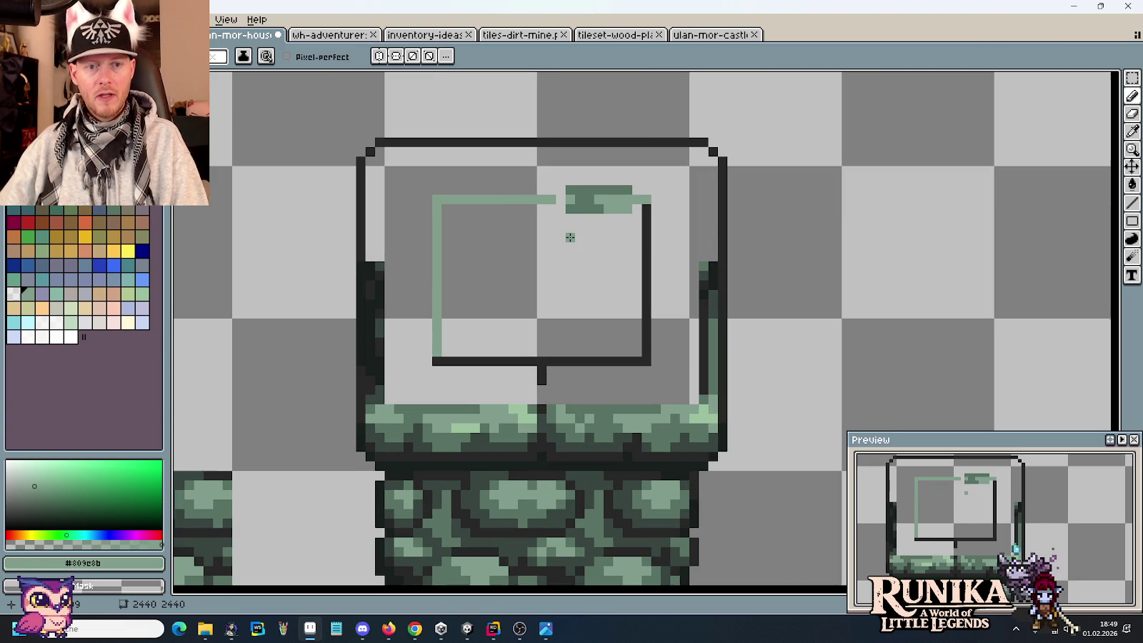
Step: Flood-fill the wall around the window with mid-green #587363
{"action": "key", "text": "i"}
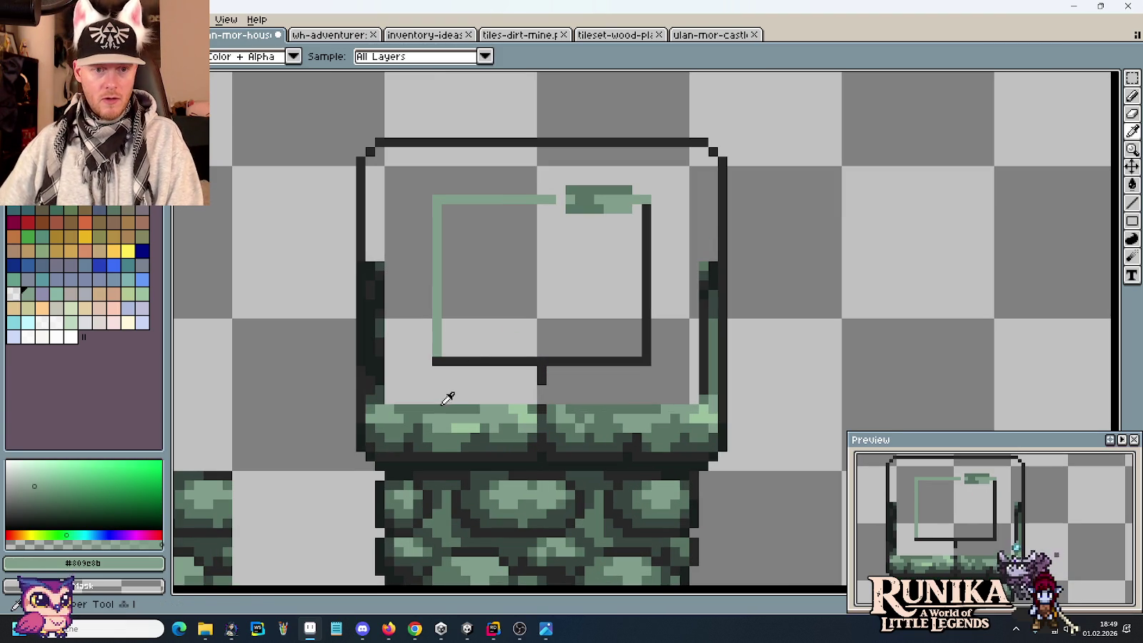
{"action": "left_click", "coordinate": [446, 403]}
{"action": "key", "text": "g"}
{"action": "left_click", "coordinate": [415, 345]}
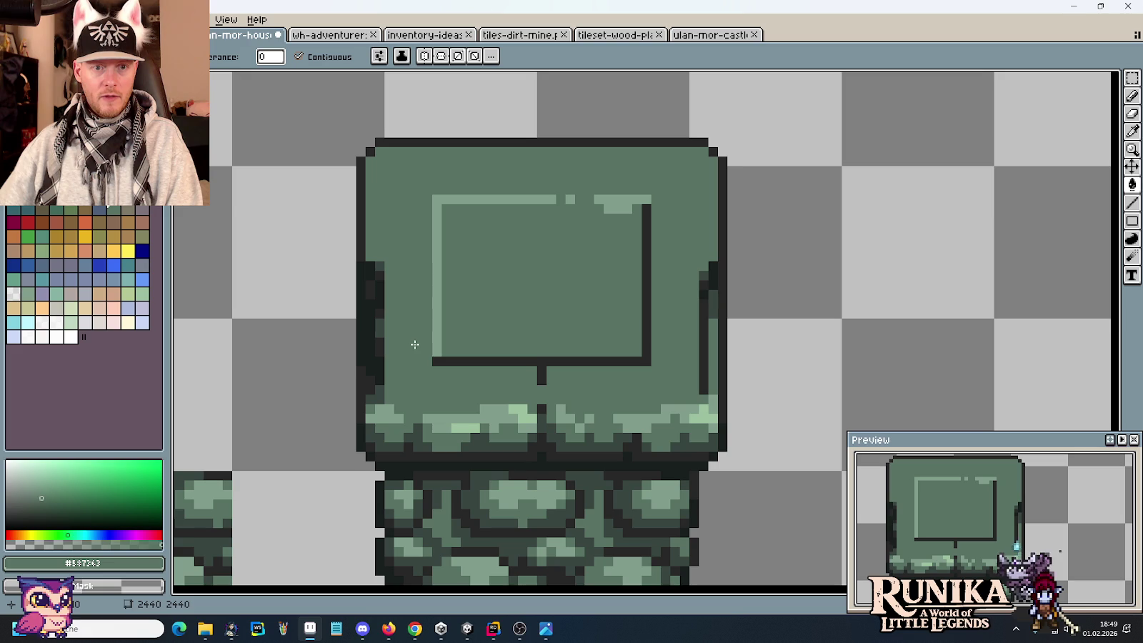
{"action": "key", "text": "ctrl+z"}
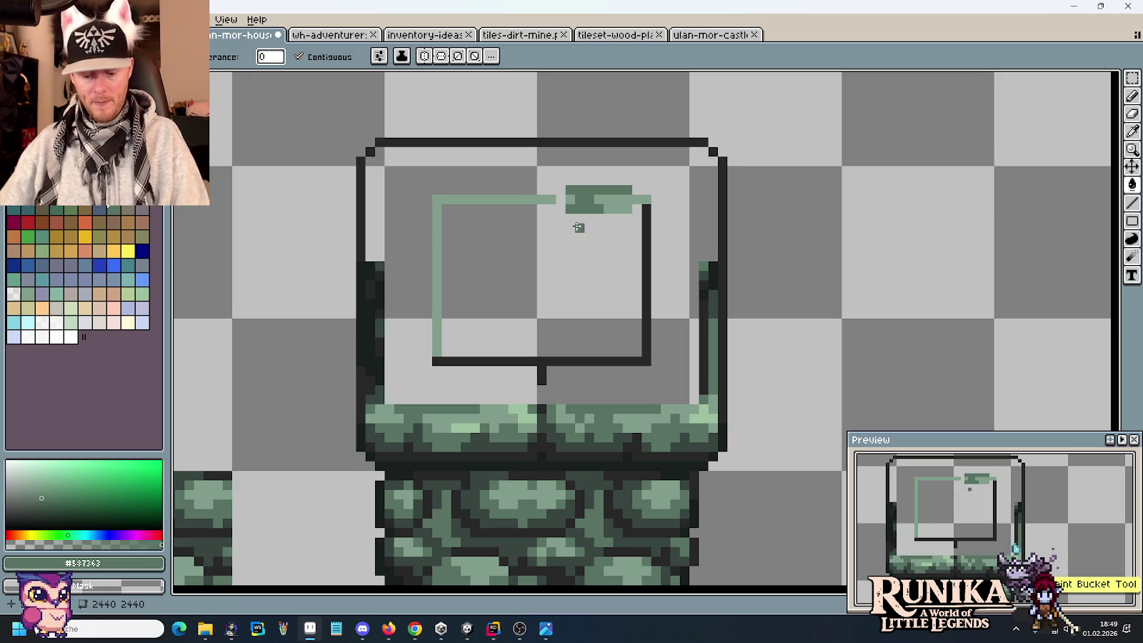
{"action": "key", "text": "b"}
{"action": "left_click", "coordinate": [558, 198], "text": "alt"}
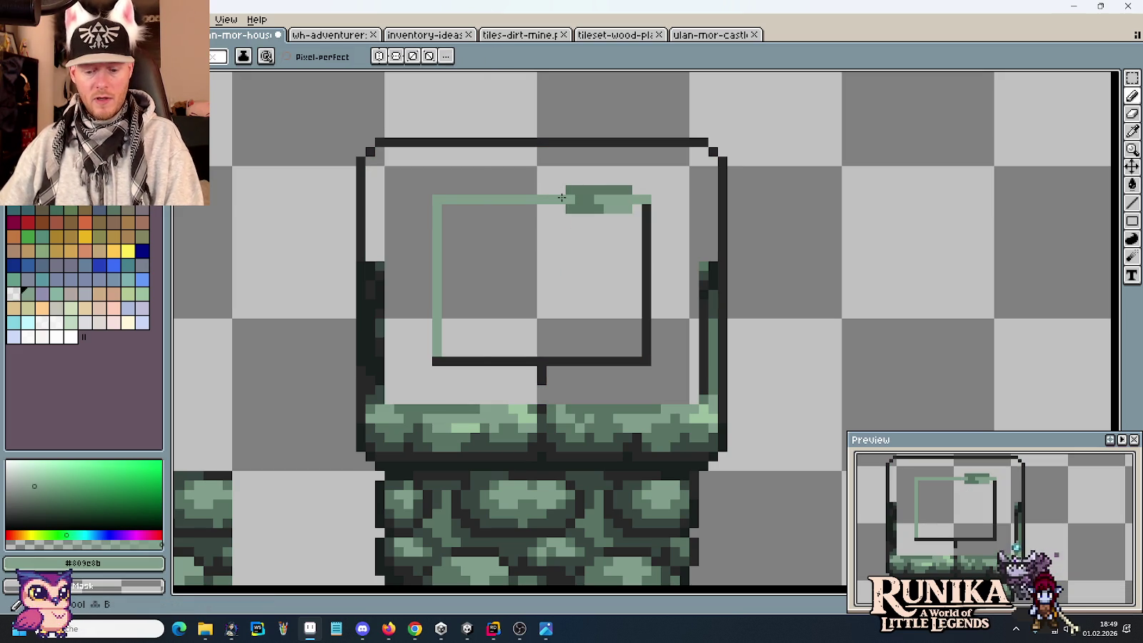
{"action": "key", "text": "i"}
{"action": "left_click", "coordinate": [581, 189]}
{"action": "key", "text": "g"}
{"action": "left_click", "coordinate": [557, 179]}
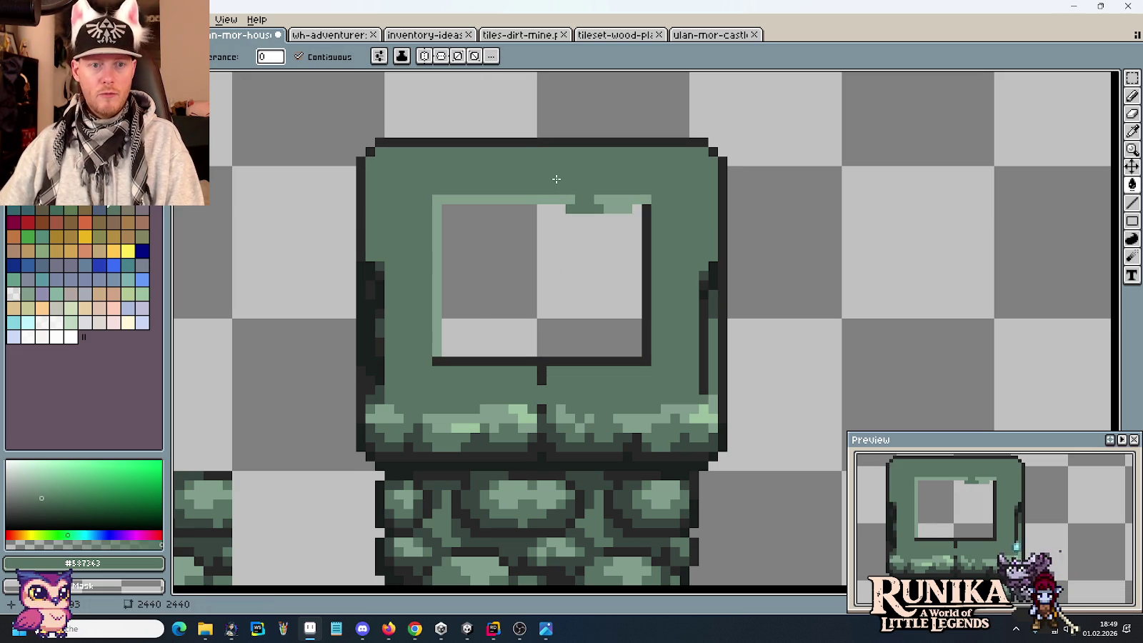
Step: Add dark pixels beside the stem and a dark line along the wall's bottom edge
{"action": "scroll", "coordinate": [506, 385], "scroll_direction": "up", "scroll_amount": 2}
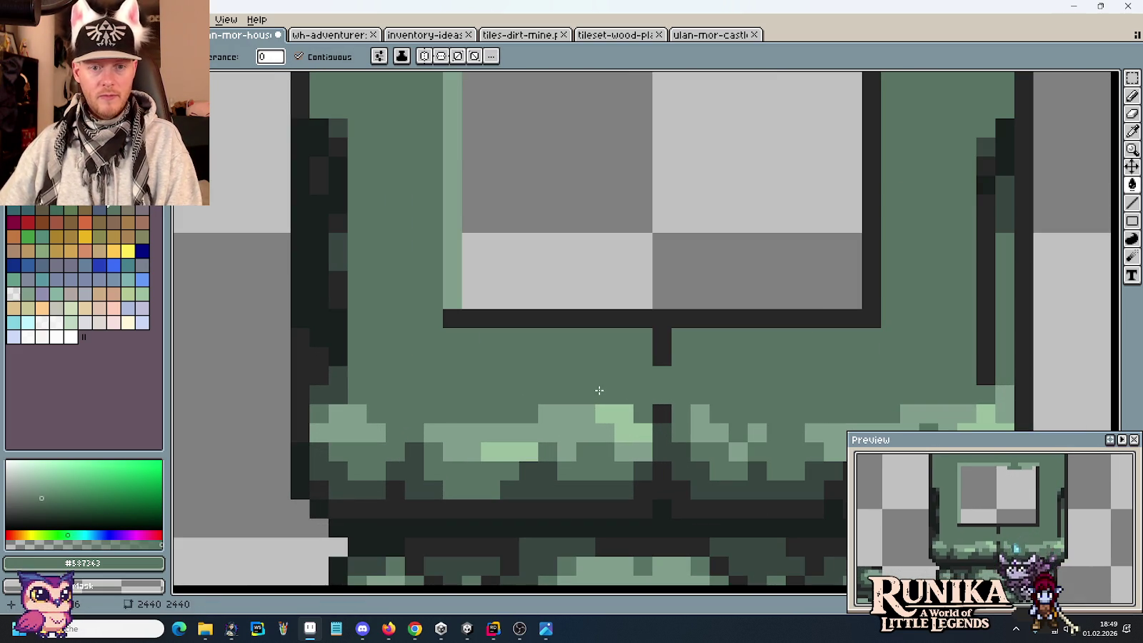
{"action": "key", "text": "i"}
{"action": "left_click", "coordinate": [664, 410]}
{"action": "key", "text": "b"}
{"action": "left_click", "coordinate": [643, 338]}
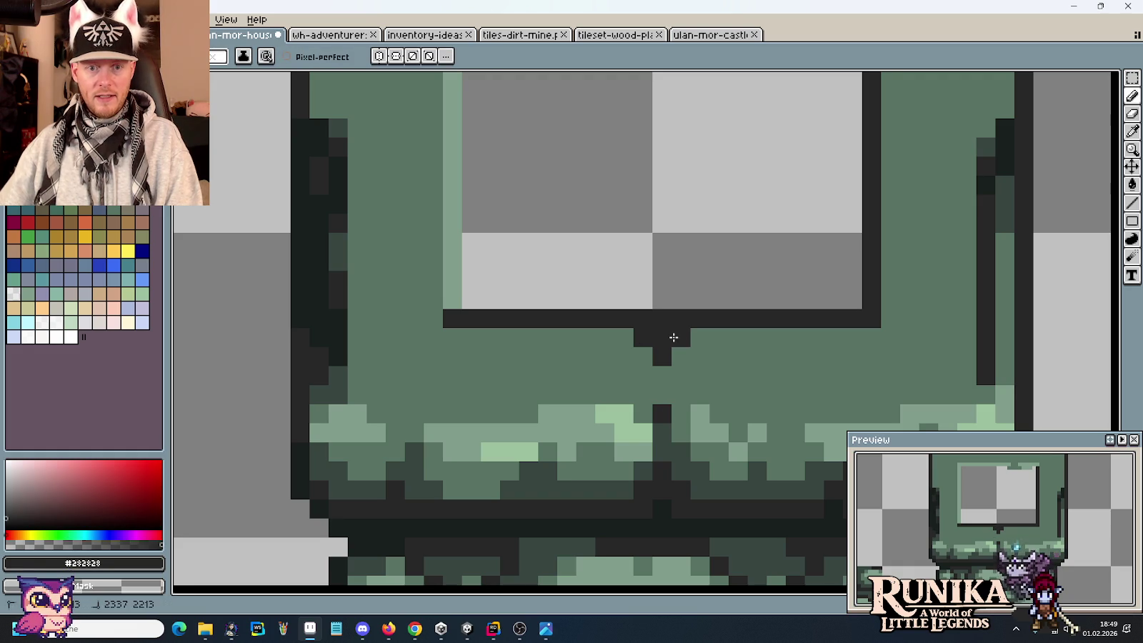
{"action": "left_click", "coordinate": [681, 338]}
{"action": "left_click_drag", "start_coordinate": [795, 207], "coordinate": [648, 263]}
{"action": "left_click_drag", "start_coordinate": [580, 371], "coordinate": [652, 367]}
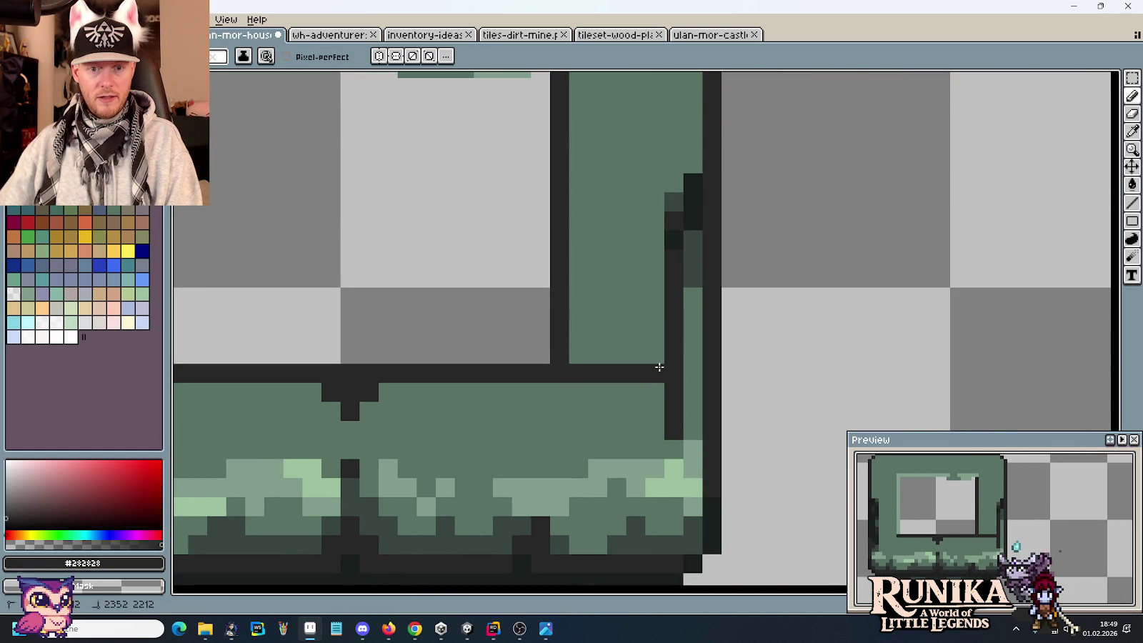
{"action": "left_click", "coordinate": [693, 358], "text": "alt"}
{"action": "left_click_drag", "start_coordinate": [673, 430], "coordinate": [675, 393]}
Step: Draw a dark trim line across the upper frame, extending it to the left edge
{"action": "scroll", "coordinate": [621, 275], "scroll_direction": "down", "scroll_amount": 2}
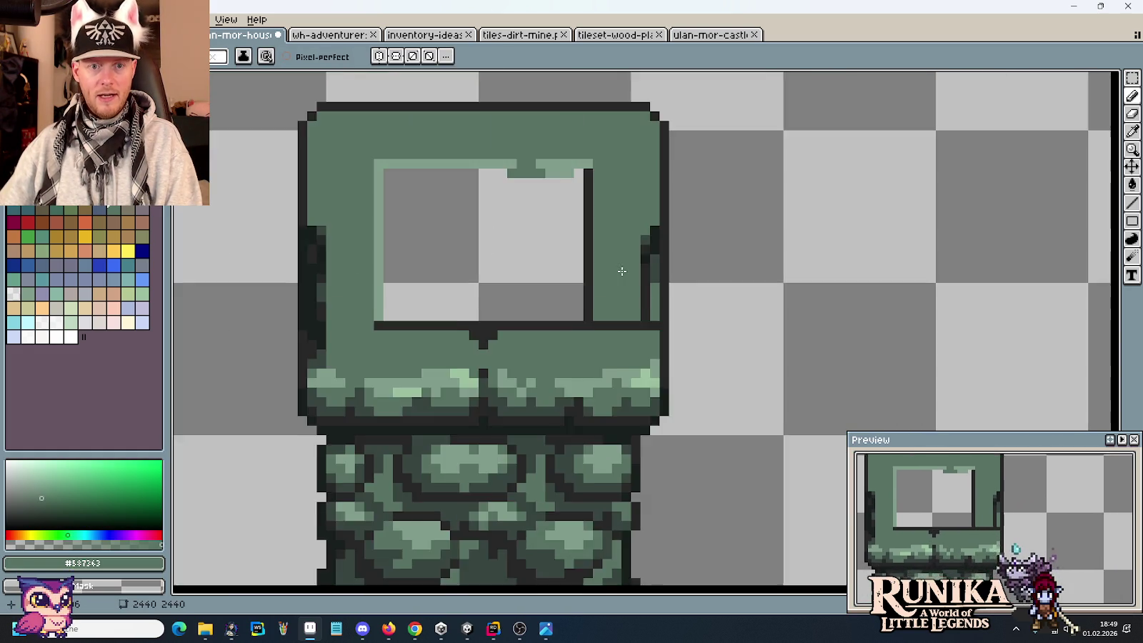
{"action": "left_click_drag", "start_coordinate": [622, 275], "coordinate": [633, 405]}
{"action": "left_click", "coordinate": [634, 416], "text": "alt"}
{"action": "left_click_drag", "start_coordinate": [627, 256], "coordinate": [679, 255]}
{"action": "left_click_drag", "start_coordinate": [368, 254], "coordinate": [336, 252]}
Step: Paste a small notch block and place it below the frame
{"action": "key", "text": "ctrl+v"}
{"action": "mouse_move", "coordinate": [436, 253]}
{"action": "left_mouse_down"}
{"action": "mouse_move", "coordinate": [466, 226]}
{"action": "mouse_move", "coordinate": [638, 433]}
{"action": "left_mouse_up"}
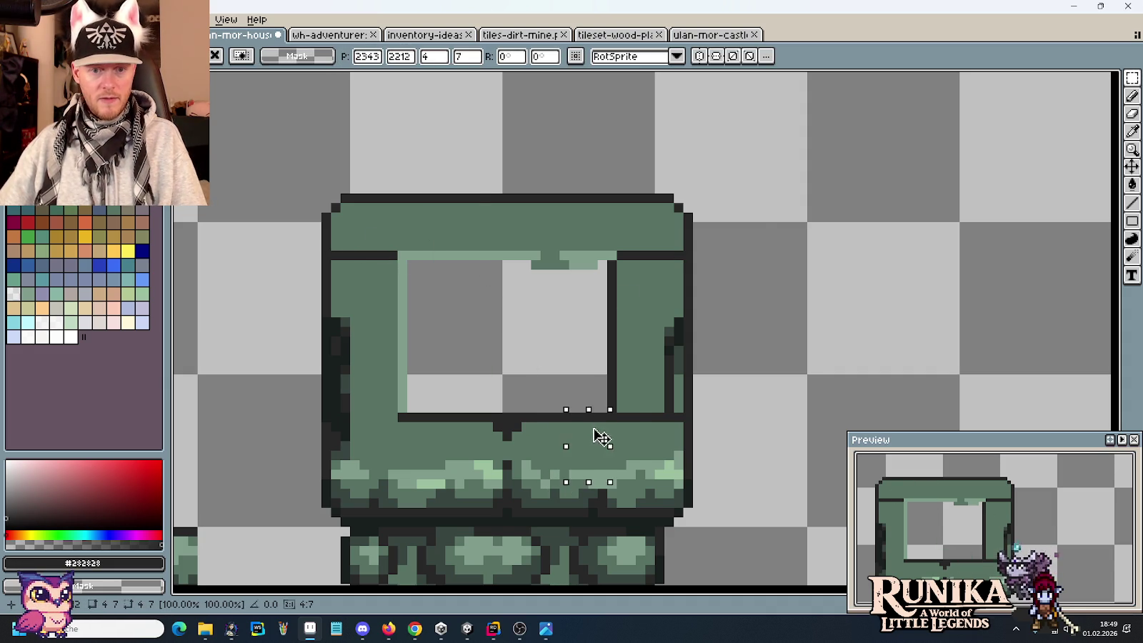
{"action": "key", "text": "Return"}
{"action": "scroll", "coordinate": [629, 357], "scroll_direction": "left", "scroll_amount": 4}
{"action": "scroll", "coordinate": [629, 357], "scroll_direction": "down", "scroll_amount": 2}
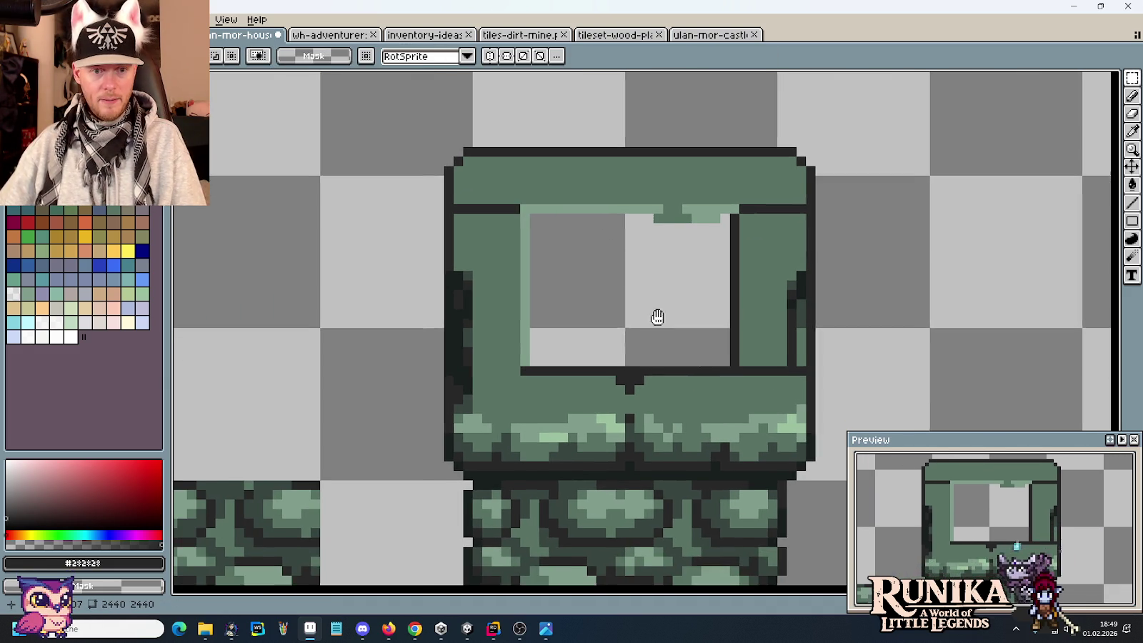
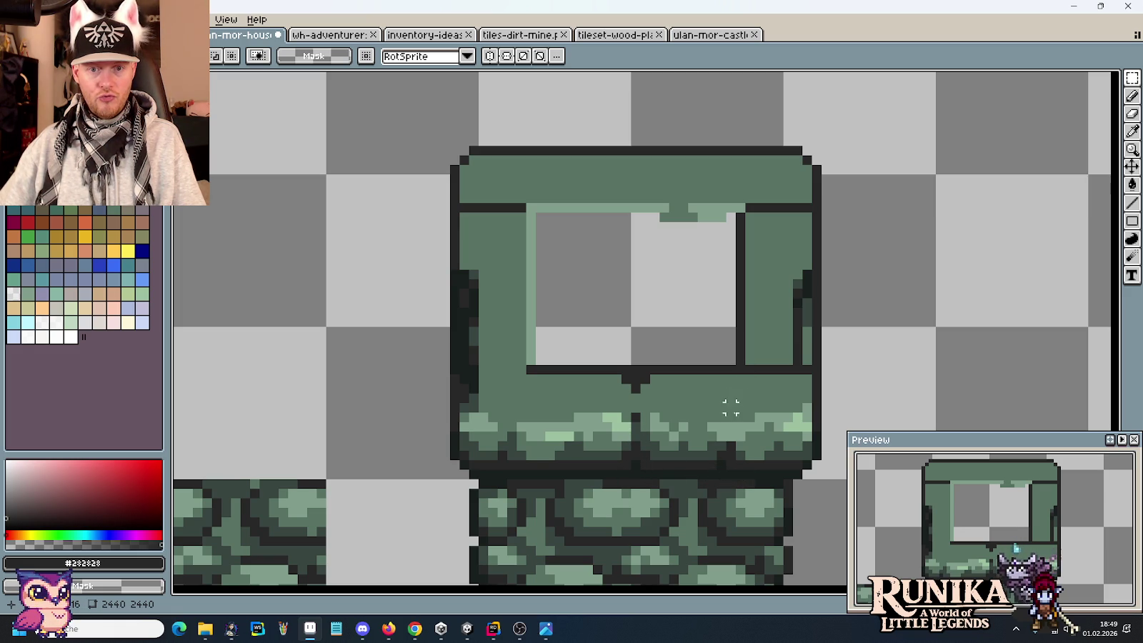
Step: Place the lower mossy stone band across the top of the window opening
{"action": "mouse_move", "coordinate": [736, 423]}
{"action": "left_mouse_down"}
{"action": "mouse_move", "coordinate": [541, 475]}
{"action": "mouse_move", "coordinate": [604, 246]}
{"action": "left_mouse_up"}
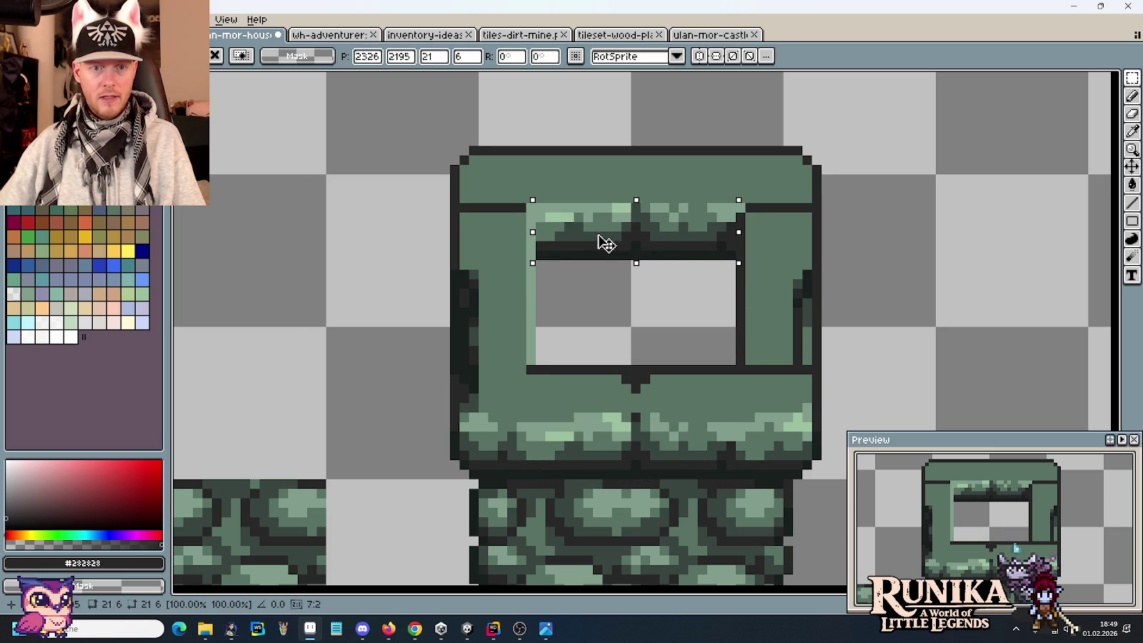
{"action": "left_click", "coordinate": [626, 321]}
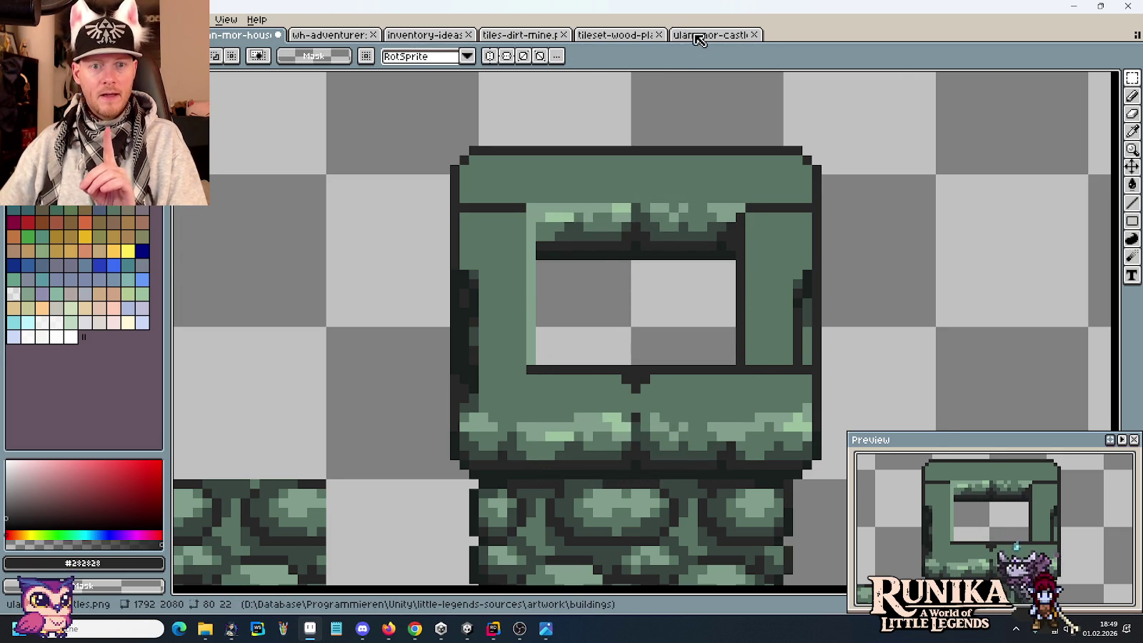
{"action": "left_click", "coordinate": [696, 35]}
Step: Copy a 32x8 stone row from the castle tileset wall
{"action": "left_click", "coordinate": [658, 395]}
{"action": "scroll", "coordinate": [700, 300], "scroll_direction": "up", "scroll_amount": 1}
{"action": "scroll", "coordinate": [700, 301], "scroll_direction": "up", "scroll_amount": 2}
{"action": "mouse_move", "coordinate": [401, 244]}
{"action": "left_mouse_down"}
{"action": "mouse_move", "coordinate": [843, 346]}
{"action": "mouse_move", "coordinate": [829, 345]}
{"action": "left_mouse_up"}
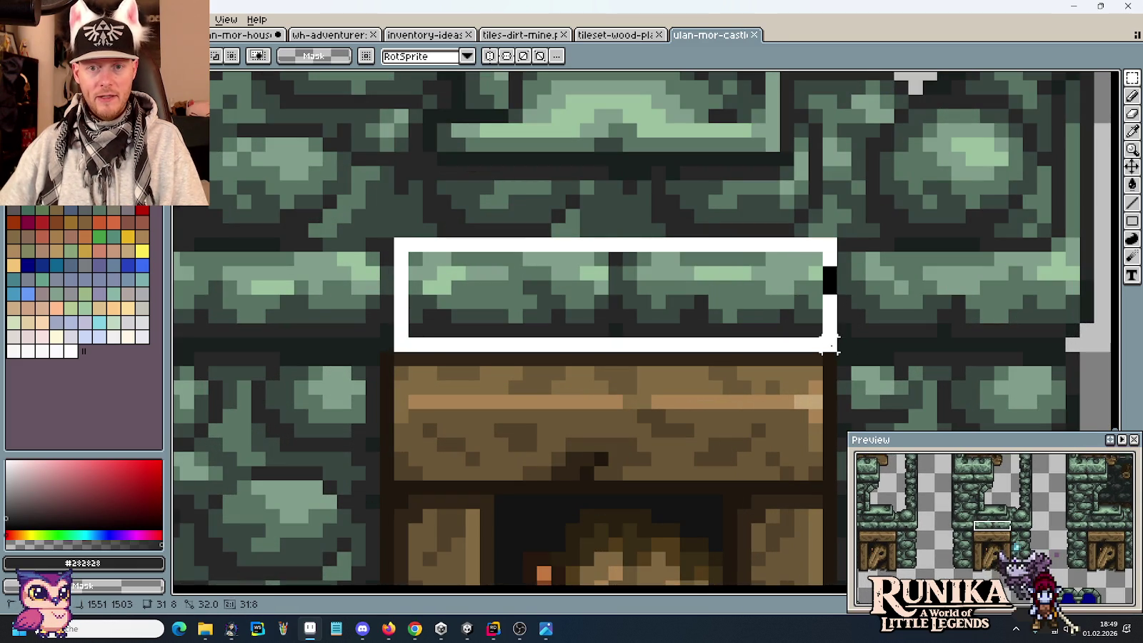
{"action": "key", "text": "ctrl+c"}
{"action": "left_click", "coordinate": [243, 34]}
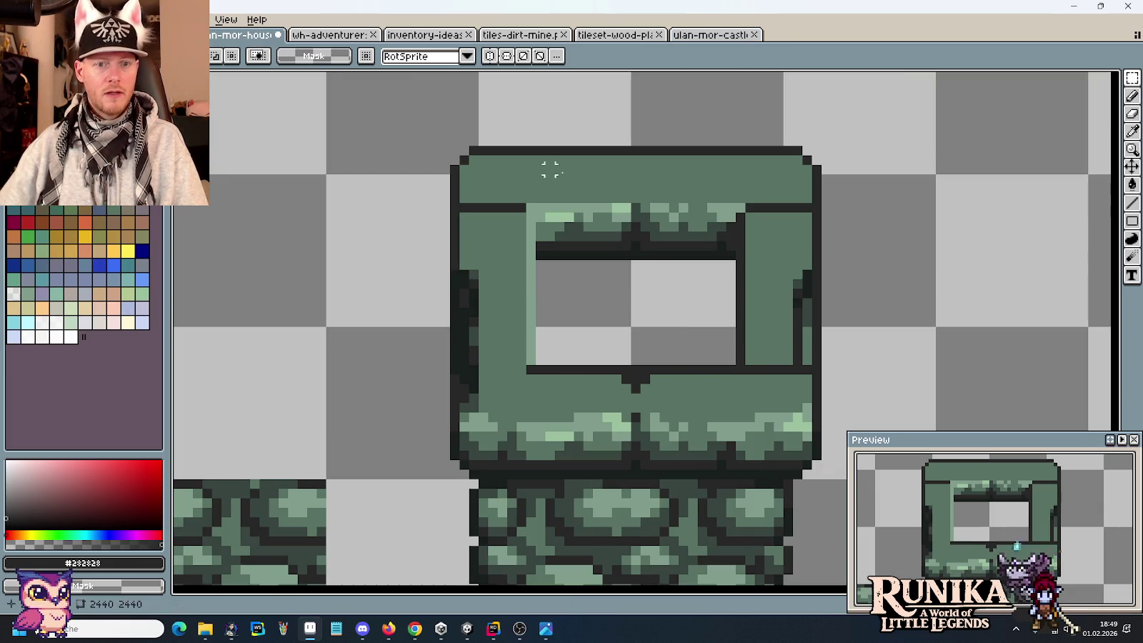
Step: Paste the castle stone row above the house tile and erase both its ends
{"action": "key", "text": "ctrl+v"}
{"action": "mouse_move", "coordinate": [684, 341]}
{"action": "left_mouse_down"}
{"action": "mouse_move", "coordinate": [684, 82]}
{"action": "mouse_move", "coordinate": [681, 212]}
{"action": "mouse_move", "coordinate": [668, 197]}
{"action": "left_mouse_up"}
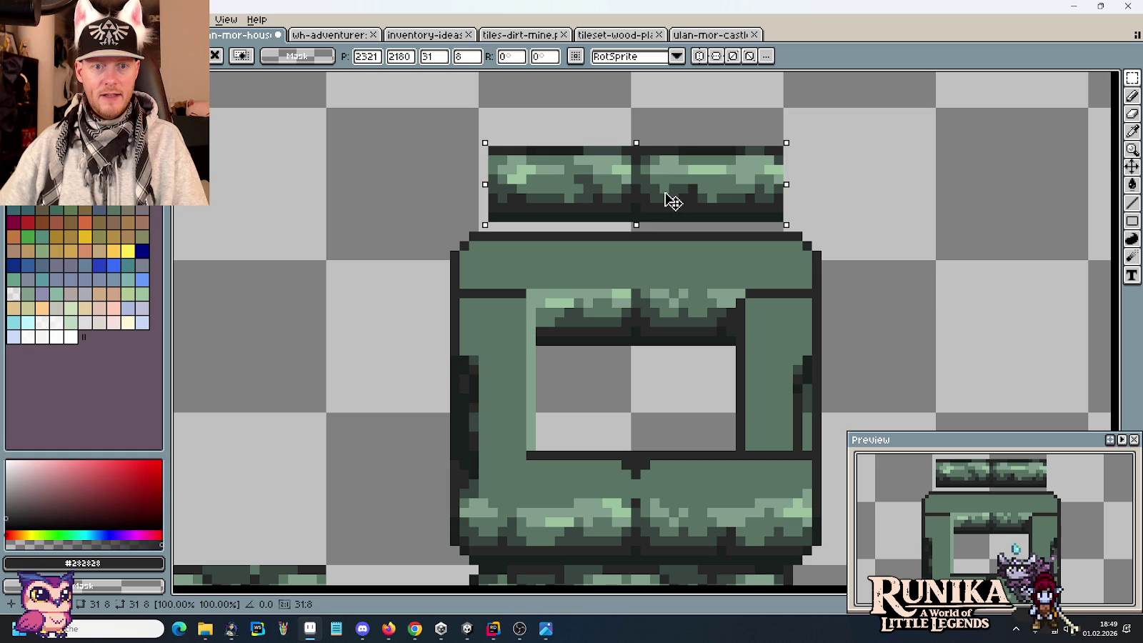
{"action": "left_click", "coordinate": [874, 188]}
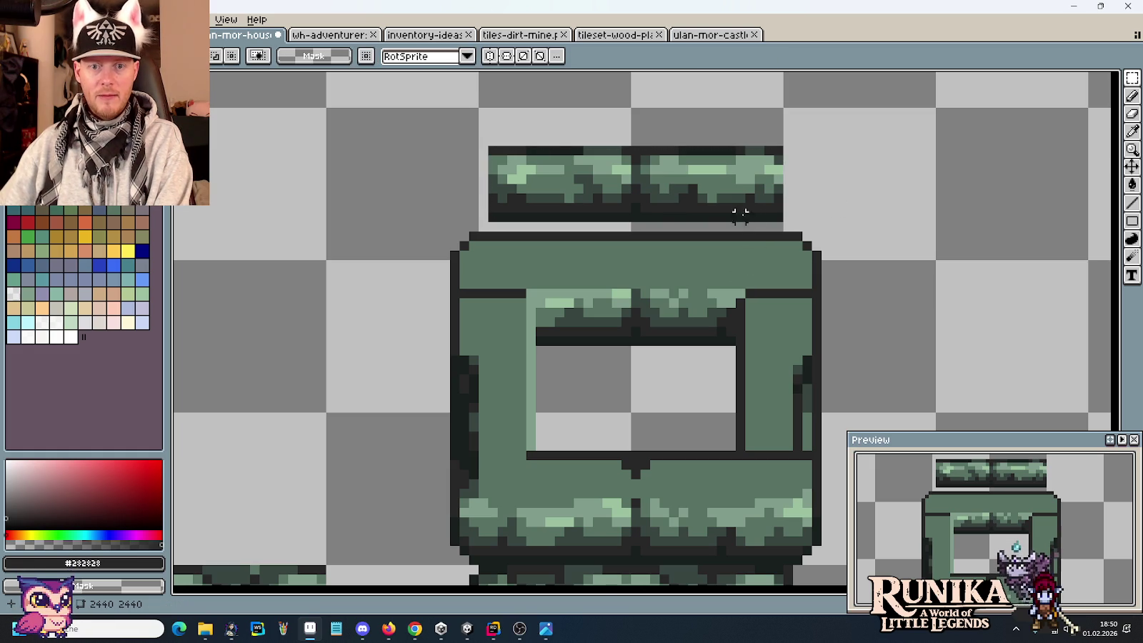
{"action": "left_click_drag", "start_coordinate": [740, 228], "coordinate": [785, 126]}
{"action": "key", "text": "Delete"}
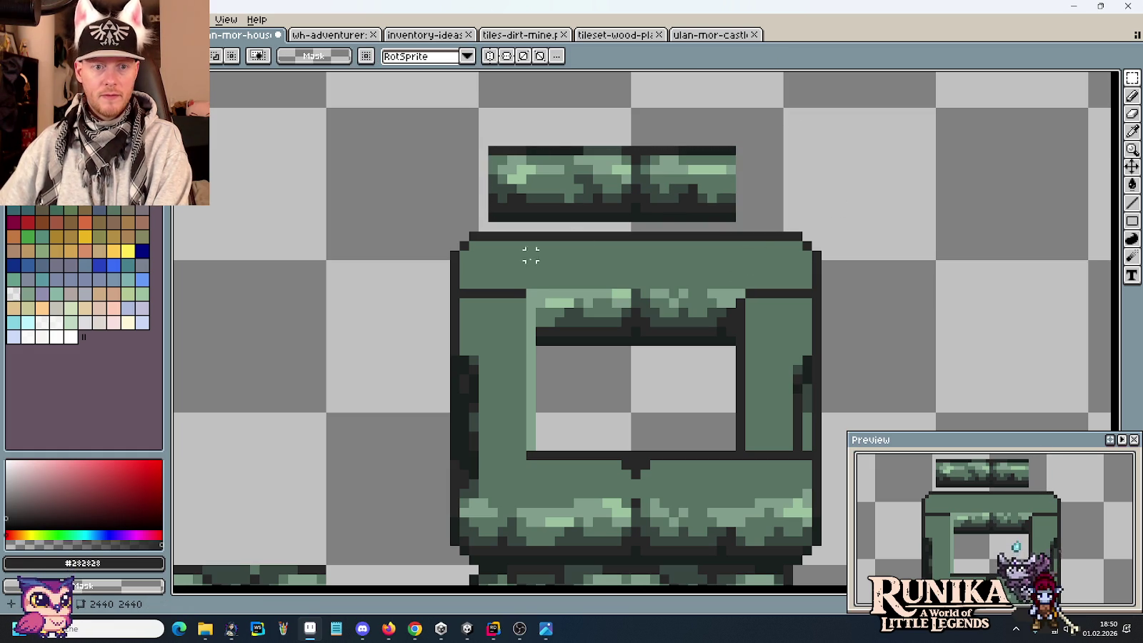
{"action": "mouse_move", "coordinate": [530, 228]}
{"action": "left_mouse_down"}
{"action": "mouse_move", "coordinate": [477, 129]}
{"action": "mouse_move", "coordinate": [799, 225]}
{"action": "left_mouse_up"}
{"action": "key", "text": "Delete"}
Step: Move the trimmed stone row down into the top of the window opening
{"action": "left_click", "coordinate": [484, 130]}
{"action": "left_click_drag", "start_coordinate": [484, 130], "coordinate": [777, 169]}
{"action": "left_click_drag", "start_coordinate": [487, 135], "coordinate": [797, 232]}
{"action": "mouse_move", "coordinate": [692, 193]}
{"action": "left_mouse_down"}
{"action": "mouse_move", "coordinate": [691, 393]}
{"action": "mouse_move", "coordinate": [696, 327]}
{"action": "left_mouse_up"}
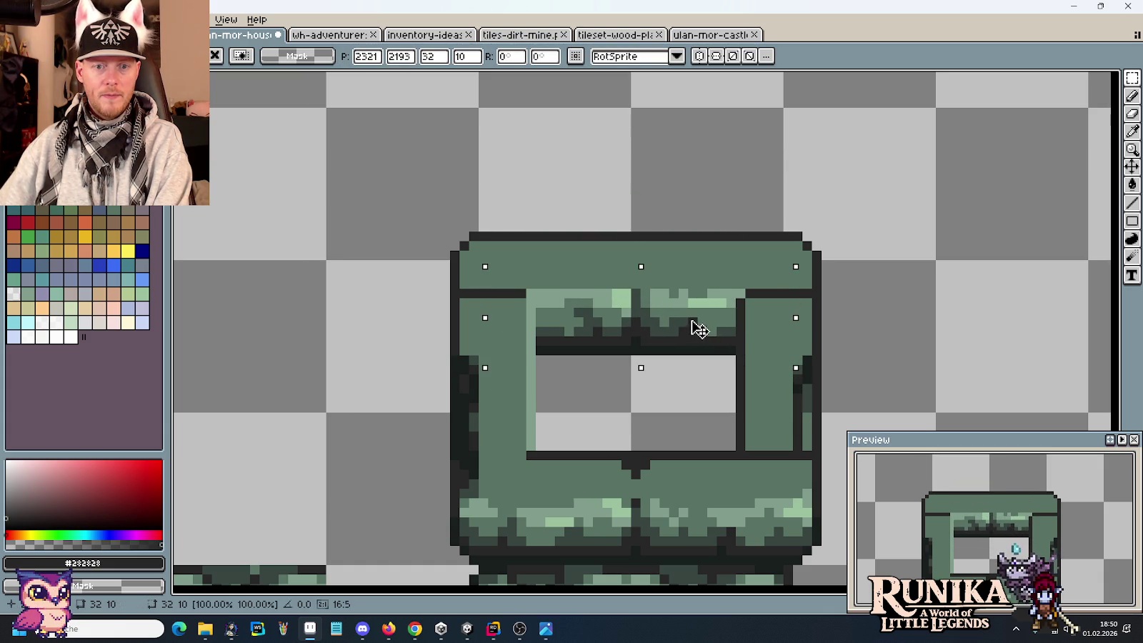
{"action": "left_click", "coordinate": [702, 238]}
{"action": "scroll", "coordinate": [689, 370], "scroll_direction": "down", "scroll_amount": 1}
{"action": "scroll", "coordinate": [693, 373], "scroll_direction": "down", "scroll_amount": 1}
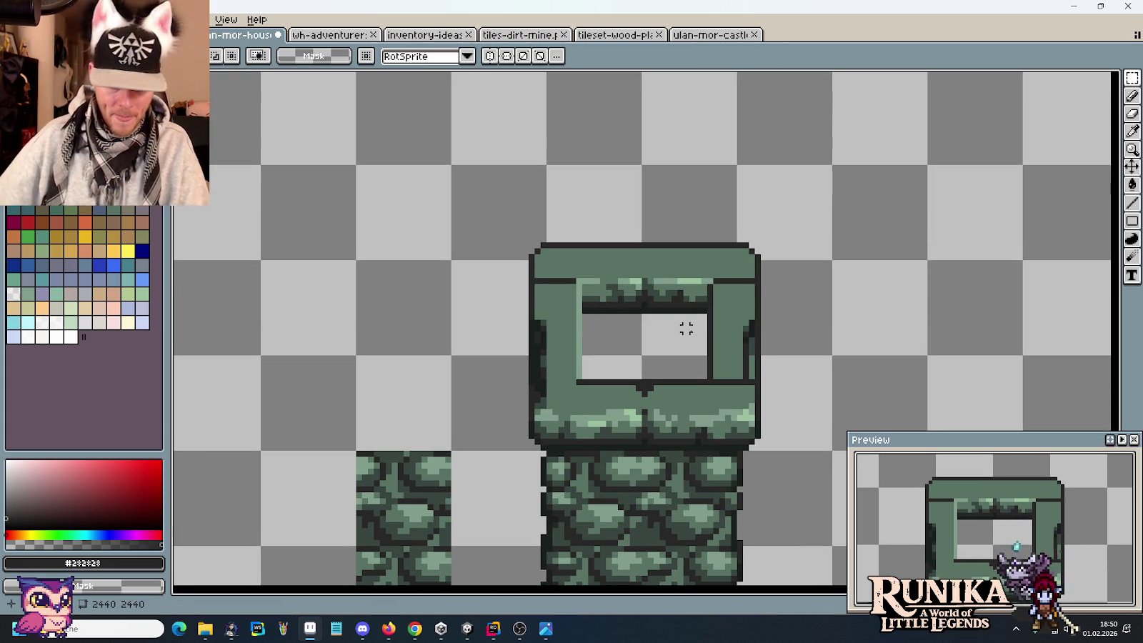
{"action": "scroll", "coordinate": [684, 329], "scroll_direction": "up", "scroll_amount": 2}
Step: Extend the dark outline leftward and paint the stray dark pixel column mid green
{"action": "key", "text": "b"}
{"action": "left_click_drag", "start_coordinate": [532, 375], "coordinate": [444, 375]}
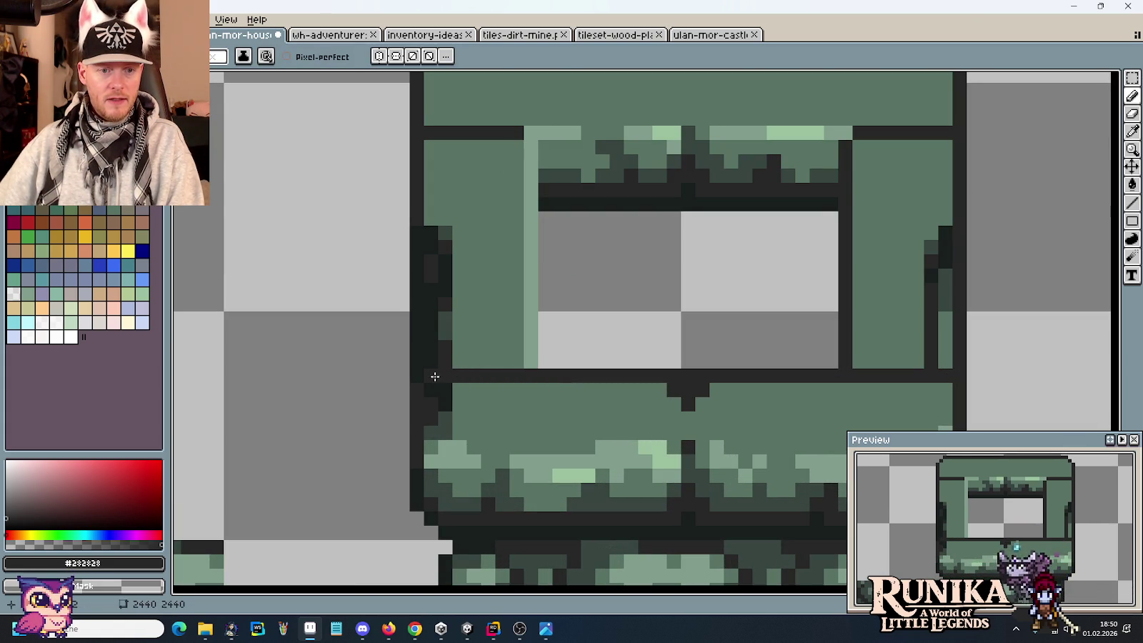
{"action": "left_click", "coordinate": [439, 420], "text": "alt"}
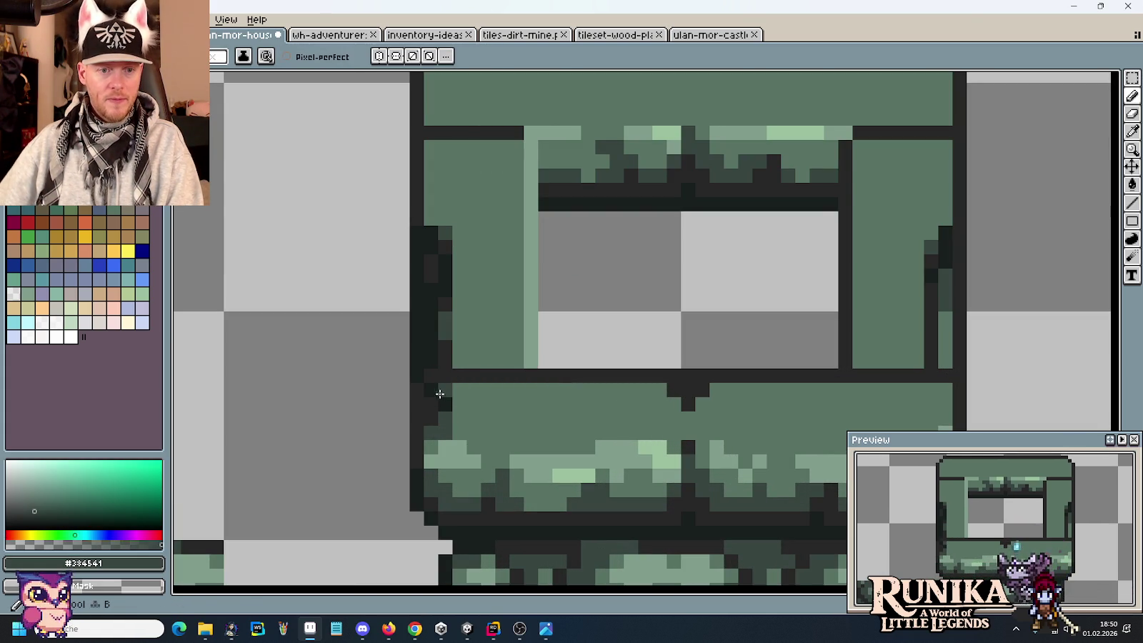
{"action": "left_click", "coordinate": [443, 428], "text": "alt"}
{"action": "mouse_move", "coordinate": [443, 432]}
{"action": "left_mouse_down"}
{"action": "mouse_move", "coordinate": [432, 228]}
{"action": "mouse_move", "coordinate": [443, 344]}
{"action": "left_mouse_up"}
{"action": "scroll", "coordinate": [450, 361], "scroll_direction": "down", "scroll_amount": 2}
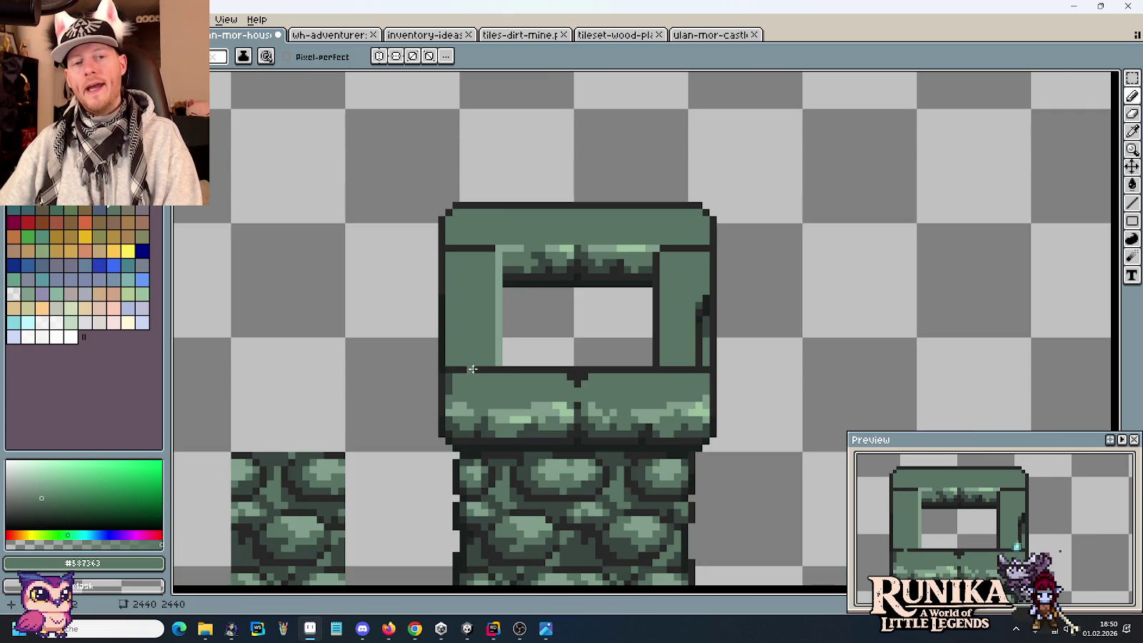
{"action": "scroll", "coordinate": [550, 414], "scroll_direction": "up", "scroll_amount": 2}
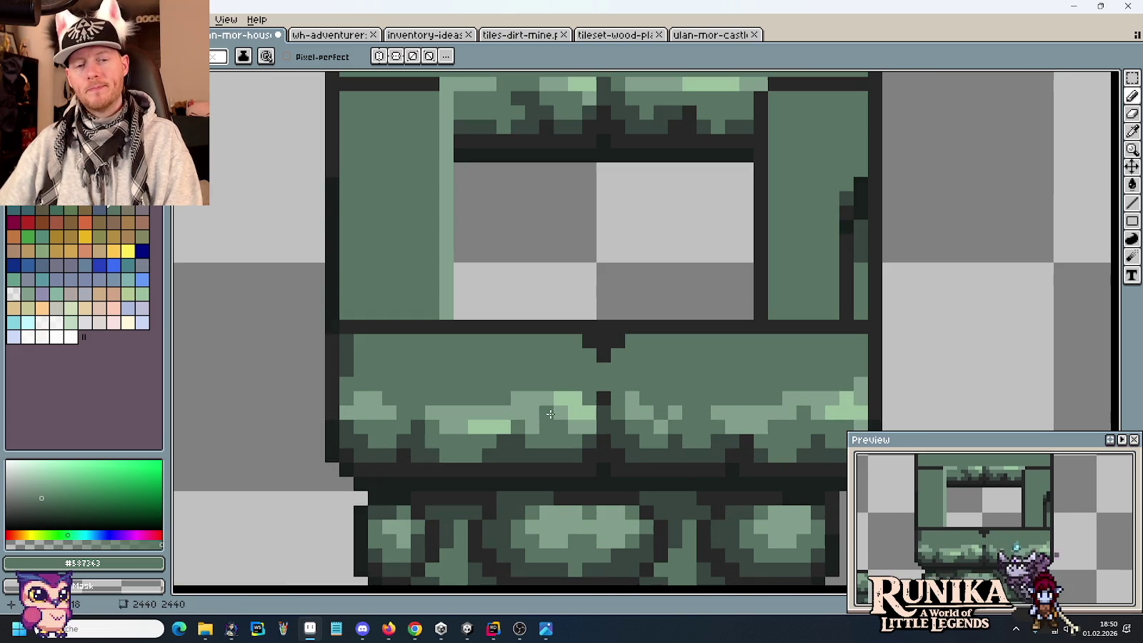
Step: Draw dark green vertical seams through the lower ledge and the top band
{"action": "left_click", "coordinate": [604, 398], "text": "alt"}
{"action": "left_click_drag", "start_coordinate": [604, 425], "coordinate": [604, 355]}
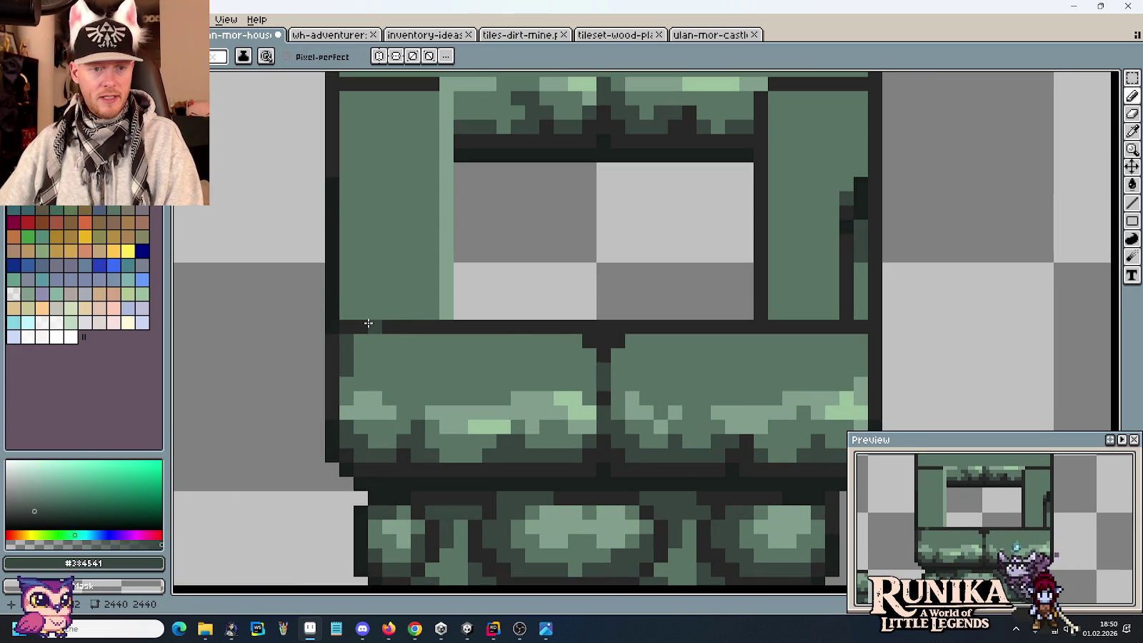
{"action": "scroll", "coordinate": [478, 224], "scroll_direction": "up", "scroll_amount": 3}
{"action": "left_click_drag", "start_coordinate": [580, 227], "coordinate": [584, 184]}
{"action": "left_click", "coordinate": [580, 237]}
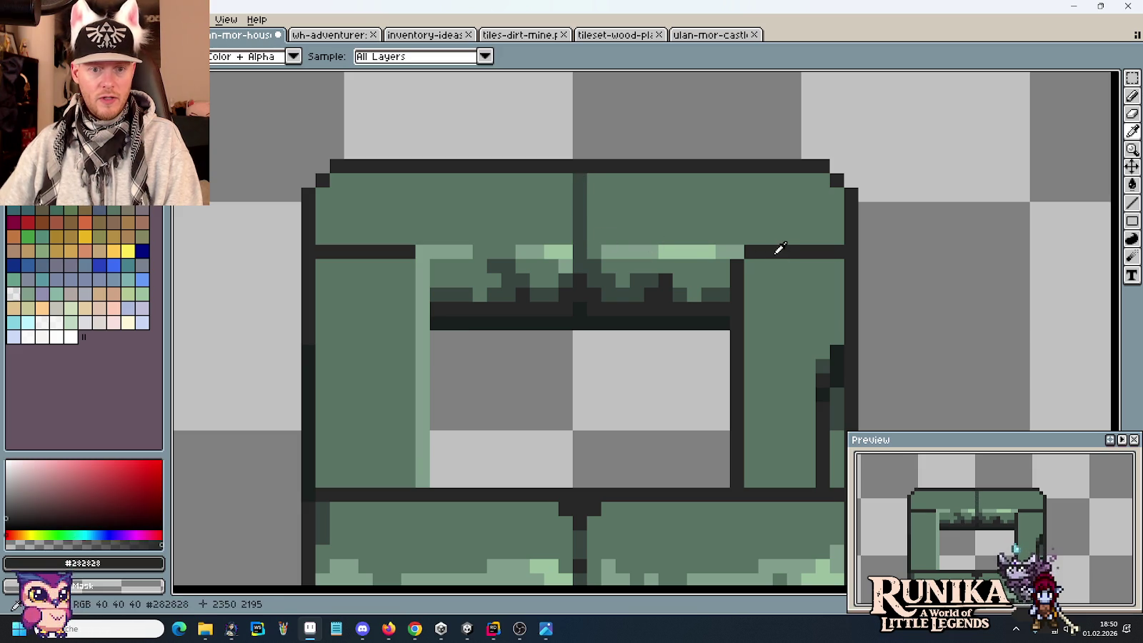
Step: Add near-black notch pixels just under the top border
{"action": "left_click", "coordinate": [779, 252], "text": "alt"}
{"action": "scroll", "coordinate": [648, 288], "scroll_direction": "down", "scroll_amount": 2}
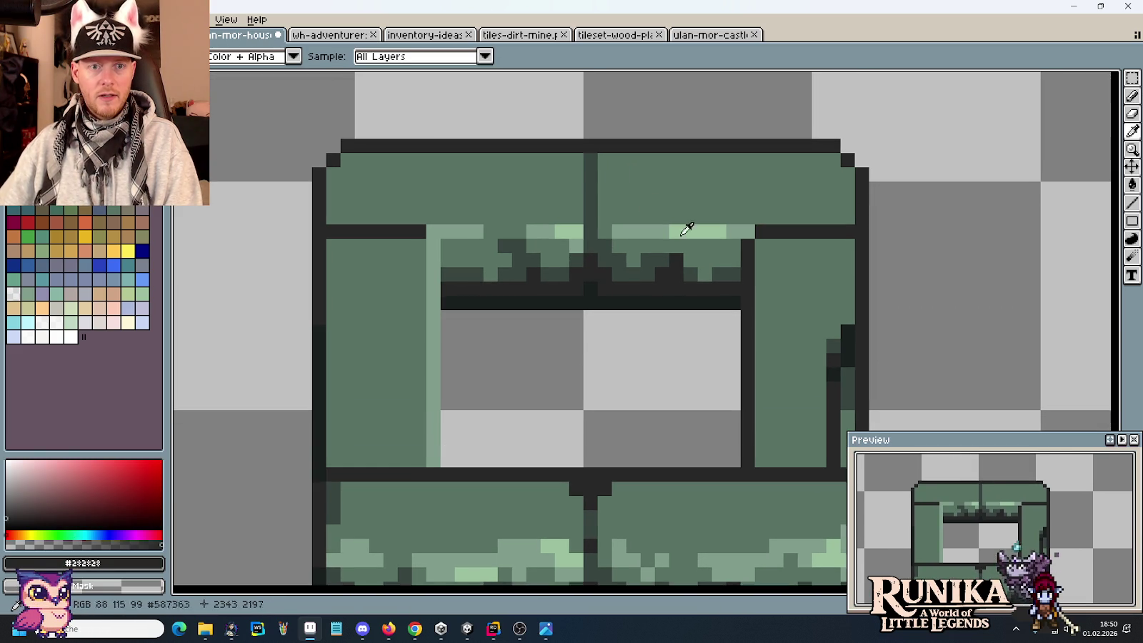
{"action": "scroll", "coordinate": [677, 239], "scroll_direction": "up", "scroll_amount": 2}
{"action": "left_click", "coordinate": [576, 159]}
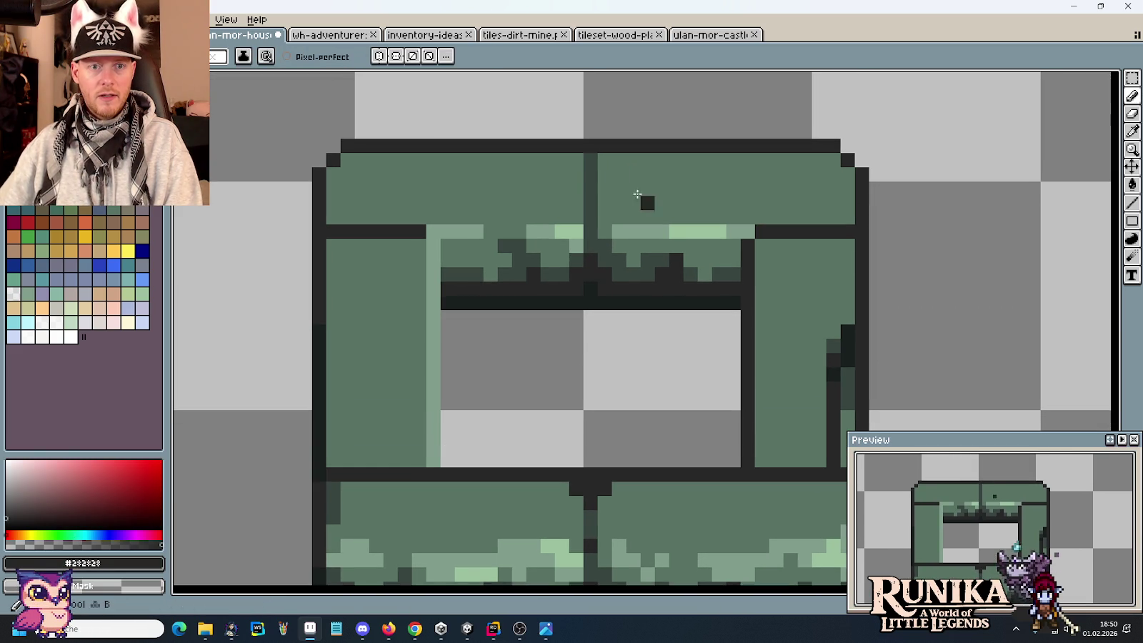
{"action": "left_click", "coordinate": [604, 159]}
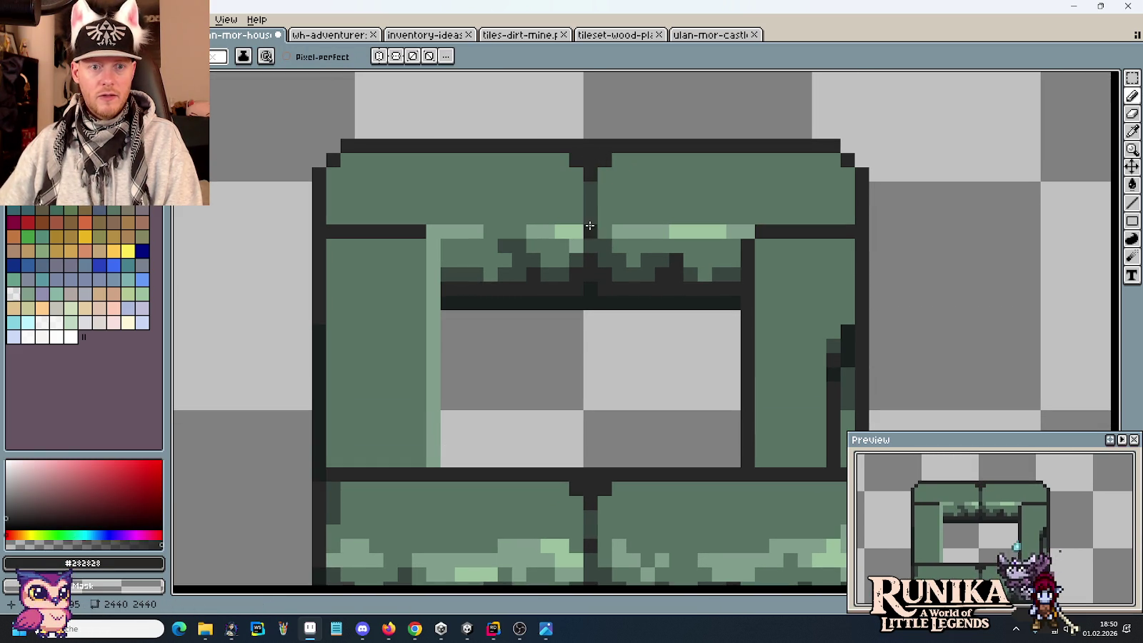
{"action": "scroll", "coordinate": [597, 327], "scroll_direction": "down", "scroll_amount": 3}
{"action": "scroll", "coordinate": [571, 386], "scroll_direction": "up", "scroll_amount": 1}
{"action": "scroll", "coordinate": [557, 493], "scroll_direction": "up", "scroll_amount": 2}
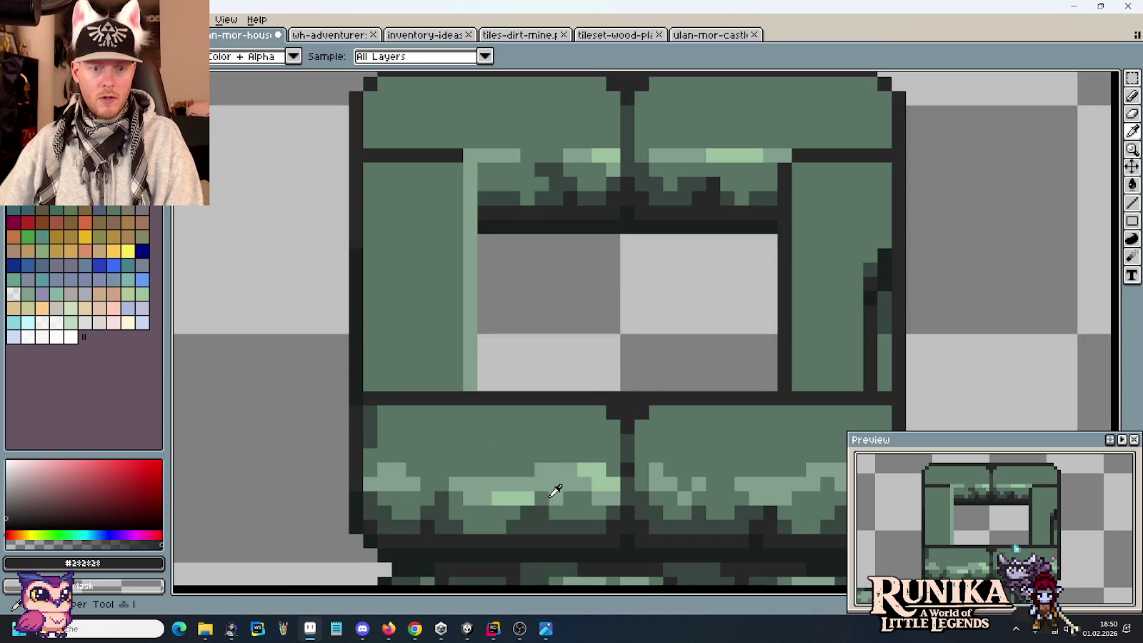
Step: Fill the top border's light green strip, including its right end
{"action": "left_click", "coordinate": [594, 143], "text": "alt"}
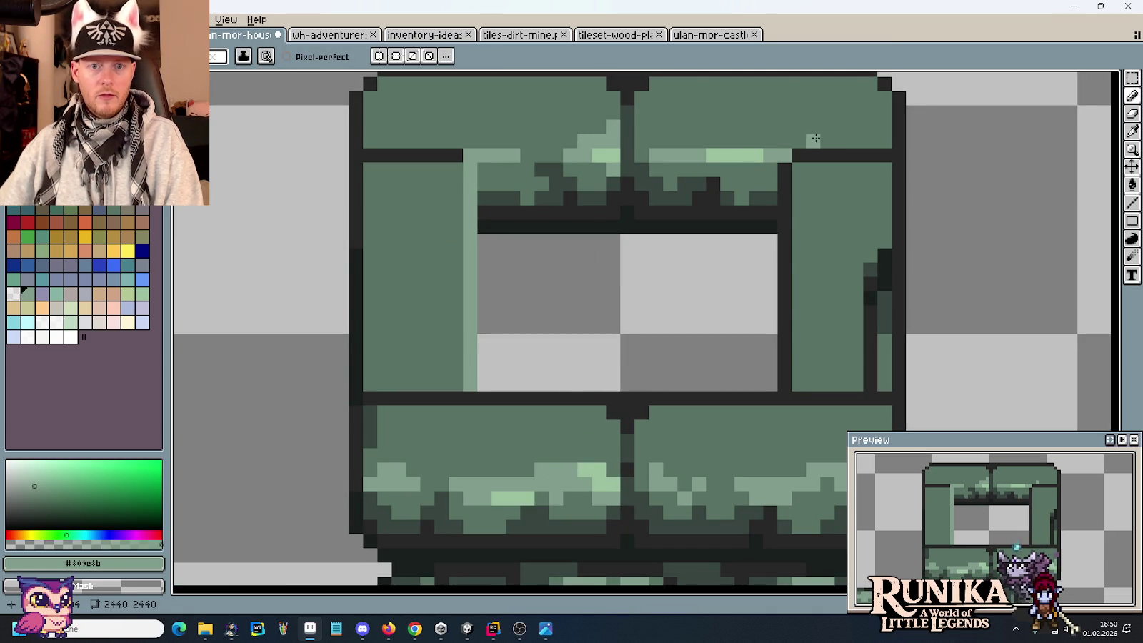
{"action": "left_click", "coordinate": [780, 142]}
{"action": "left_click", "coordinate": [871, 140]}
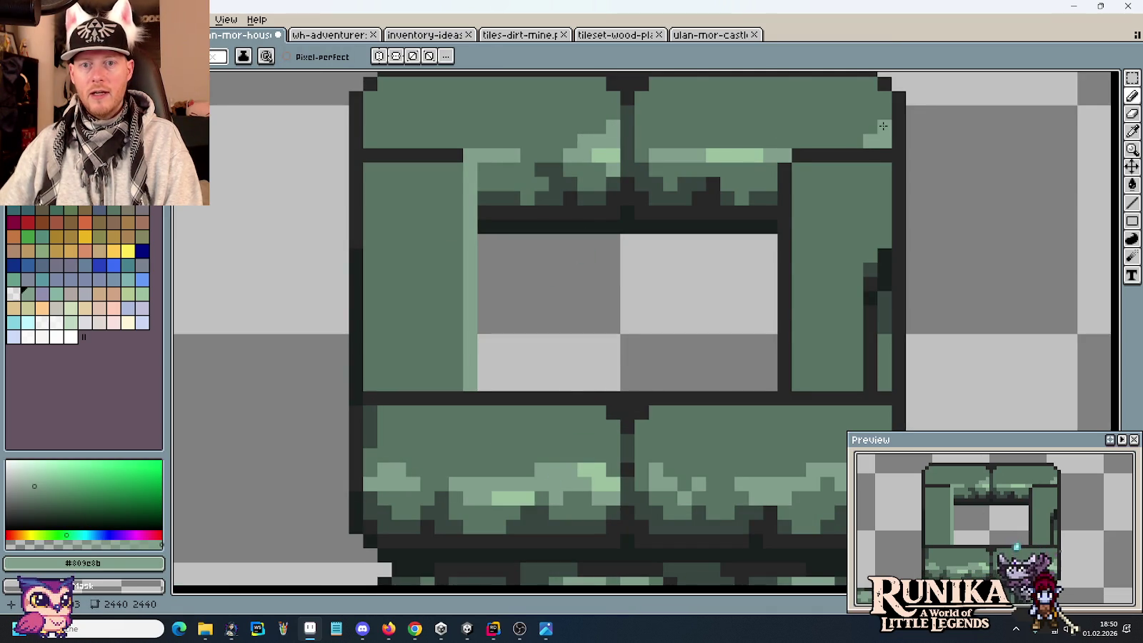
{"action": "left_click", "coordinate": [727, 156]}
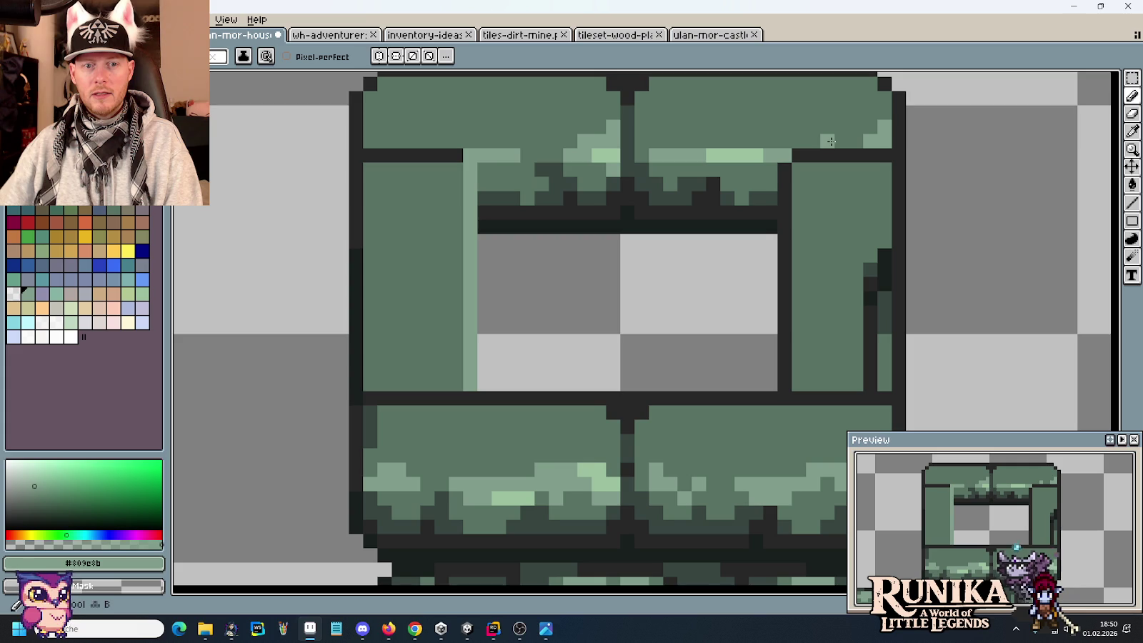
{"action": "left_click", "coordinate": [723, 151]}
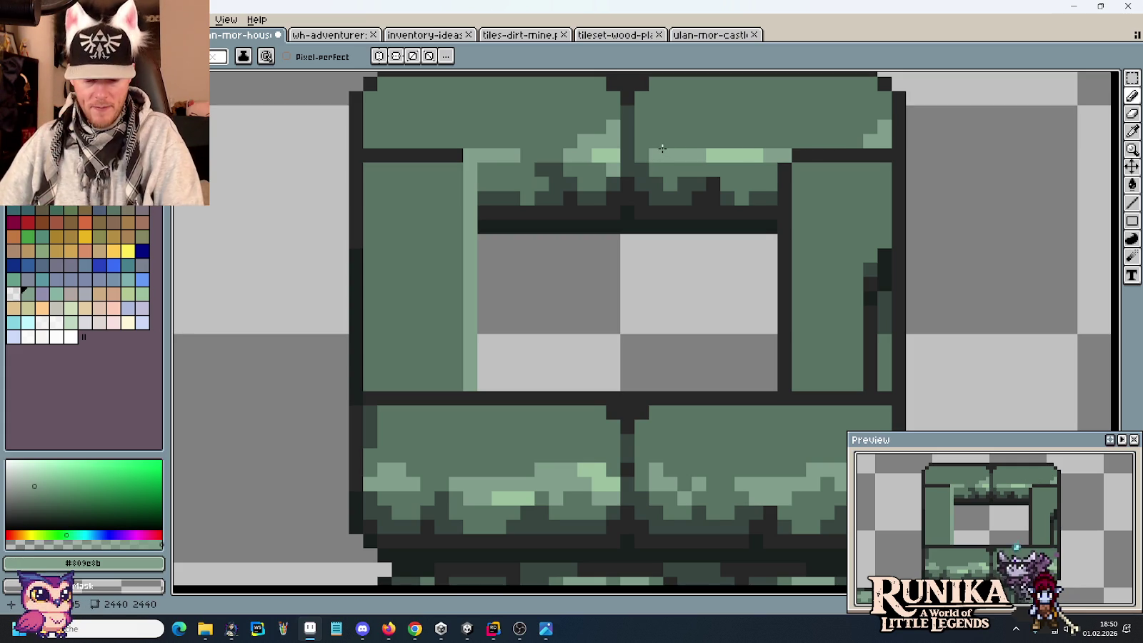
Step: Draw a dark line under the top border and repaint both top rows light green
{"action": "left_click", "coordinate": [795, 156], "text": "alt"}
{"action": "left_click_drag", "start_coordinate": [799, 170], "coordinate": [886, 170]}
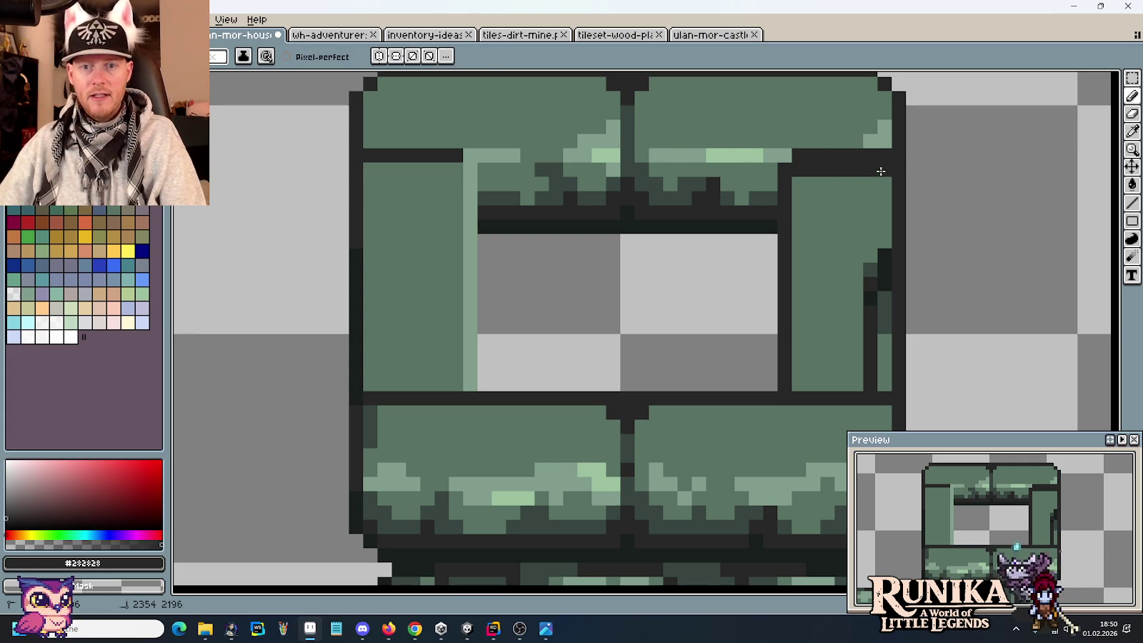
{"action": "left_click_drag", "start_coordinate": [458, 170], "coordinate": [371, 167]}
{"action": "left_click", "coordinate": [475, 155], "text": "alt"}
{"action": "left_click_drag", "start_coordinate": [457, 156], "coordinate": [370, 155]}
{"action": "left_click_drag", "start_coordinate": [807, 153], "coordinate": [886, 155]}
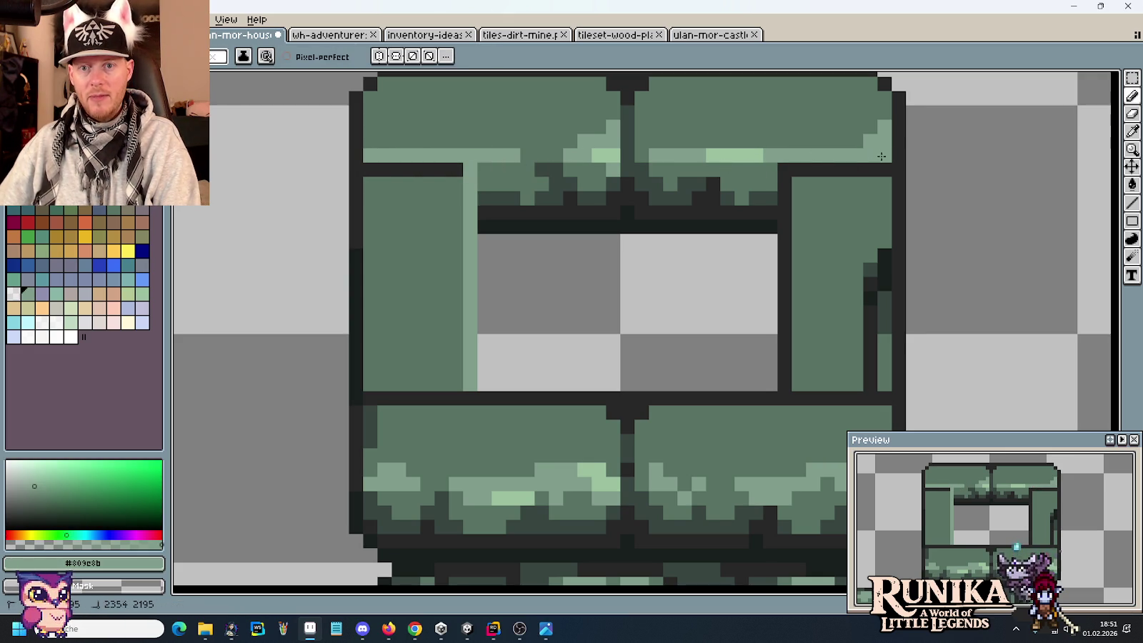
Step: Brighten the highlight pixels at the top-right corner of the border
{"action": "left_click", "coordinate": [740, 154], "text": "alt"}
{"action": "left_click", "coordinate": [857, 155]}
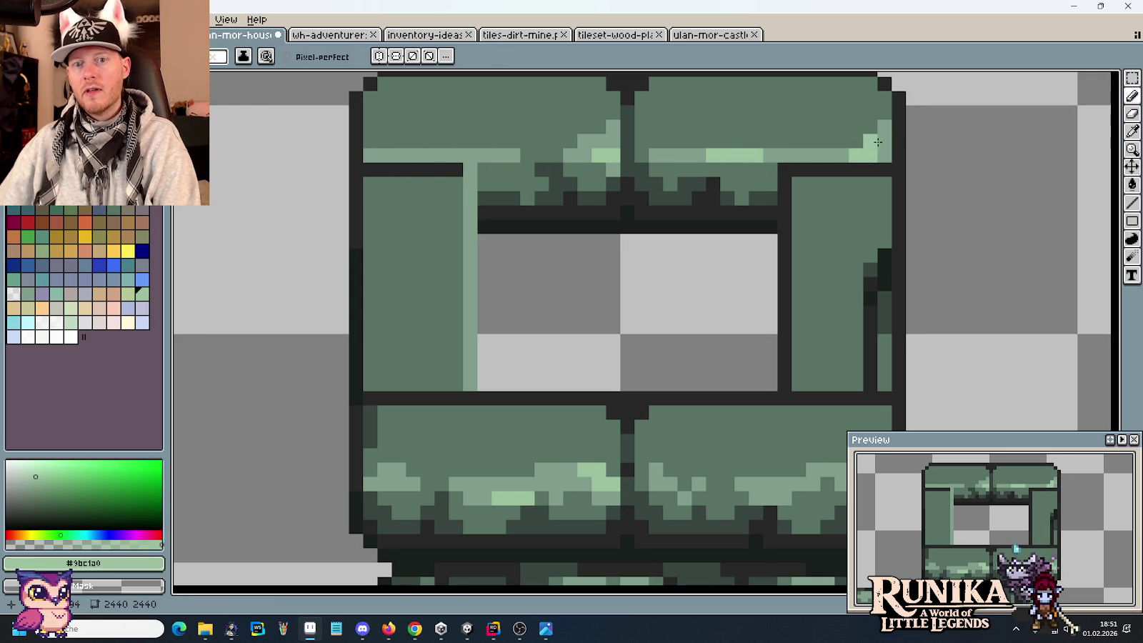
{"action": "left_click", "coordinate": [766, 190], "text": "alt"}
{"action": "left_click", "coordinate": [885, 156]}
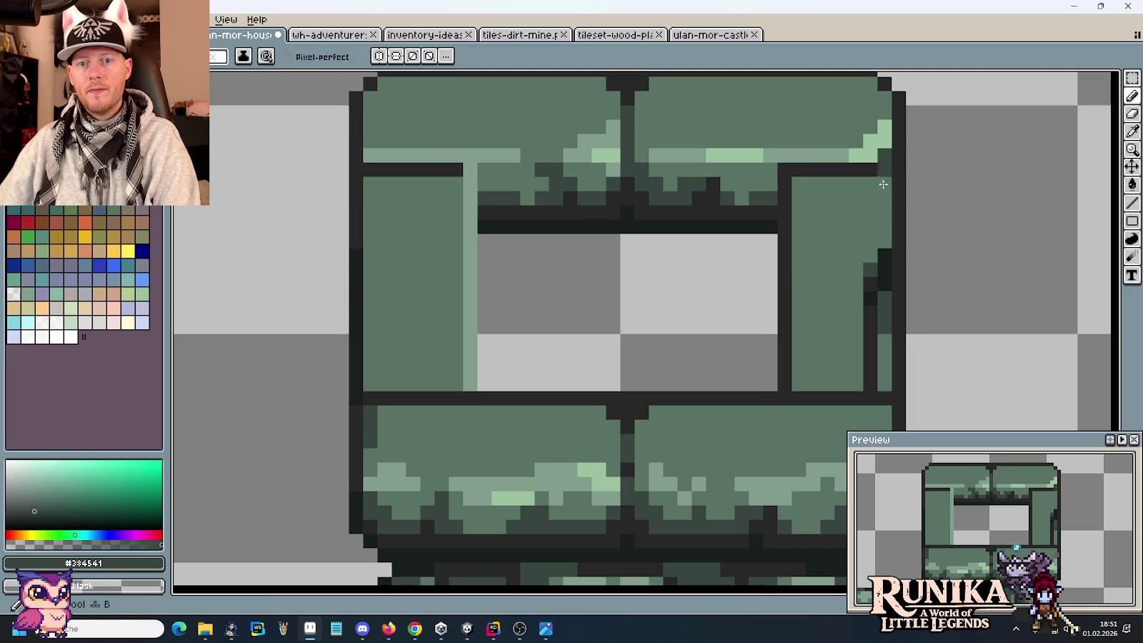
{"action": "left_click", "coordinate": [884, 140], "text": "alt"}
{"action": "left_click", "coordinate": [884, 155]}
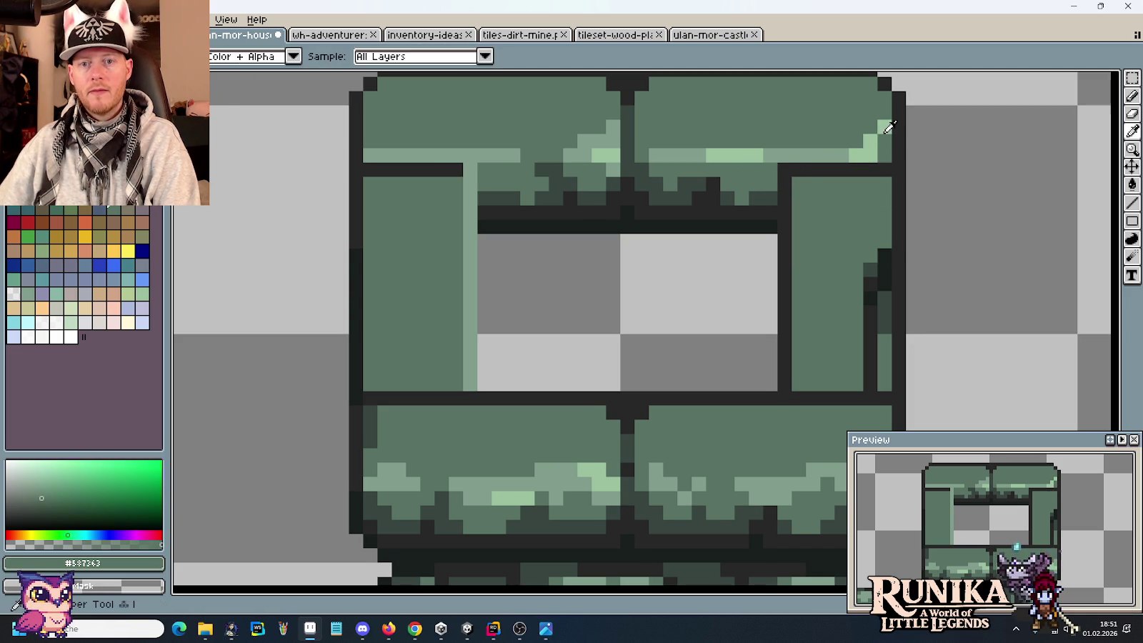
Step: Repaint the right border pixels in light, mid and dark green
{"action": "left_click", "coordinate": [862, 161], "text": "alt"}
{"action": "left_click", "coordinate": [872, 170]}
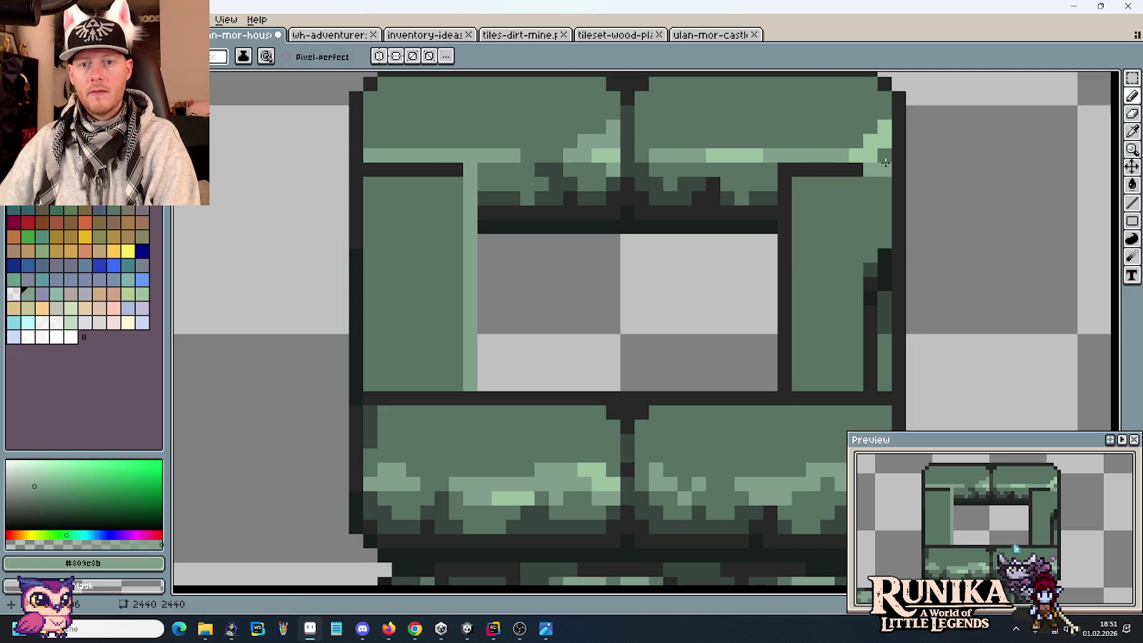
{"action": "left_click", "coordinate": [760, 161], "text": "alt"}
{"action": "left_click", "coordinate": [871, 170]}
{"action": "left_click", "coordinate": [850, 153], "text": "alt"}
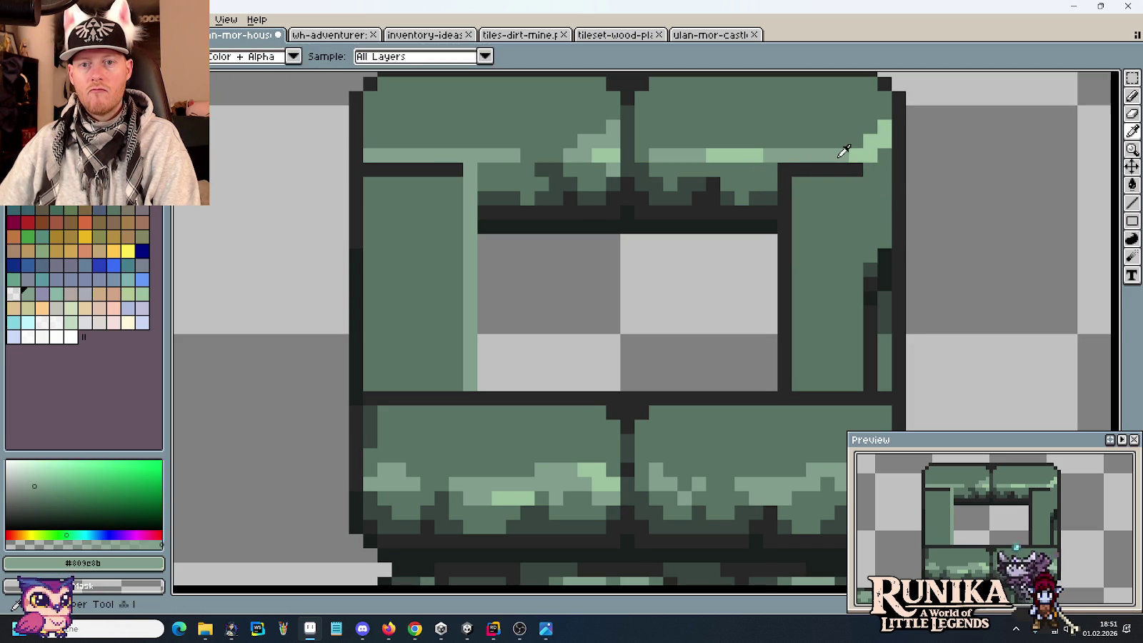
{"action": "left_click", "coordinate": [864, 170], "text": "alt"}
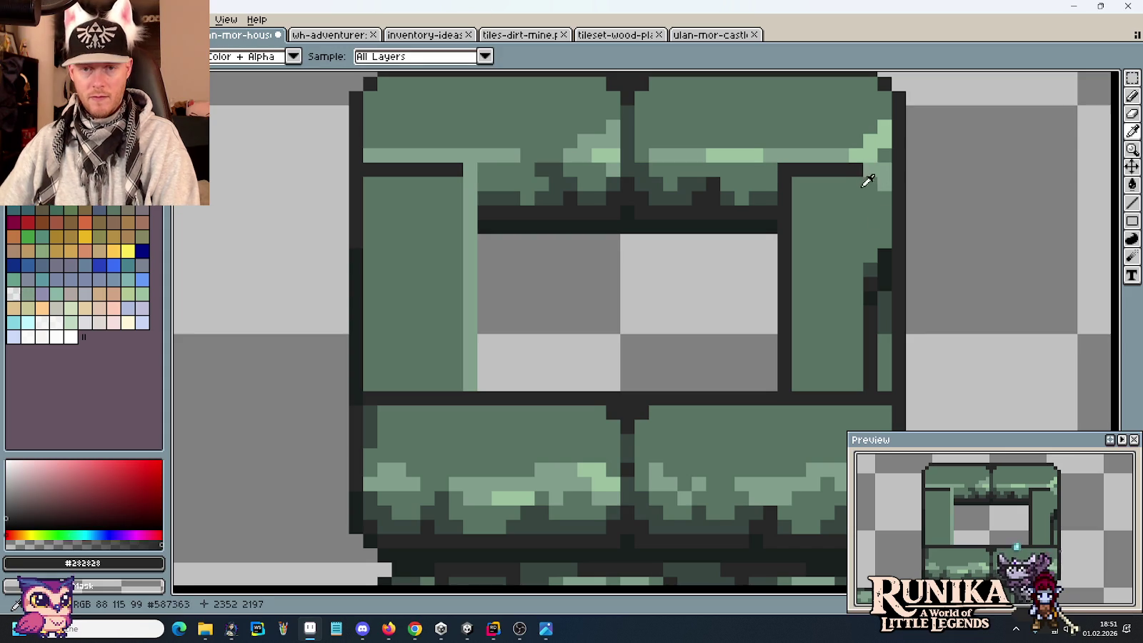
{"action": "left_click", "coordinate": [849, 178]}
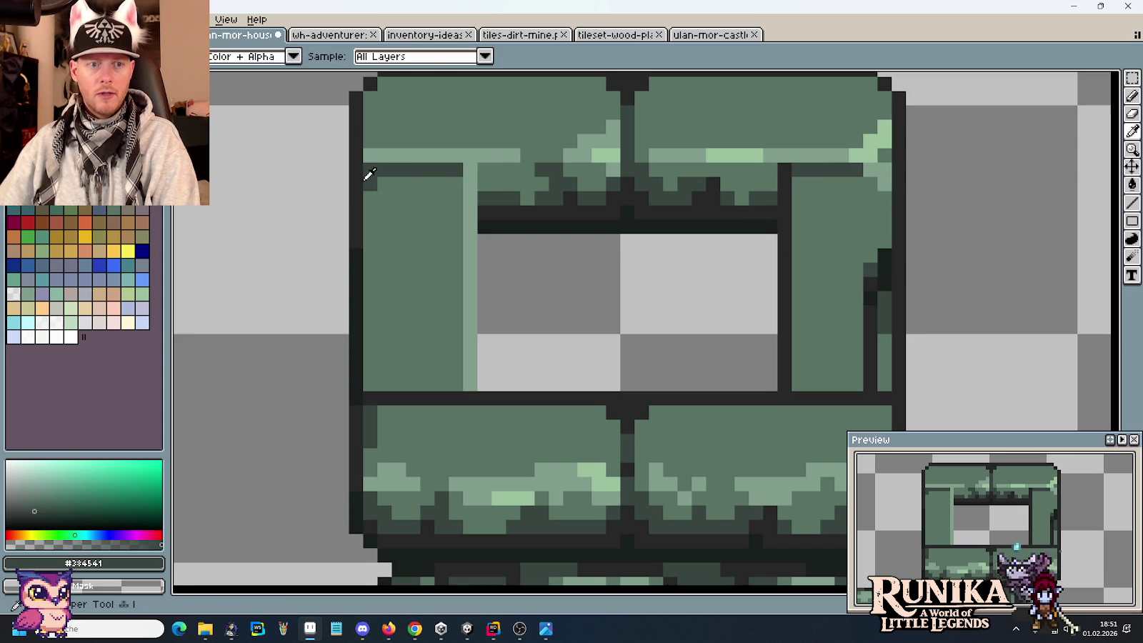
Step: Add dark green pixels along the tile's top-left edge
{"action": "left_click", "coordinate": [638, 400], "text": "alt"}
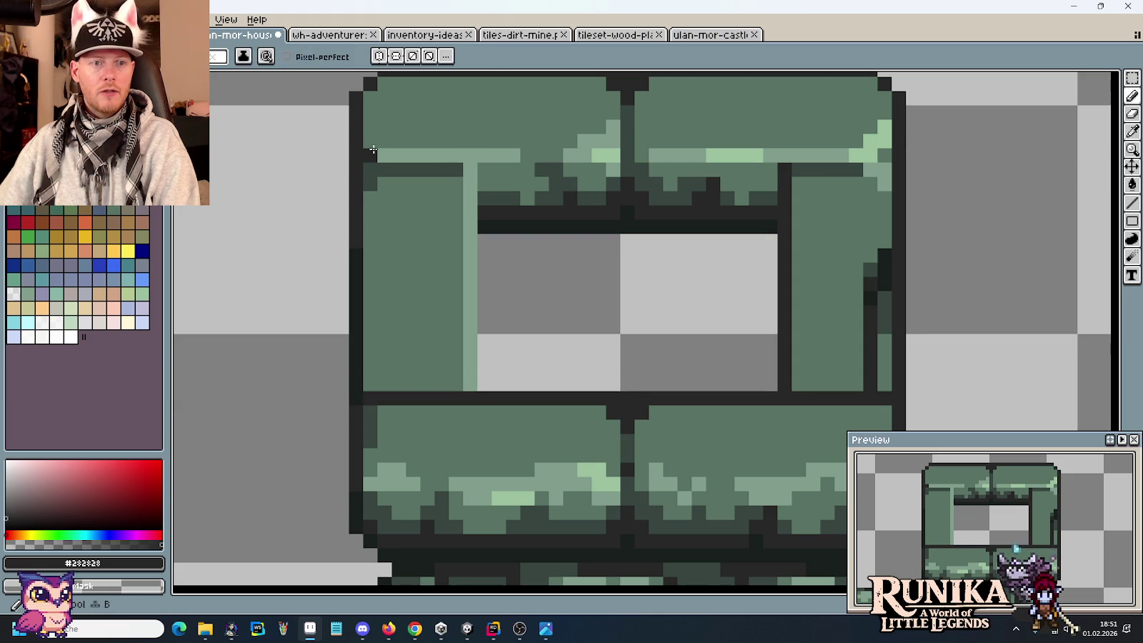
{"action": "left_click", "coordinate": [383, 172], "text": "alt"}
{"action": "key", "text": "b"}
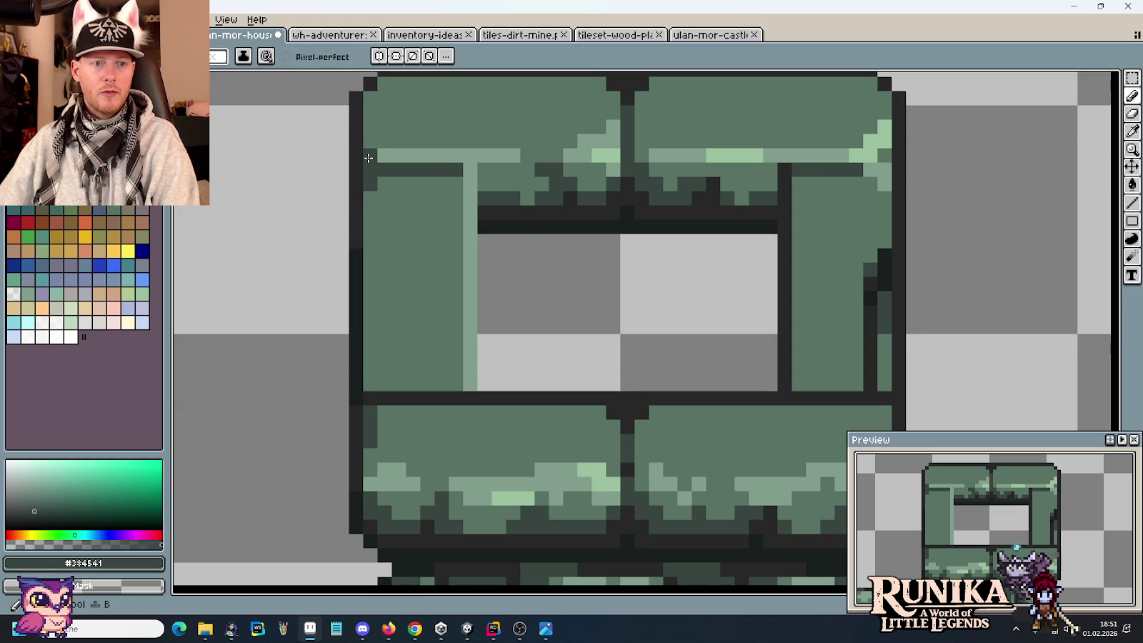
{"action": "left_click", "coordinate": [546, 166], "text": "alt"}
{"action": "left_click", "coordinate": [370, 156]}
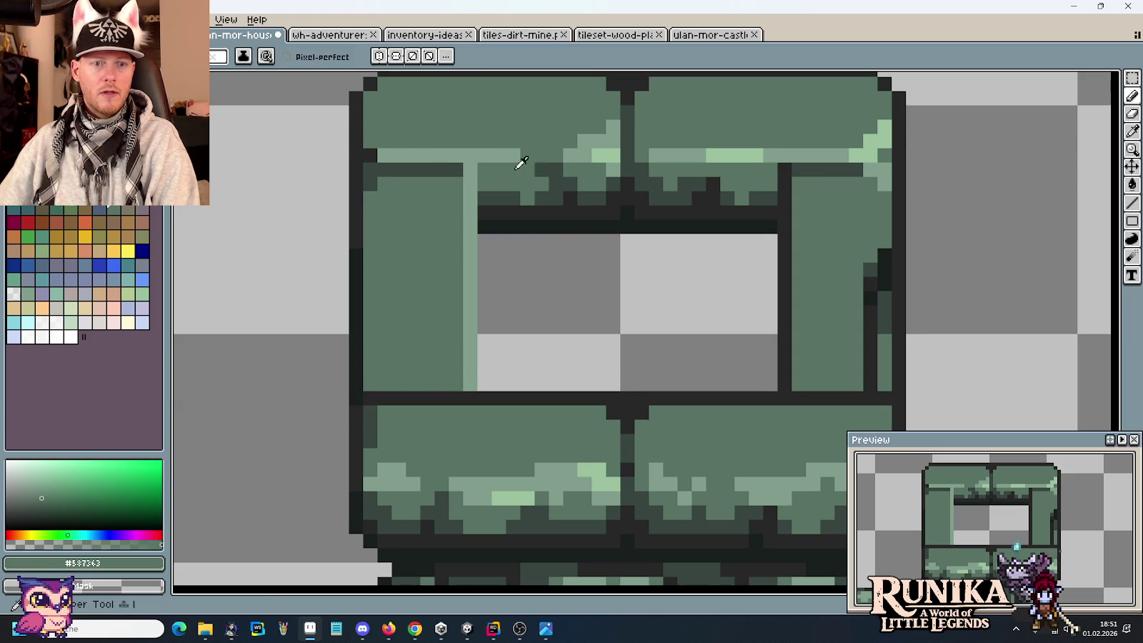
{"action": "left_click", "coordinate": [370, 155]}
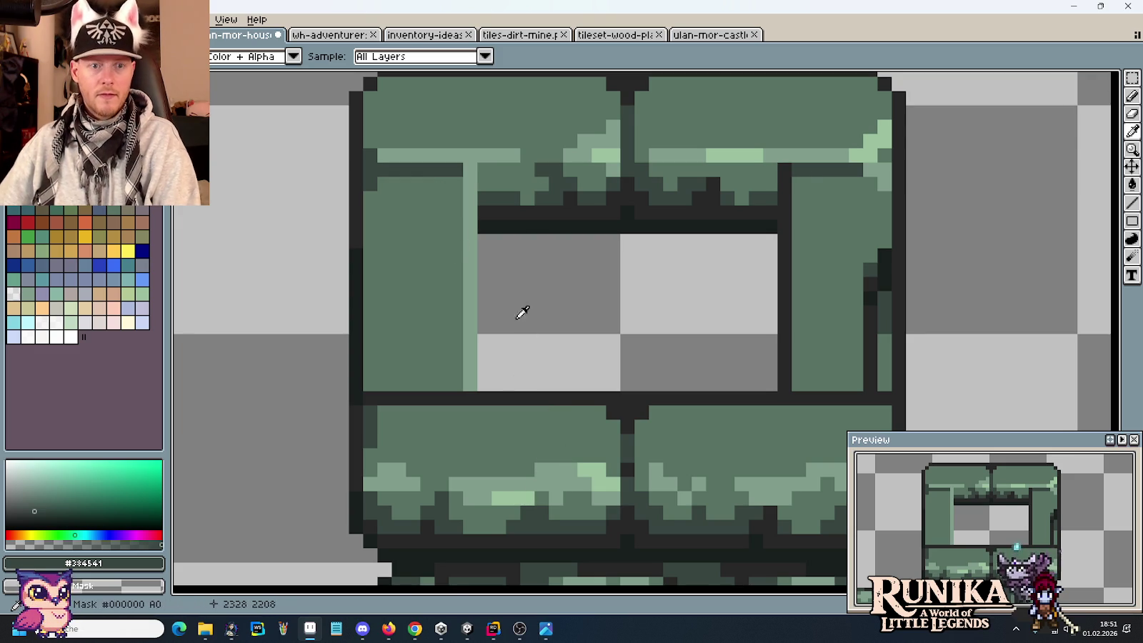
{"action": "scroll", "coordinate": [502, 224], "scroll_direction": "up", "scroll_amount": 2}
Step: Draw a dark #282828 line along the tile's whole top edge
{"action": "key", "text": "b"}
{"action": "left_click_drag", "start_coordinate": [600, 145], "coordinate": [377, 157]}
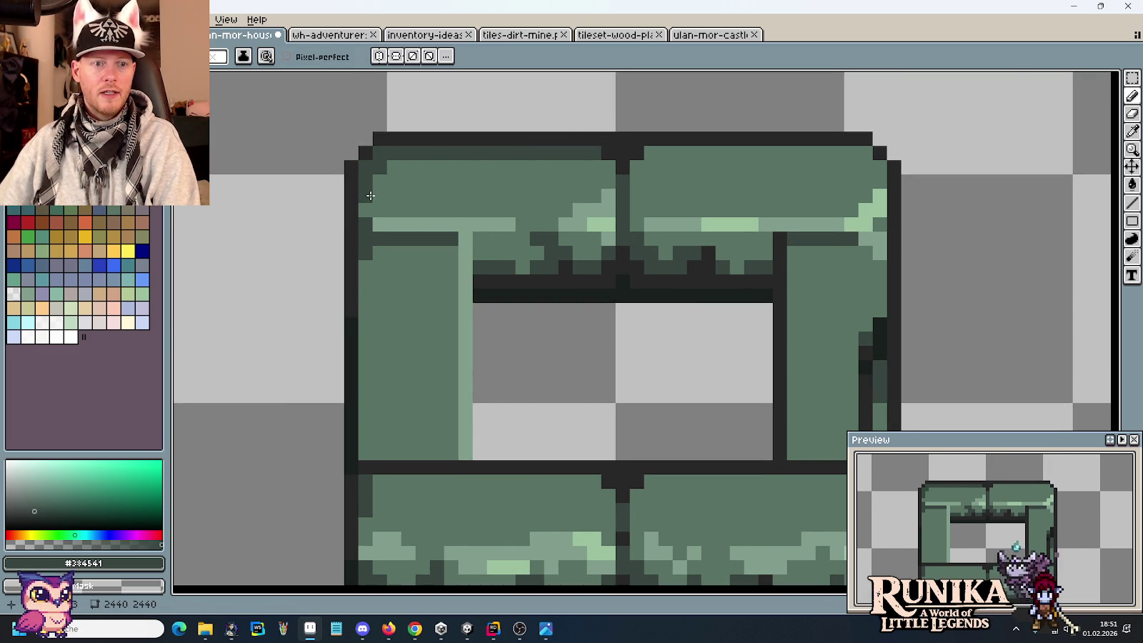
{"action": "mouse_move", "coordinate": [666, 153]}
{"action": "left_mouse_down"}
{"action": "mouse_move", "coordinate": [650, 153]}
{"action": "mouse_move", "coordinate": [873, 165]}
{"action": "left_mouse_up"}
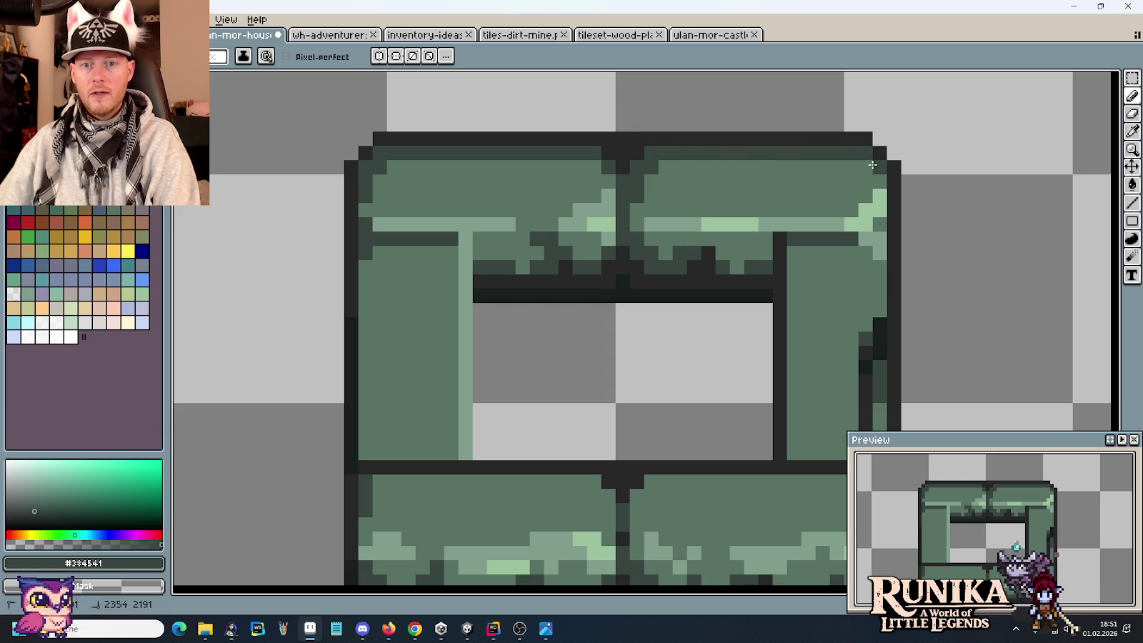
{"action": "scroll", "coordinate": [786, 200], "scroll_direction": "down", "scroll_amount": 2}
{"action": "scroll", "coordinate": [786, 200], "scroll_direction": "up", "scroll_amount": 2}
Step: Shade the right pillar's edge, turning its dark corner pixels green
{"action": "mouse_move", "coordinate": [630, 496]}
{"action": "left_mouse_down"}
{"action": "mouse_move", "coordinate": [620, 376]}
{"action": "mouse_move", "coordinate": [642, 362]}
{"action": "mouse_move", "coordinate": [864, 361]}
{"action": "left_mouse_up"}
{"action": "mouse_move", "coordinate": [868, 310]}
{"action": "left_mouse_down"}
{"action": "mouse_move", "coordinate": [840, 398]}
{"action": "mouse_move", "coordinate": [829, 300]}
{"action": "mouse_move", "coordinate": [841, 358]}
{"action": "left_mouse_up"}
{"action": "left_click", "coordinate": [814, 372]}
{"action": "left_click", "coordinate": [825, 416]}
{"action": "mouse_move", "coordinate": [821, 413]}
{"action": "left_mouse_down"}
{"action": "mouse_move", "coordinate": [765, 281]}
{"action": "mouse_move", "coordinate": [763, 236]}
{"action": "mouse_move", "coordinate": [739, 318]}
{"action": "left_mouse_up"}
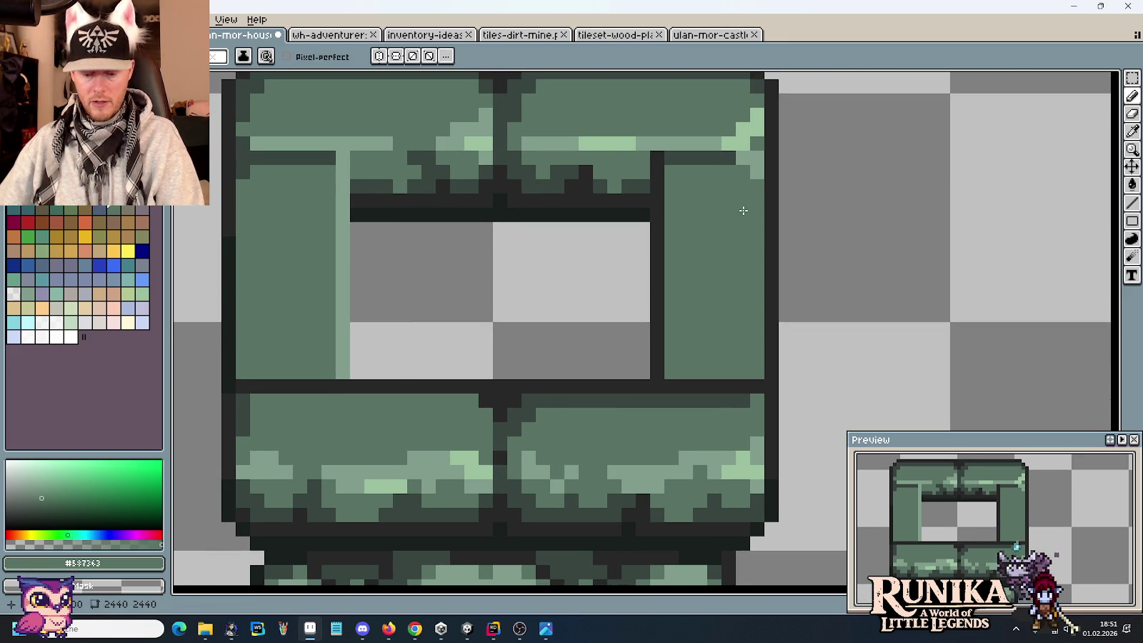
Step: Sample the outline #282828 and the greens #587363 and #384541 from the tile
{"action": "key", "text": "i"}
{"action": "left_click", "coordinate": [759, 384]}
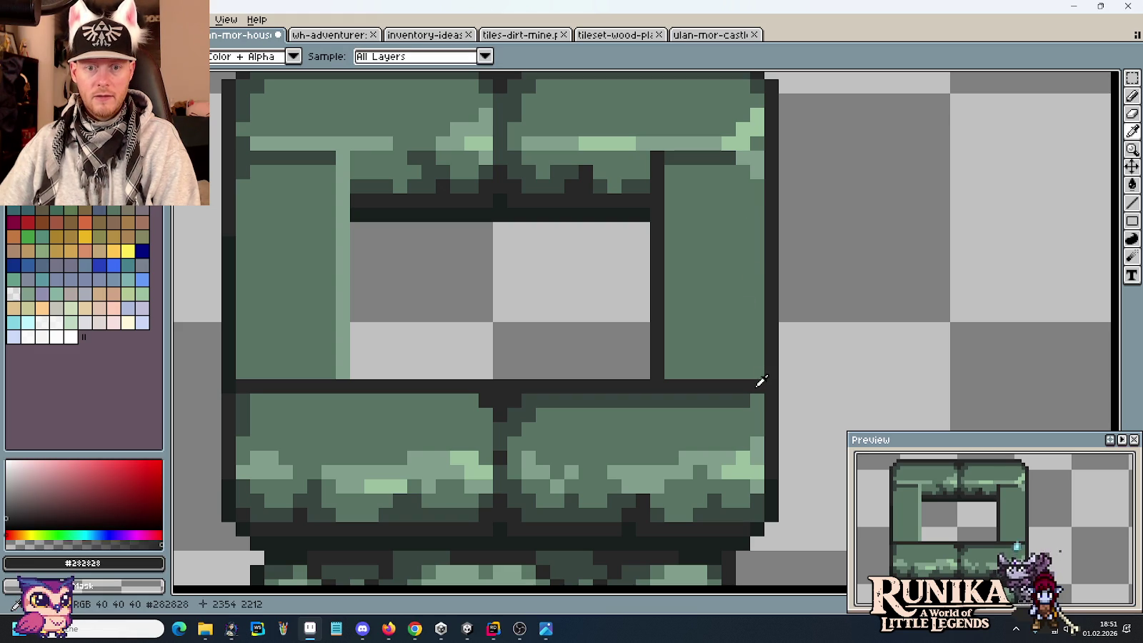
{"action": "left_click", "coordinate": [742, 162], "text": "alt"}
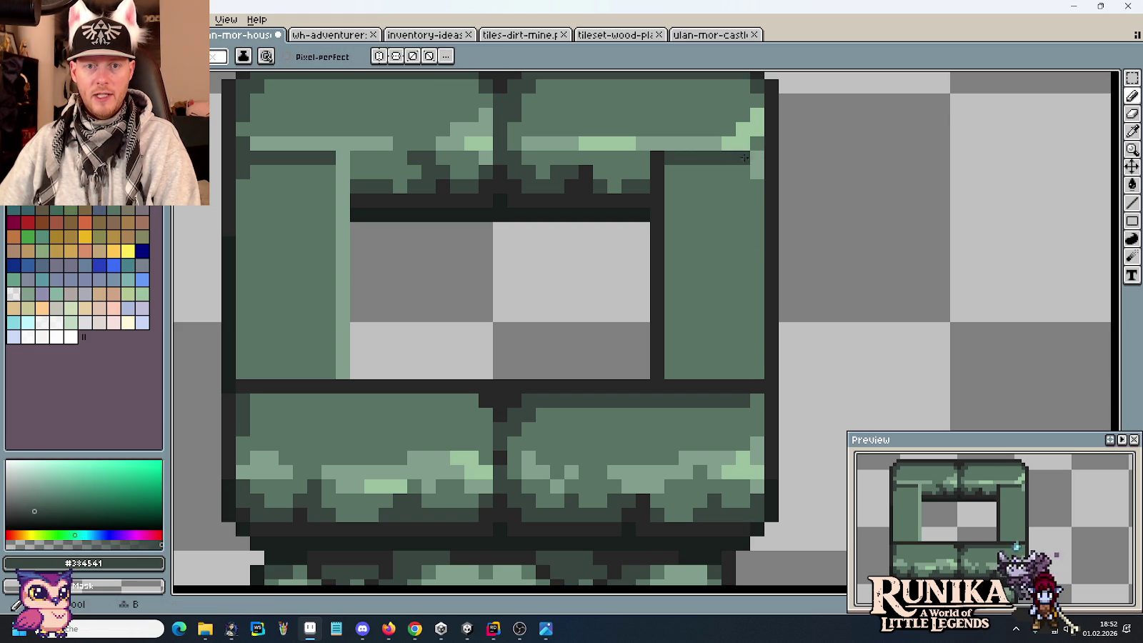
{"action": "left_click", "coordinate": [638, 180], "text": "alt"}
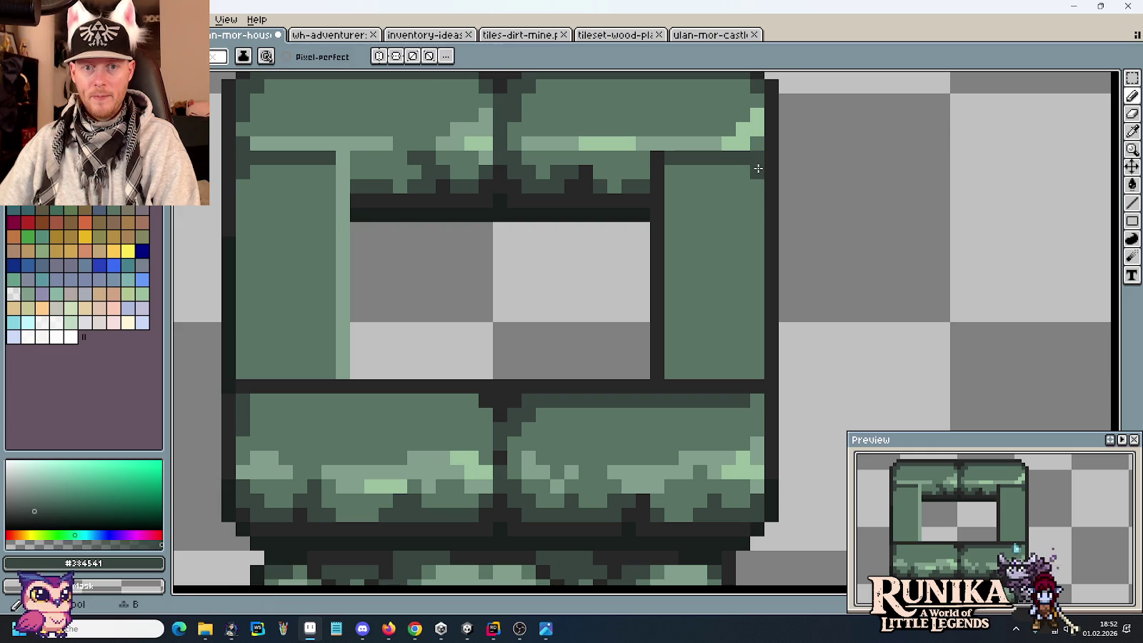
{"action": "left_click", "coordinate": [751, 161], "text": "alt"}
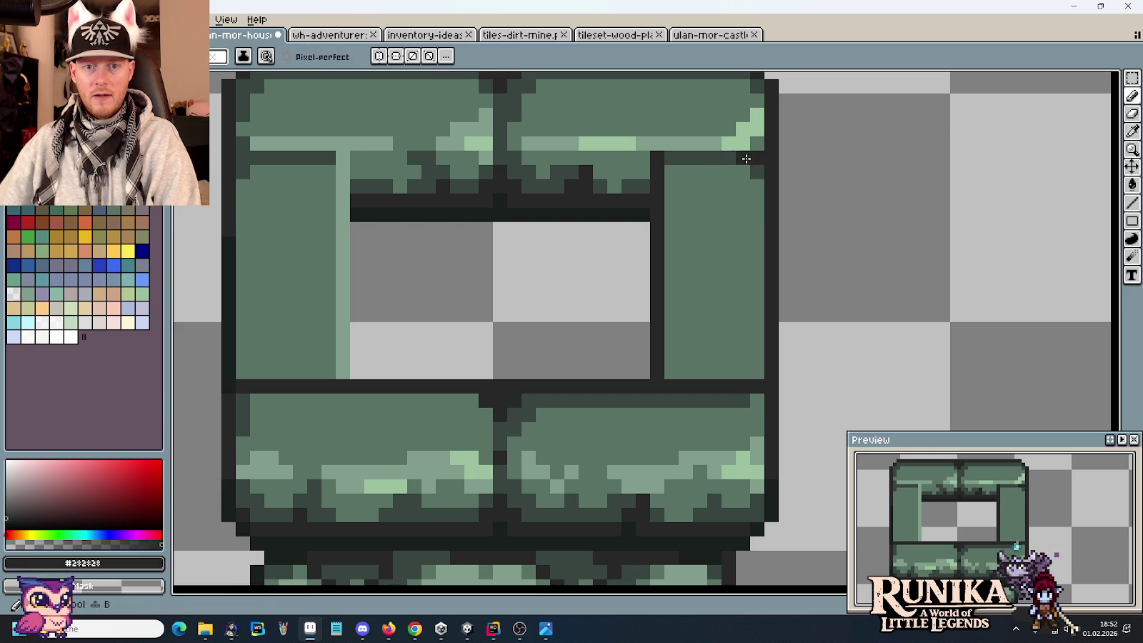
{"action": "left_click", "coordinate": [763, 183], "text": "alt"}
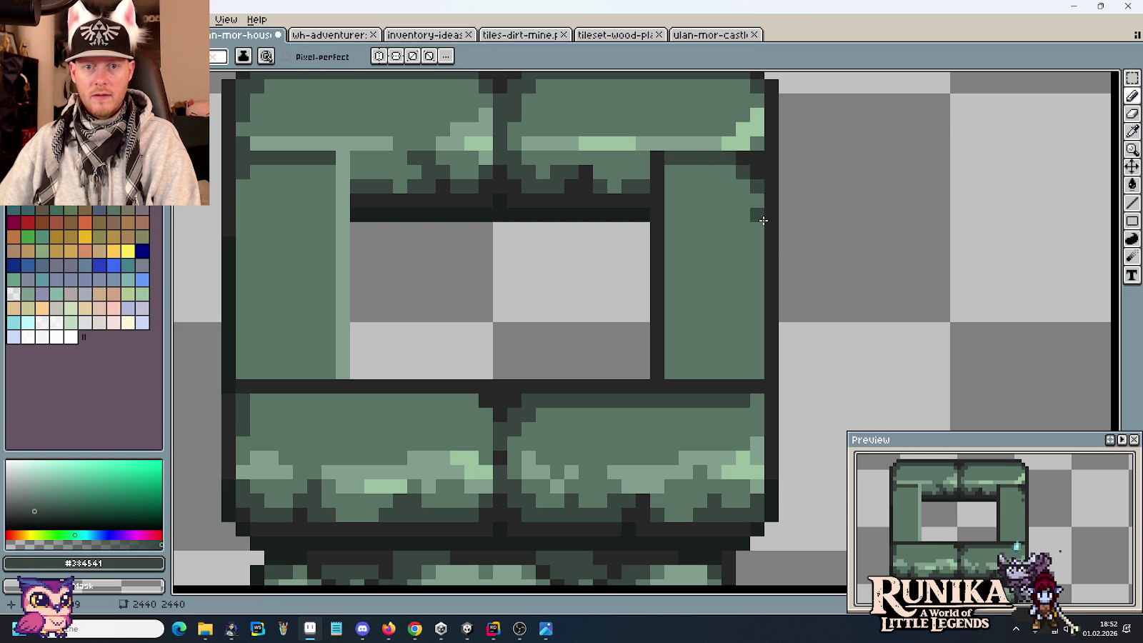
{"action": "left_click", "coordinate": [756, 402], "text": "alt"}
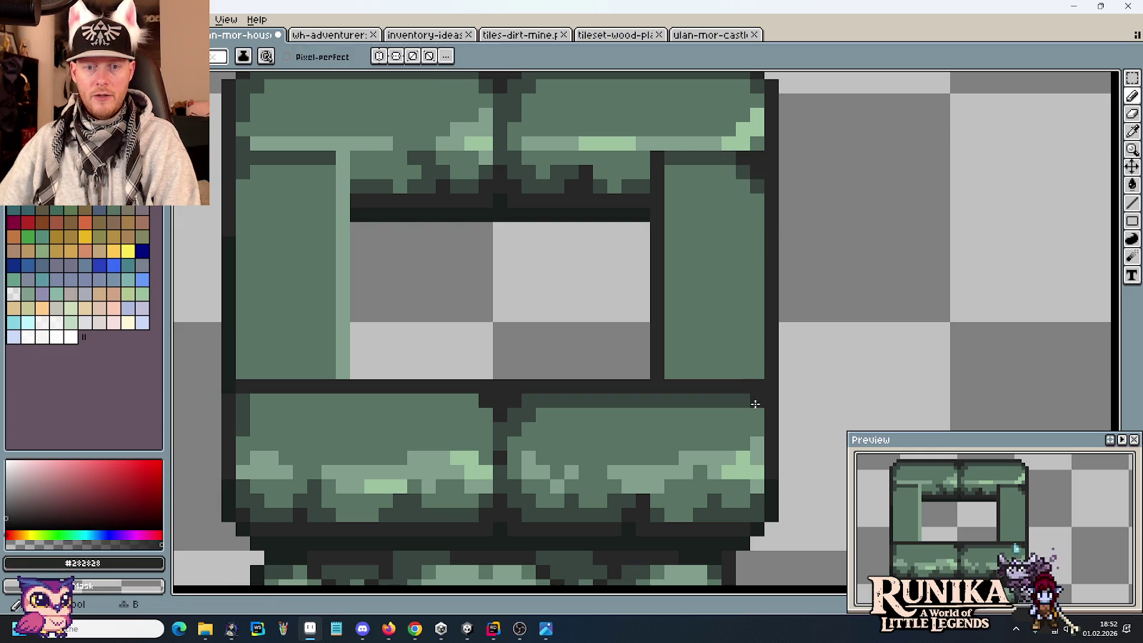
{"action": "left_click", "coordinate": [754, 410], "text": "alt"}
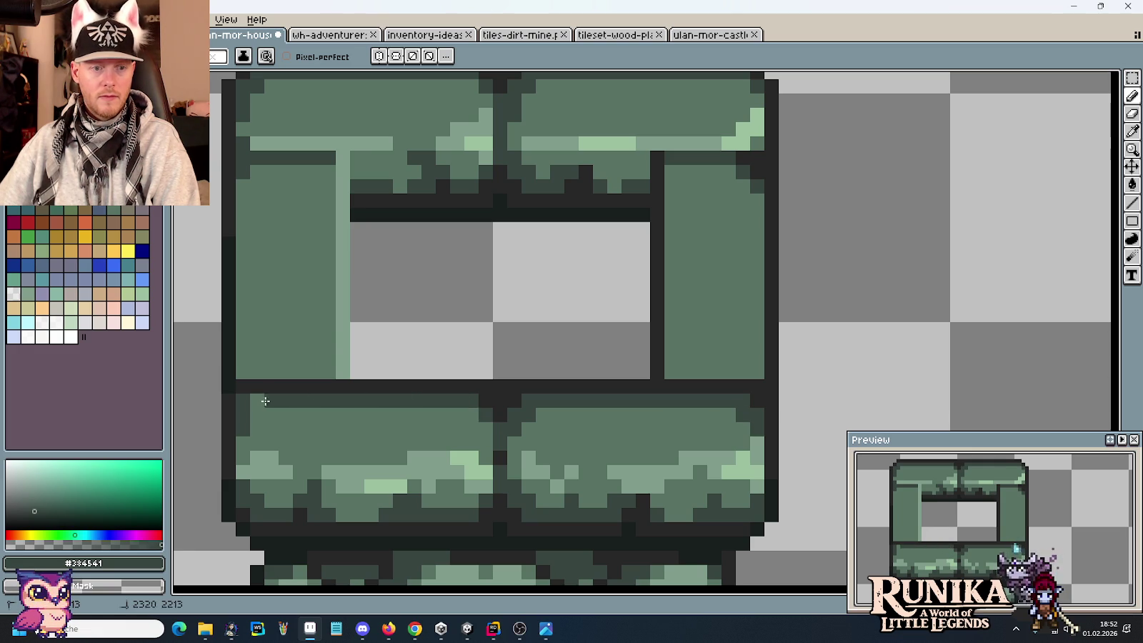
{"action": "left_click", "coordinate": [246, 386], "text": "alt"}
Step: Darken the tile's left border column with #282828
{"action": "scroll", "coordinate": [263, 387], "scroll_direction": "up", "scroll_amount": 2}
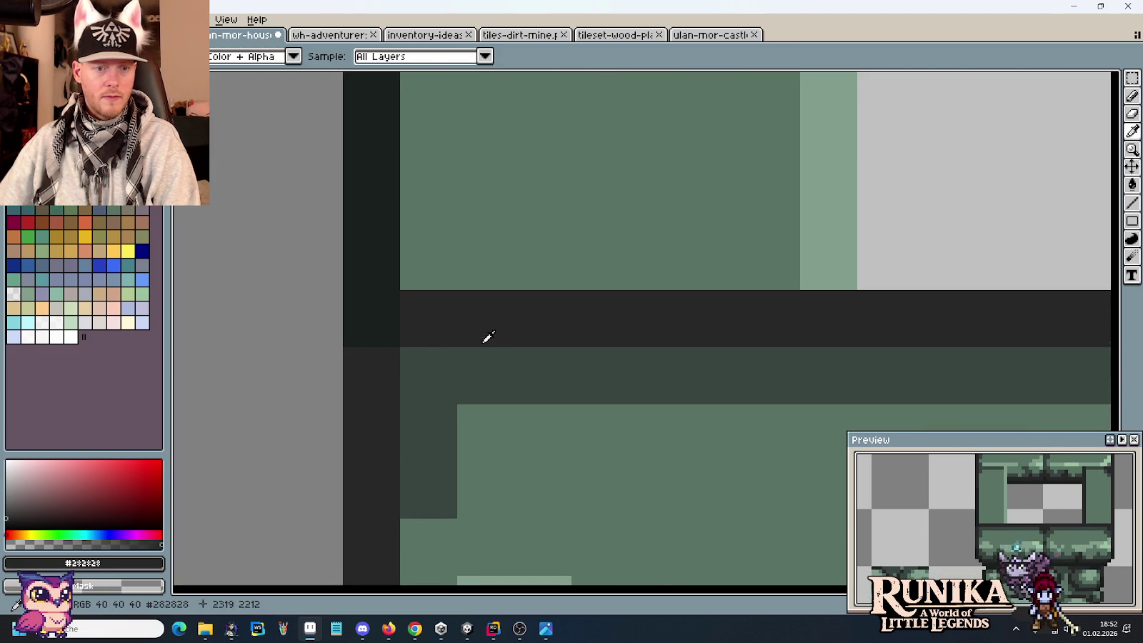
{"action": "left_click", "coordinate": [384, 323], "text": "alt"}
{"action": "scroll", "coordinate": [384, 323], "scroll_direction": "down", "scroll_amount": 2}
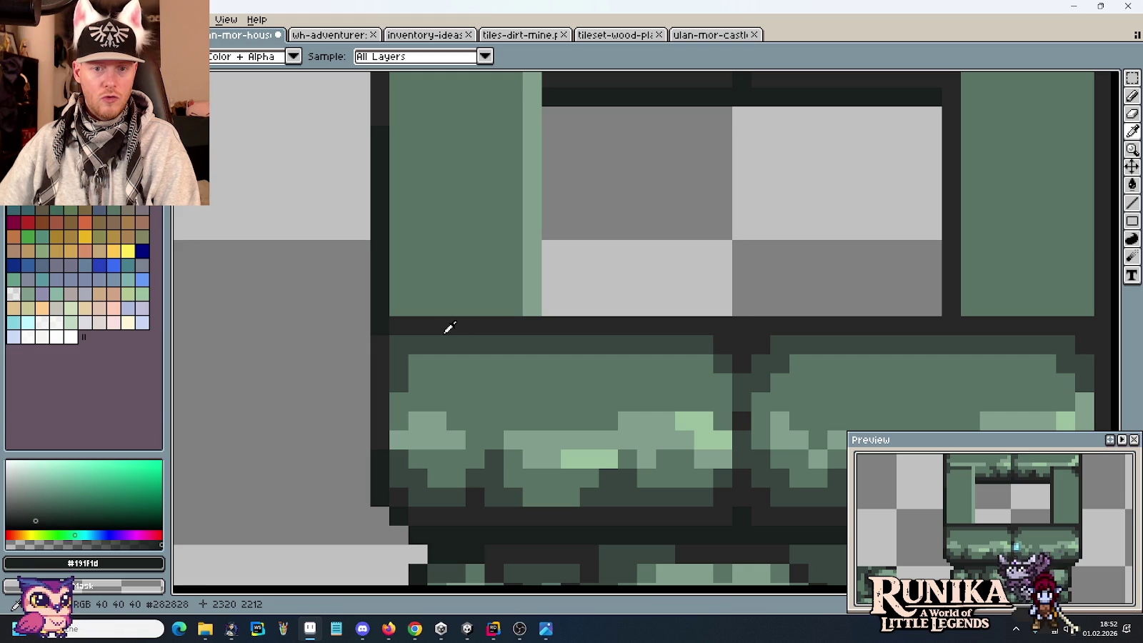
{"action": "scroll", "coordinate": [744, 330], "scroll_direction": "down", "scroll_amount": 1}
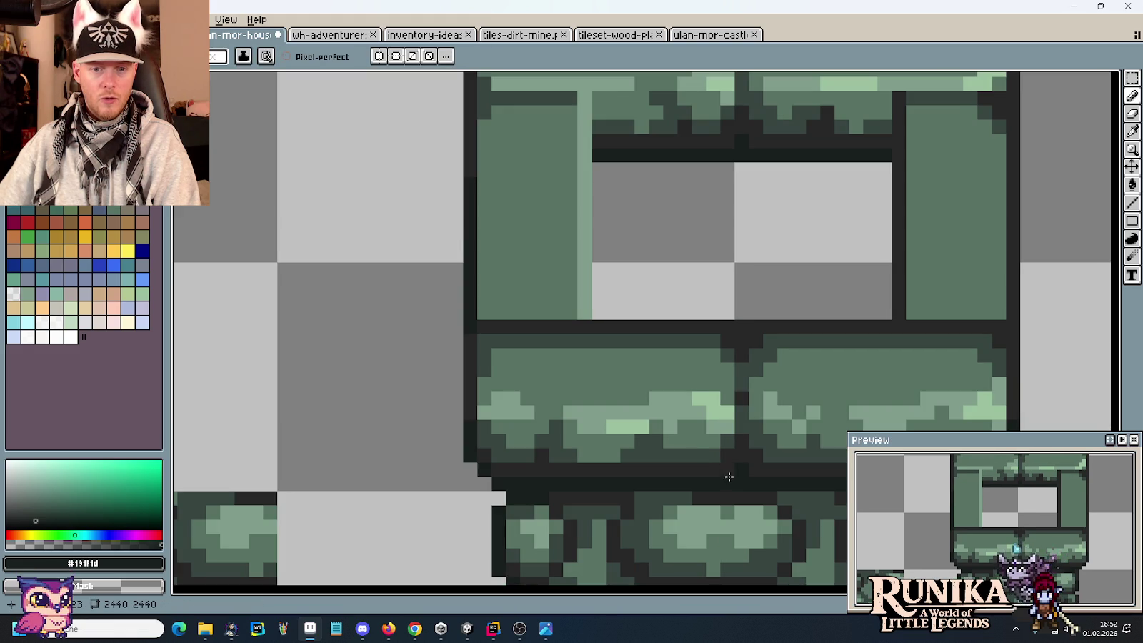
{"action": "scroll", "coordinate": [484, 221], "scroll_direction": "up", "scroll_amount": 2}
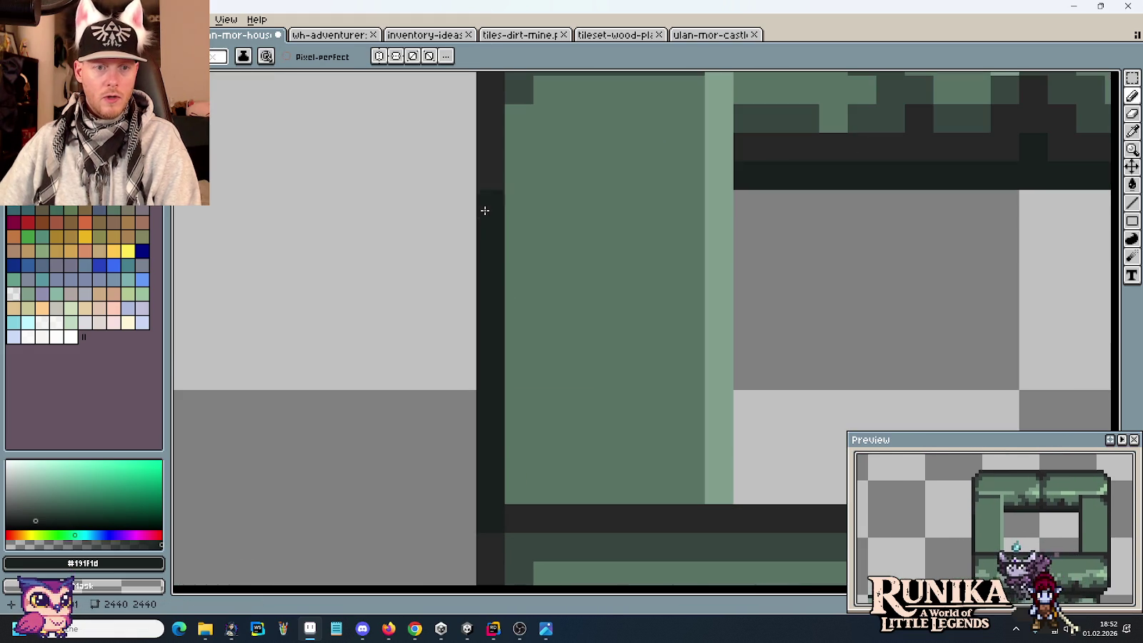
{"action": "left_click", "coordinate": [488, 191], "text": "alt"}
{"action": "left_click_drag", "start_coordinate": [488, 191], "coordinate": [483, 518]}
{"action": "mouse_move", "coordinate": [565, 443]}
{"action": "left_mouse_down"}
{"action": "mouse_move", "coordinate": [554, 164]}
{"action": "mouse_move", "coordinate": [456, 242]}
{"action": "mouse_move", "coordinate": [488, 265]}
{"action": "left_mouse_up"}
{"action": "scroll", "coordinate": [564, 172], "scroll_direction": "down", "scroll_amount": 1}
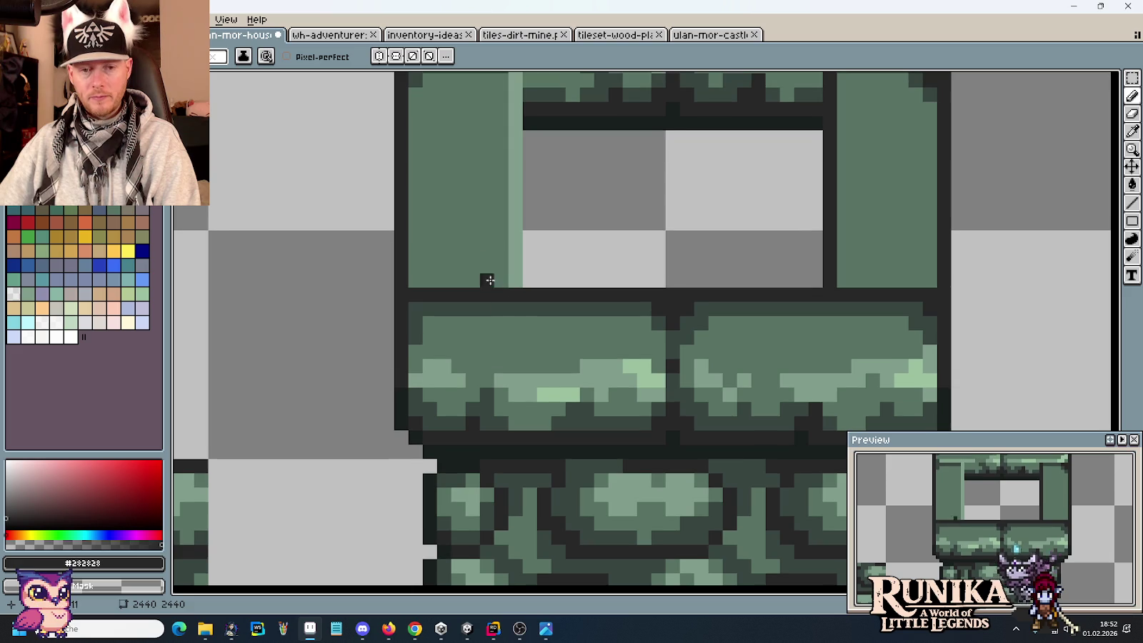
Step: Dot #384541 texture pixels along the tops of both lower stones
{"action": "left_click", "coordinate": [426, 318], "text": "alt"}
{"action": "left_click_drag", "start_coordinate": [572, 323], "coordinate": [561, 327]}
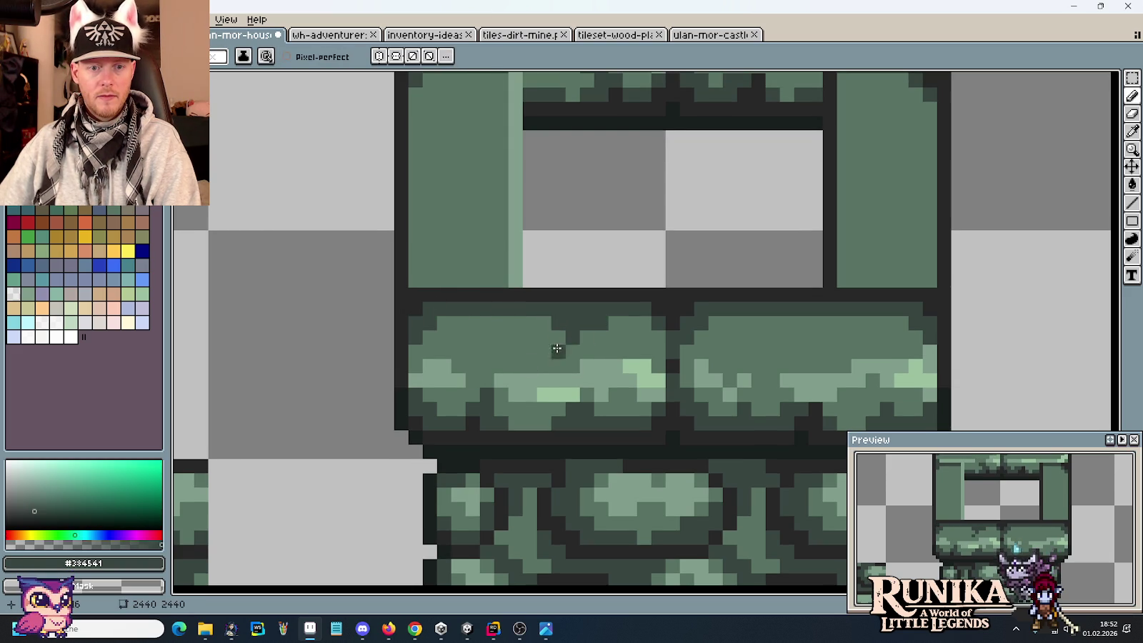
{"action": "left_click_drag", "start_coordinate": [473, 342], "coordinate": [495, 350]}
{"action": "left_click", "coordinate": [500, 328]}
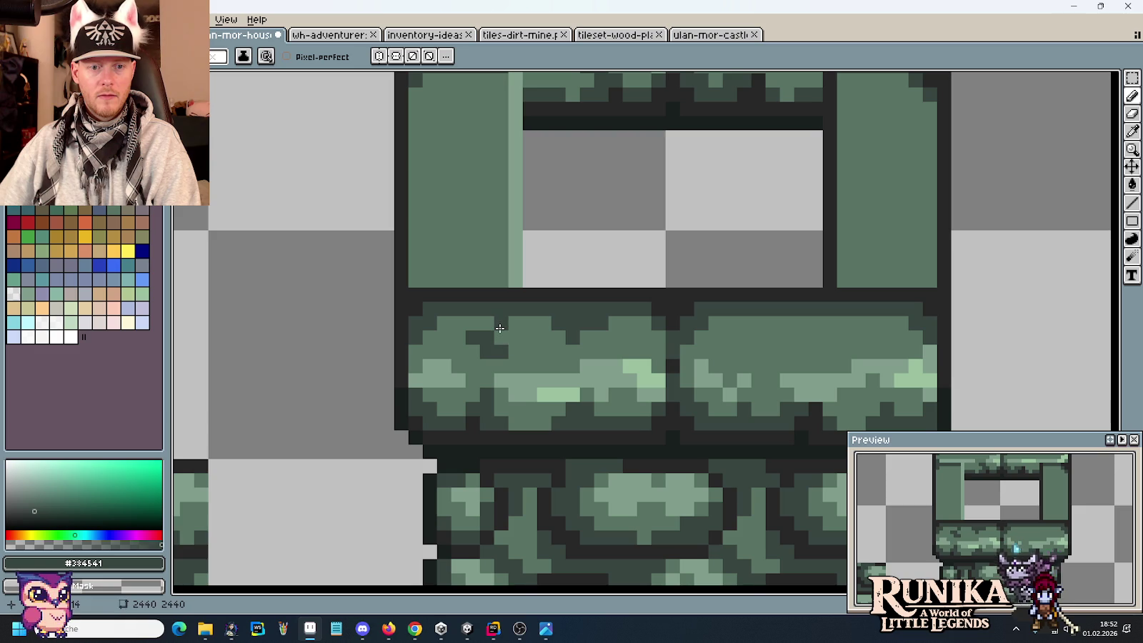
{"action": "left_click", "coordinate": [738, 330]}
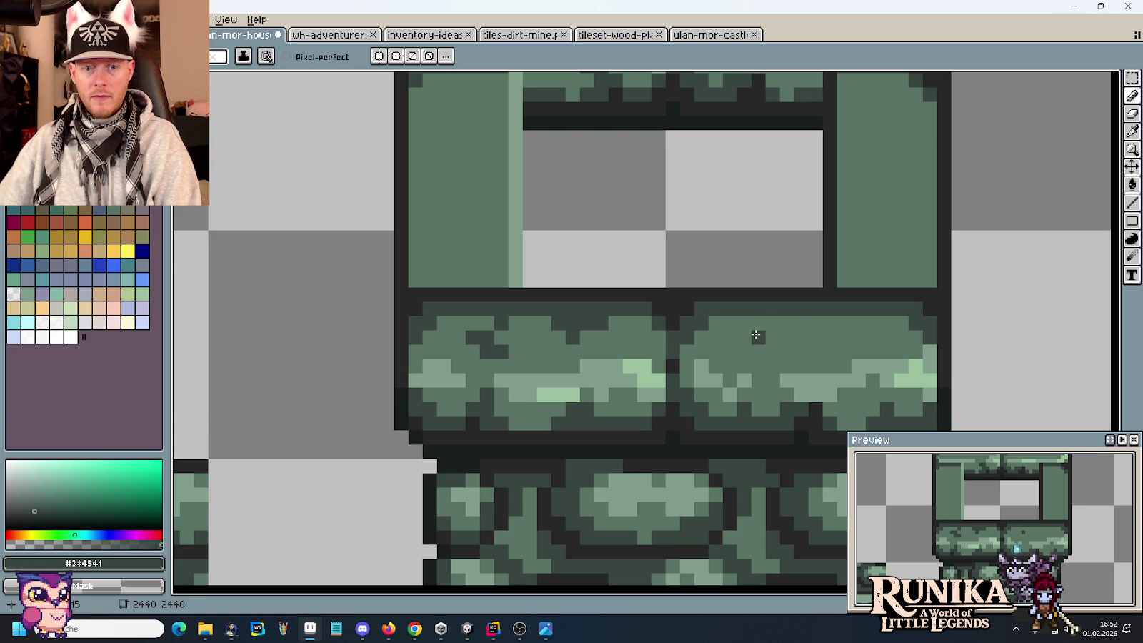
{"action": "left_click_drag", "start_coordinate": [750, 333], "coordinate": [756, 323]}
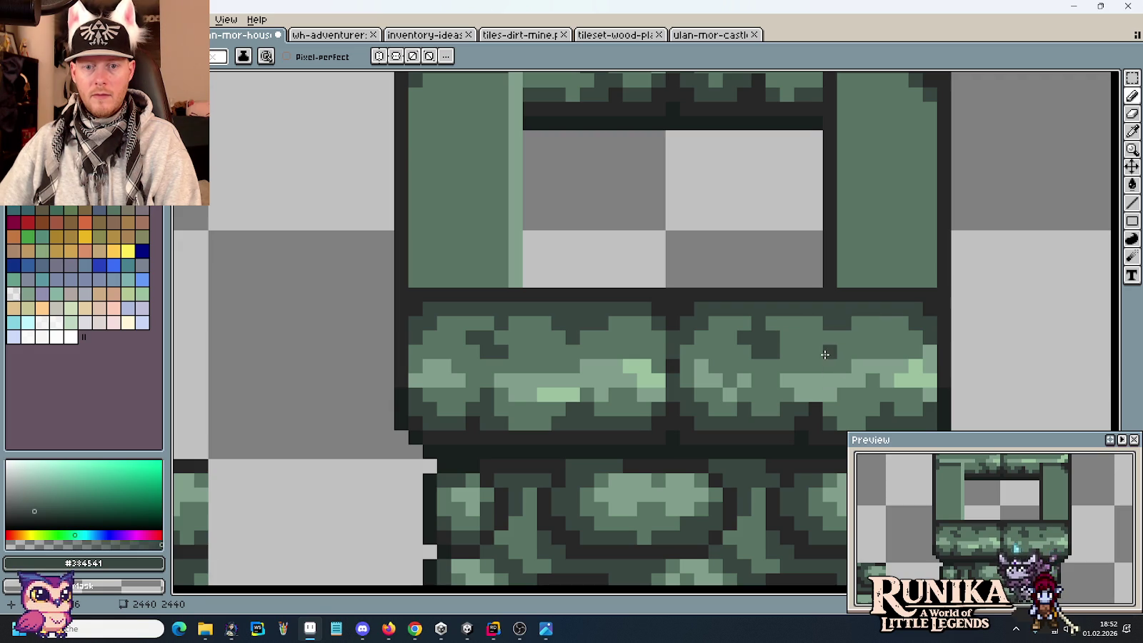
{"action": "mouse_move", "coordinate": [836, 247]}
{"action": "left_mouse_down"}
{"action": "mouse_move", "coordinate": [776, 254]}
{"action": "mouse_move", "coordinate": [664, 367]}
{"action": "left_mouse_up"}
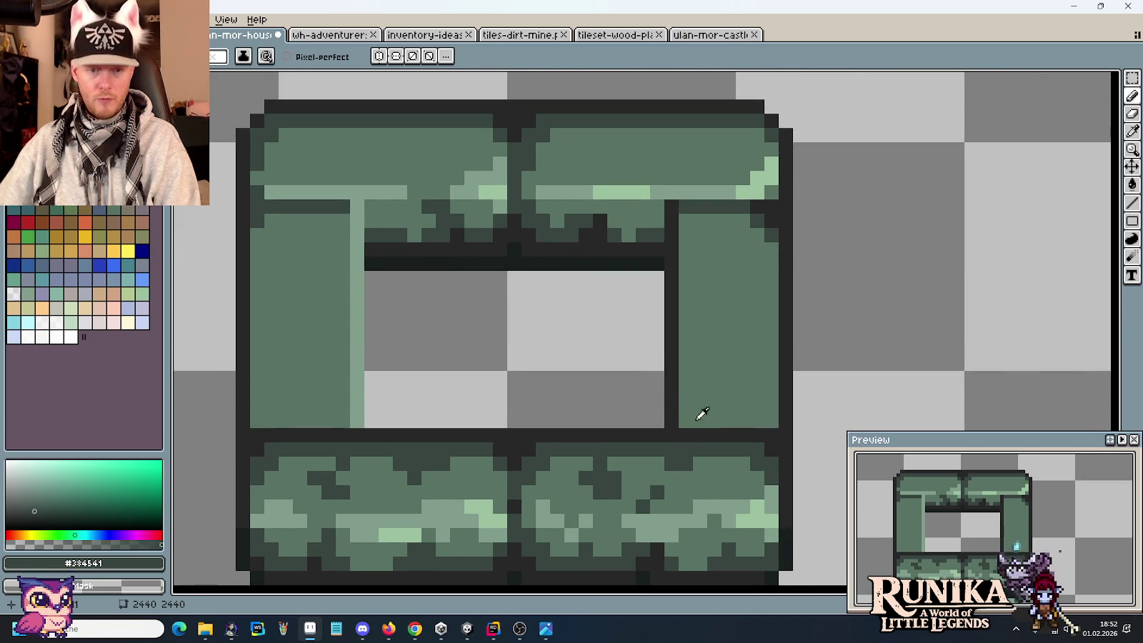
Step: Paint dark green #384541 pixels inside the window's right corner and along the right pillar's bottom
{"action": "left_click", "coordinate": [691, 420], "text": "alt"}
{"action": "left_click", "coordinate": [684, 421]}
{"action": "key", "text": "i"}
{"action": "left_click", "coordinate": [676, 449]}
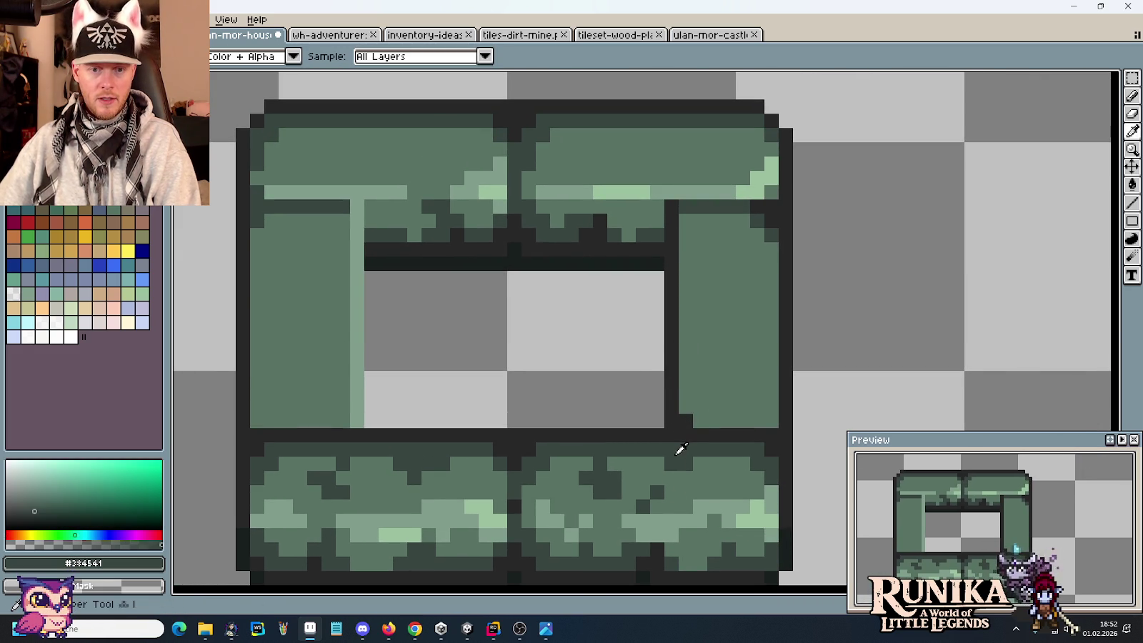
{"action": "scroll", "coordinate": [668, 400], "scroll_direction": "down", "scroll_amount": 3}
{"action": "scroll", "coordinate": [672, 365], "scroll_direction": "down", "scroll_amount": 1}
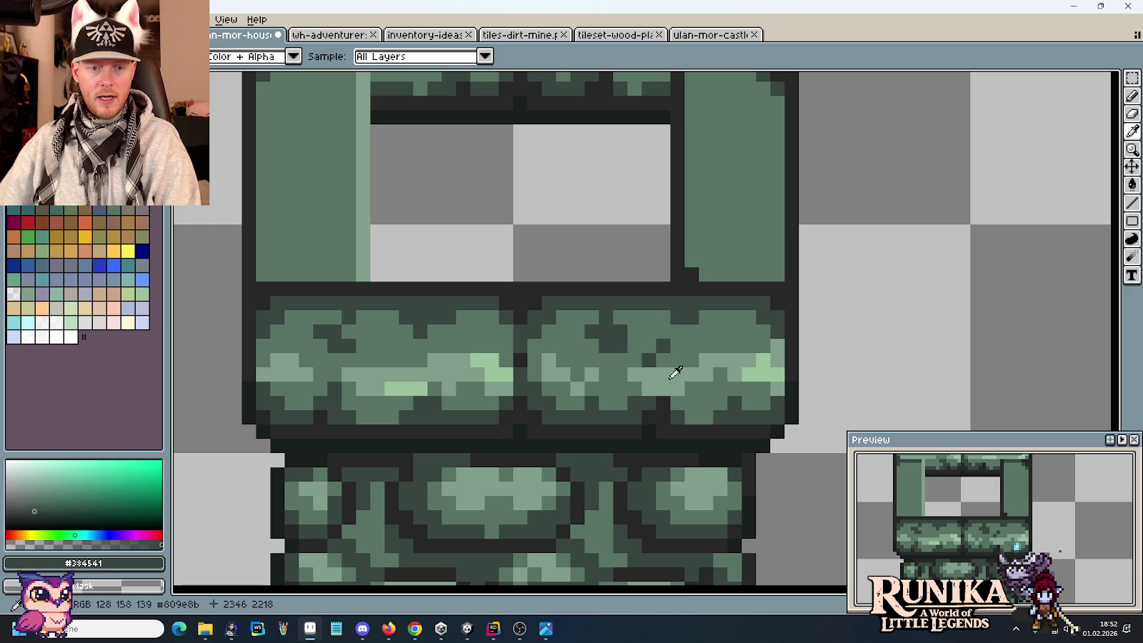
{"action": "left_click", "coordinate": [679, 429]}
{"action": "key", "text": "b"}
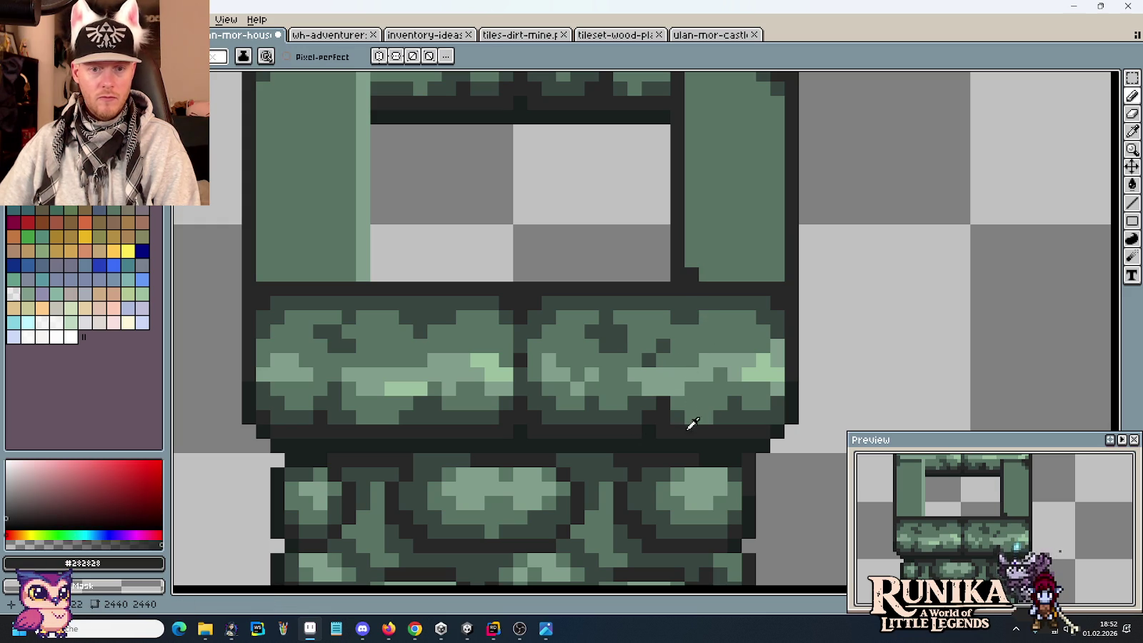
{"action": "left_click", "coordinate": [680, 413], "text": "alt"}
{"action": "left_click", "coordinate": [691, 261]}
{"action": "left_click", "coordinate": [692, 247]}
{"action": "left_click", "coordinate": [706, 261]}
{"action": "left_click_drag", "start_coordinate": [706, 263], "coordinate": [778, 259]}
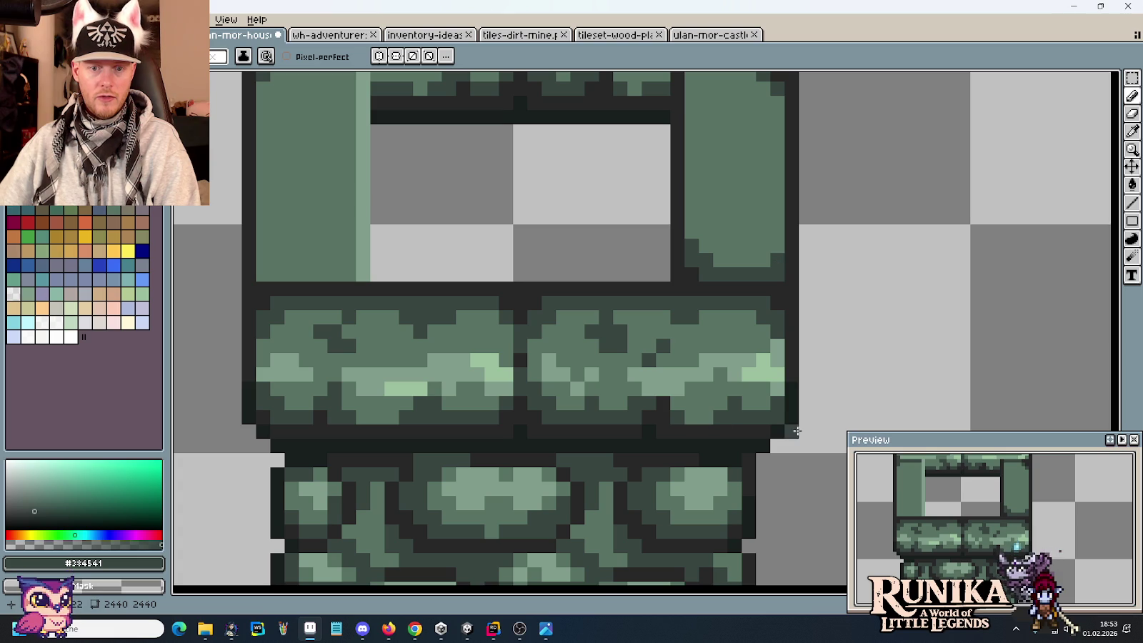
Step: Round off the right pillar's lower-right corner with dark, light and mid-green pixels
{"action": "left_click", "coordinate": [784, 271], "text": "alt"}
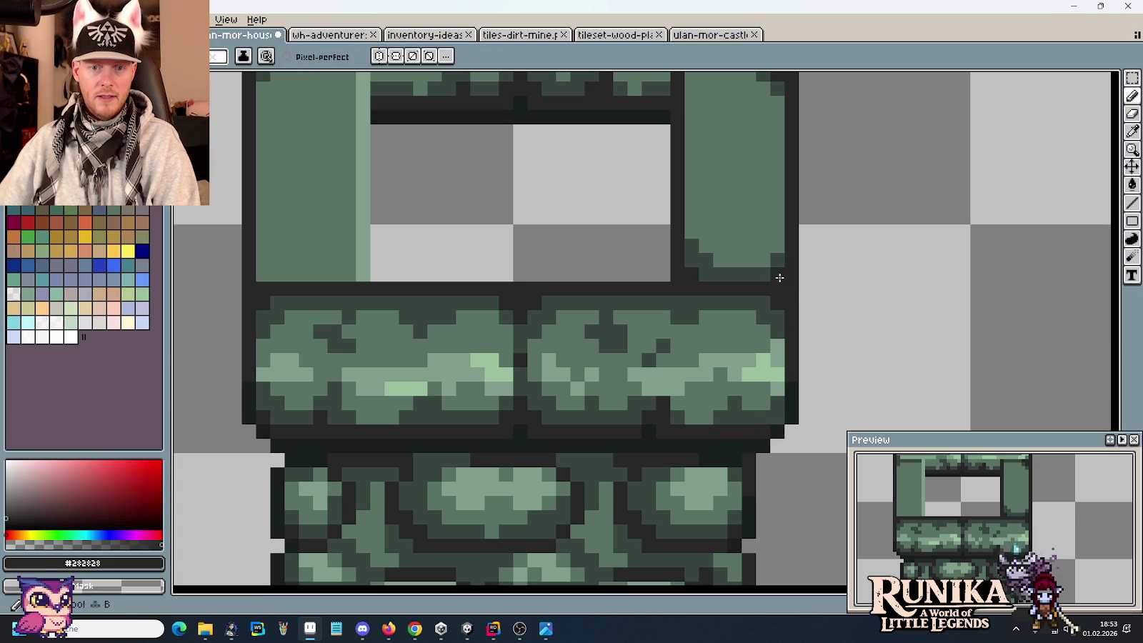
{"action": "left_click", "coordinate": [764, 260], "text": "alt"}
{"action": "left_click", "coordinate": [777, 246]}
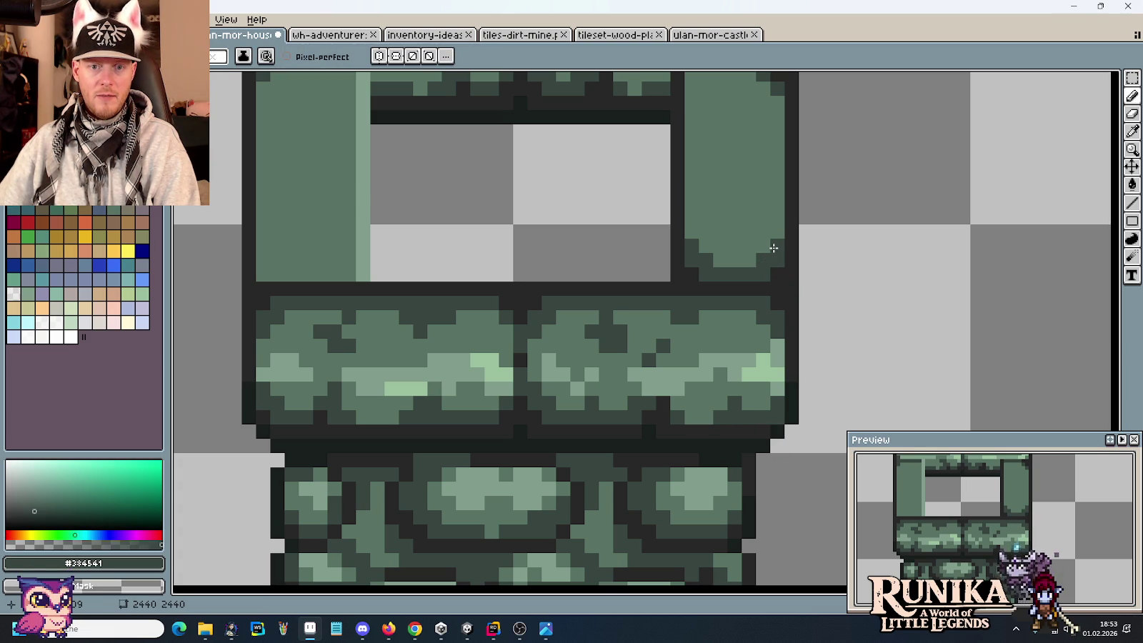
{"action": "left_click_drag", "start_coordinate": [771, 255], "coordinate": [743, 352]}
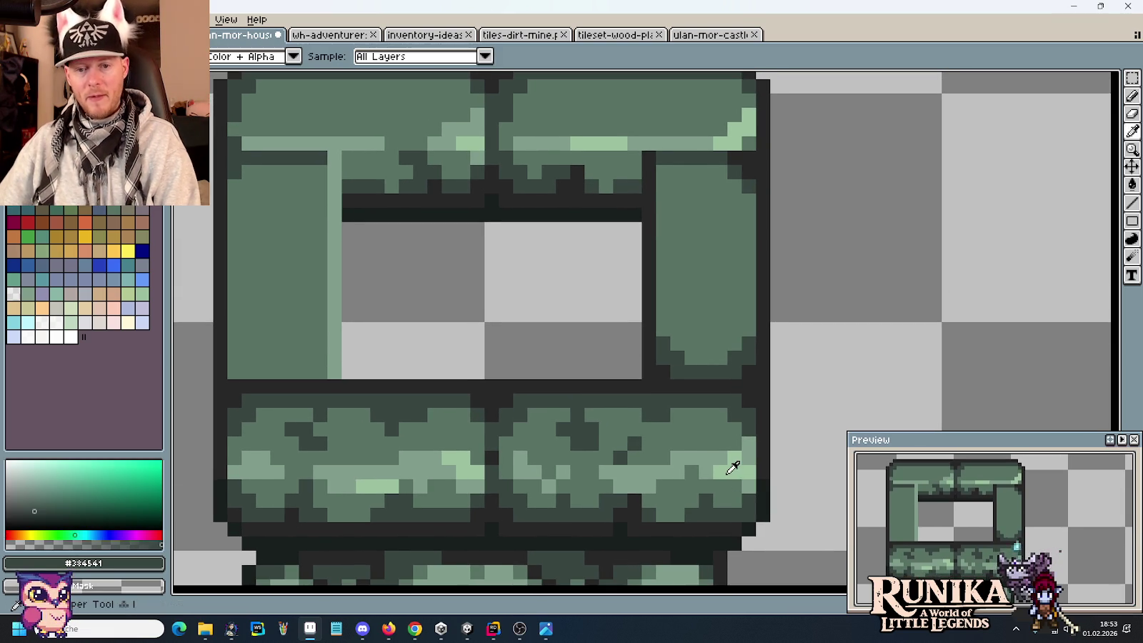
{"action": "left_click", "coordinate": [732, 463], "text": "alt"}
{"action": "left_click", "coordinate": [745, 360]}
{"action": "left_click", "coordinate": [709, 460], "text": "alt"}
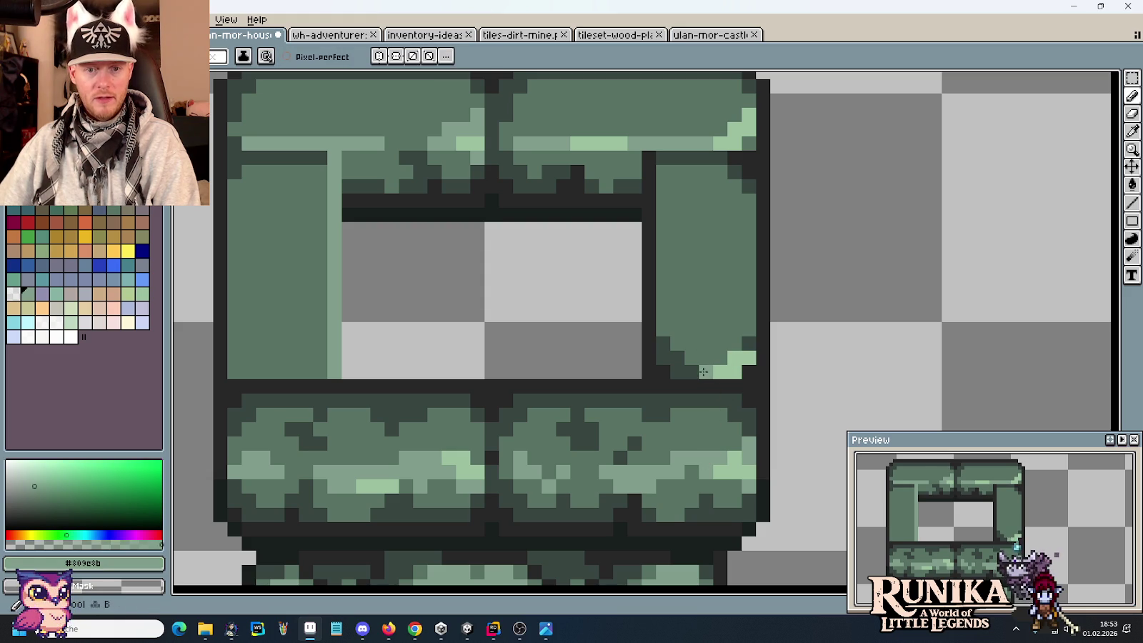
{"action": "left_click_drag", "start_coordinate": [707, 372], "coordinate": [683, 372]}
Step: Draw a dark green outline up the right pillar's left edge
{"action": "left_click", "coordinate": [681, 368], "text": "alt"}
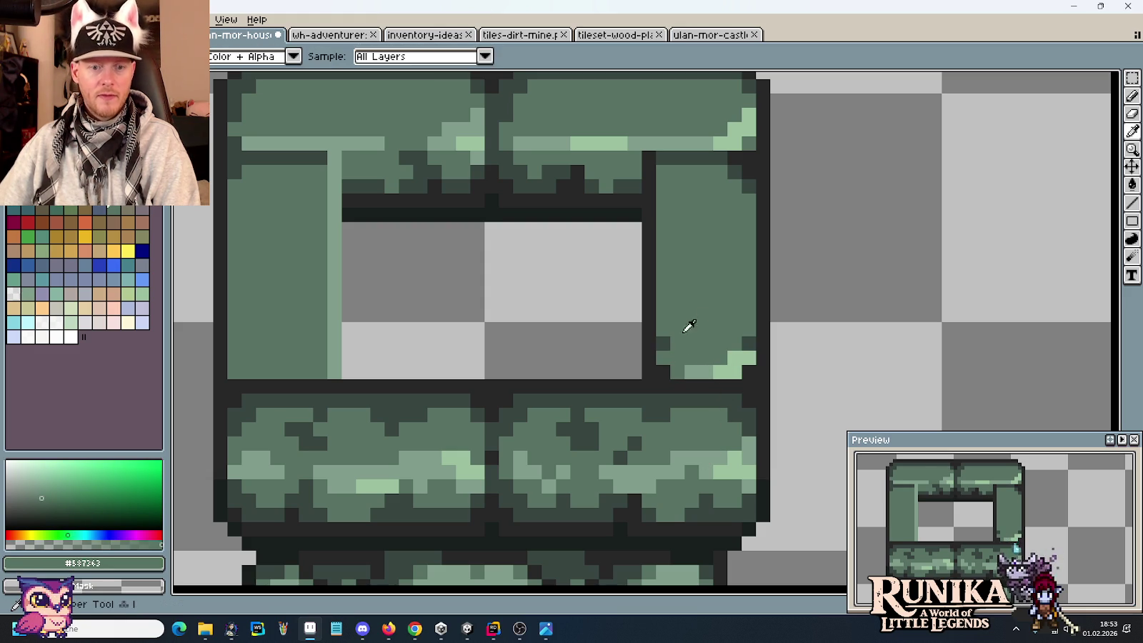
{"action": "left_click", "coordinate": [663, 343], "text": "alt"}
{"action": "mouse_move", "coordinate": [663, 342]}
{"action": "left_mouse_down"}
{"action": "mouse_move", "coordinate": [663, 174]}
{"action": "mouse_move", "coordinate": [661, 273]}
{"action": "left_mouse_up"}
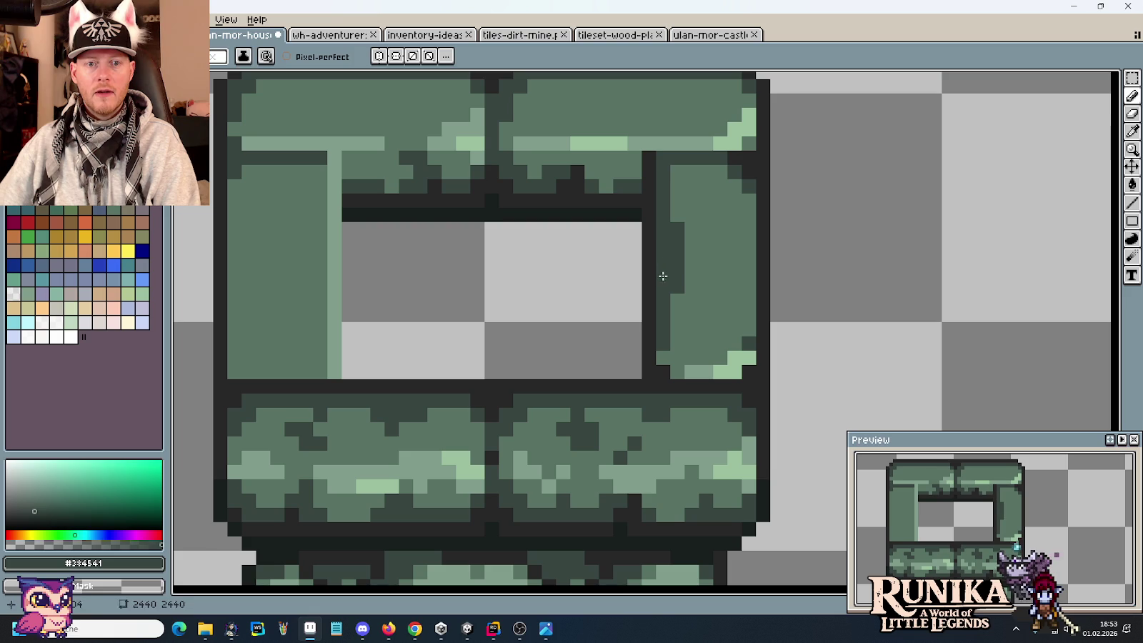
{"action": "left_click", "coordinate": [663, 157]}
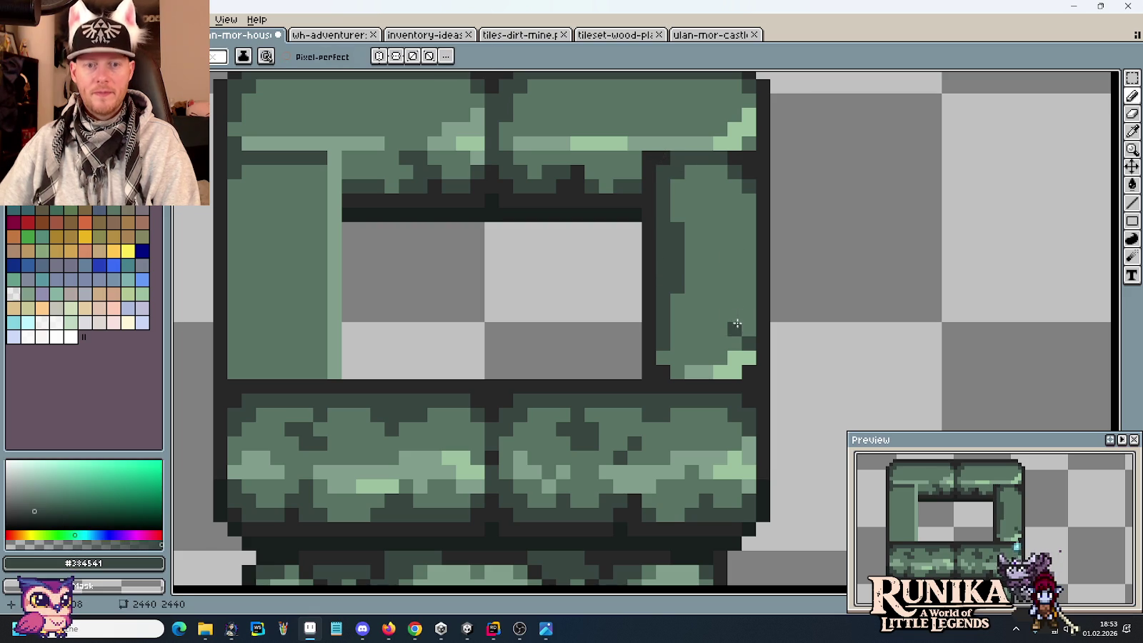
{"action": "left_click", "coordinate": [704, 293], "text": "alt"}
{"action": "left_click", "coordinate": [678, 285]}
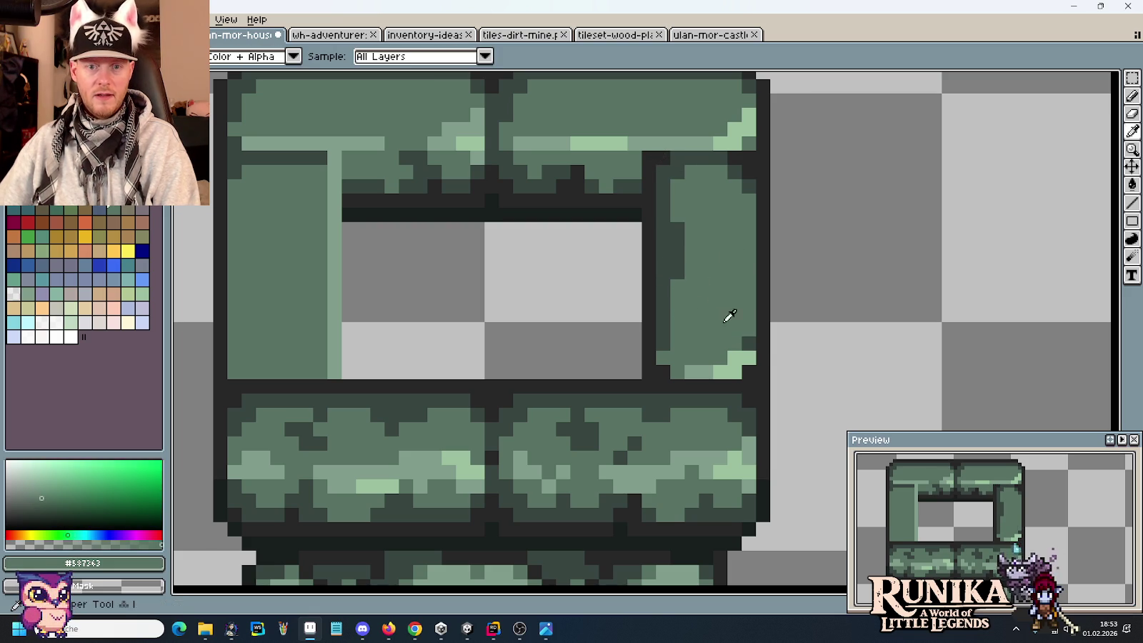
Step: Add a light highlight along the right pillar's right edge, with mid-green and dark corner touch-ups
{"action": "left_click", "coordinate": [740, 353], "text": "alt"}
{"action": "mouse_move", "coordinate": [744, 343]}
{"action": "left_mouse_down"}
{"action": "mouse_move", "coordinate": [736, 214]}
{"action": "mouse_move", "coordinate": [734, 255]}
{"action": "left_mouse_up"}
{"action": "left_click", "coordinate": [723, 199], "text": "alt"}
{"action": "left_click", "coordinate": [761, 301]}
{"action": "key", "text": "b"}
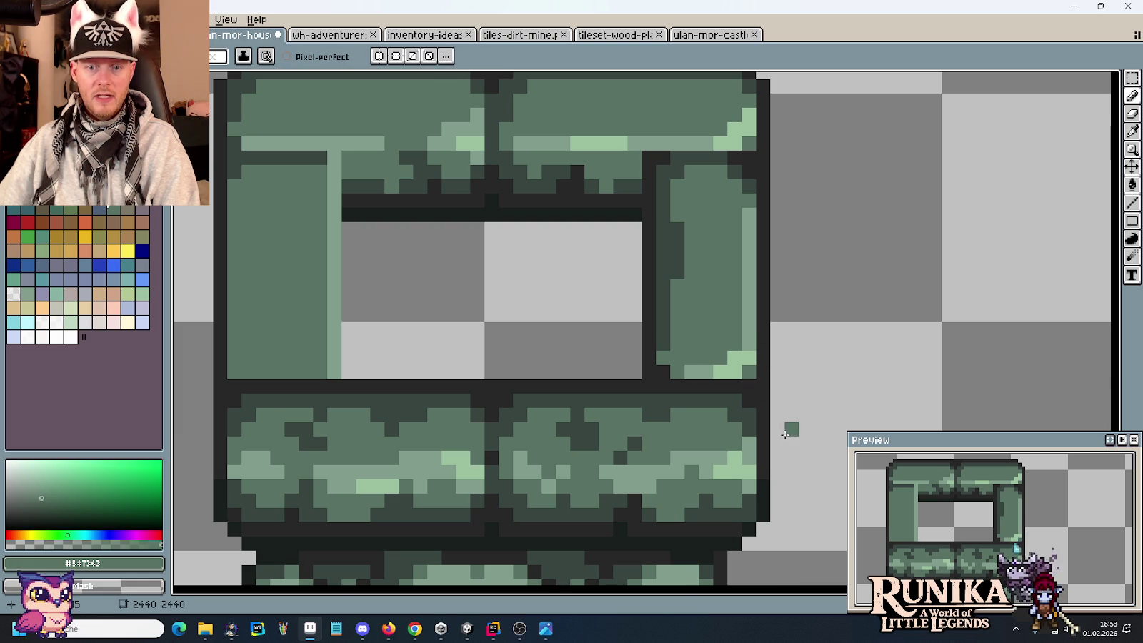
{"action": "left_click", "coordinate": [675, 327], "text": "alt"}
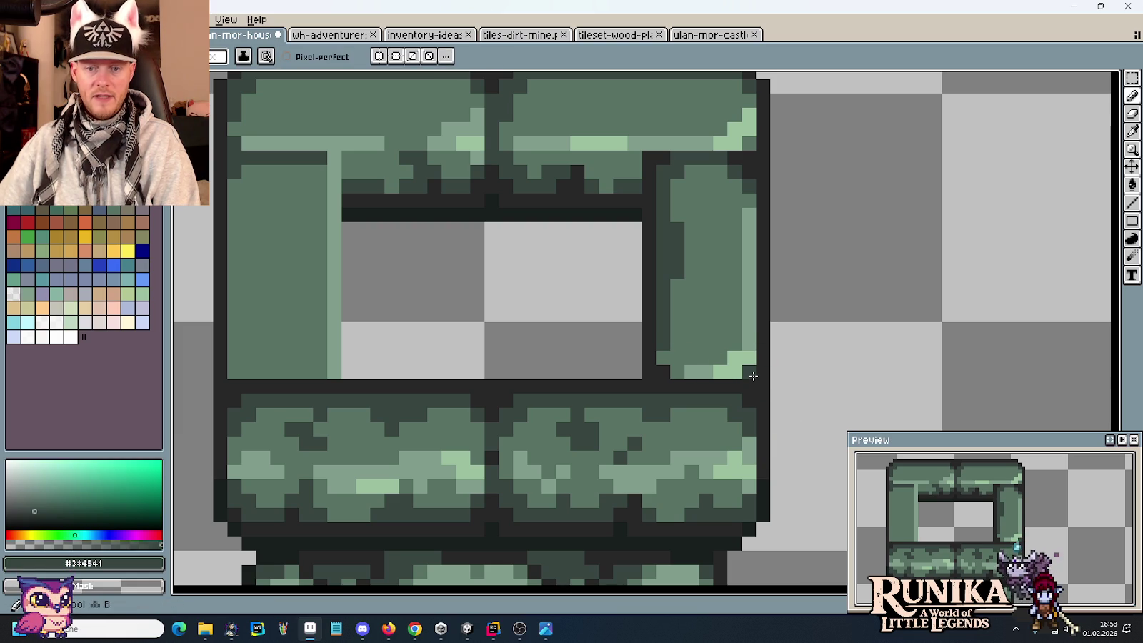
{"action": "left_click", "coordinate": [749, 386]}
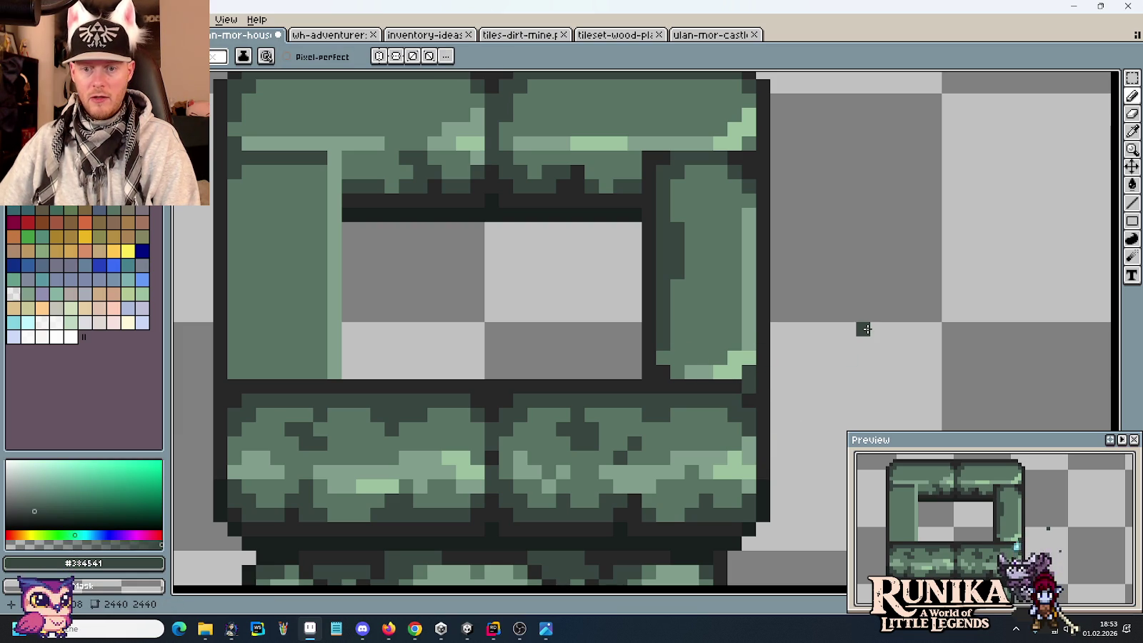
Step: Add dark texture pixels to the right pillar's left edge and face
{"action": "left_click", "coordinate": [663, 355], "text": "alt"}
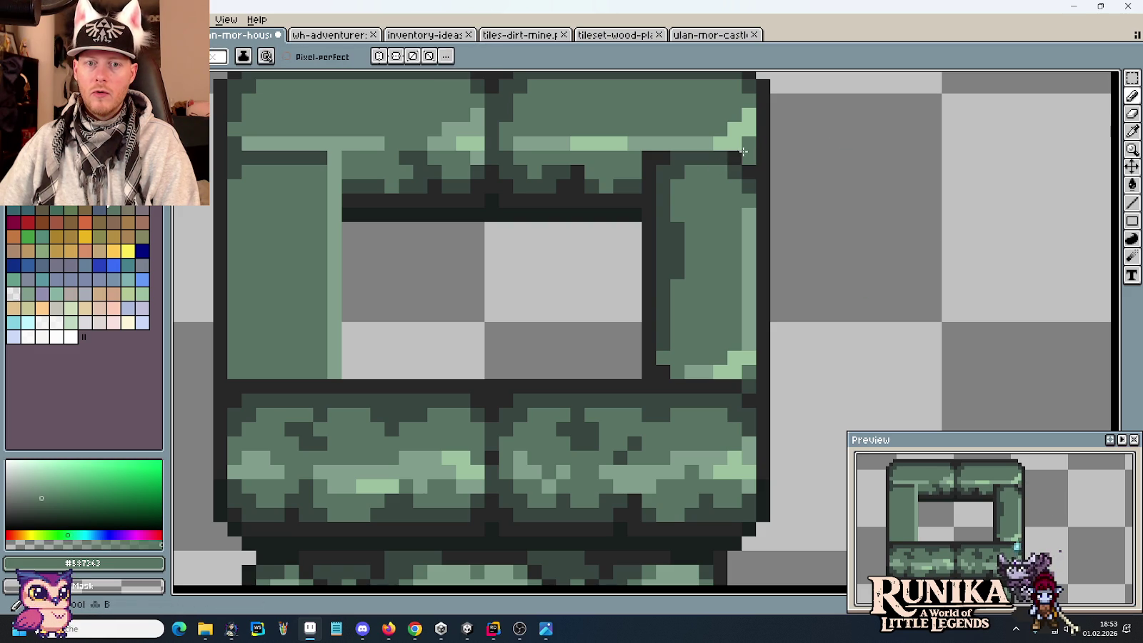
{"action": "left_click", "coordinate": [750, 155], "text": "alt"}
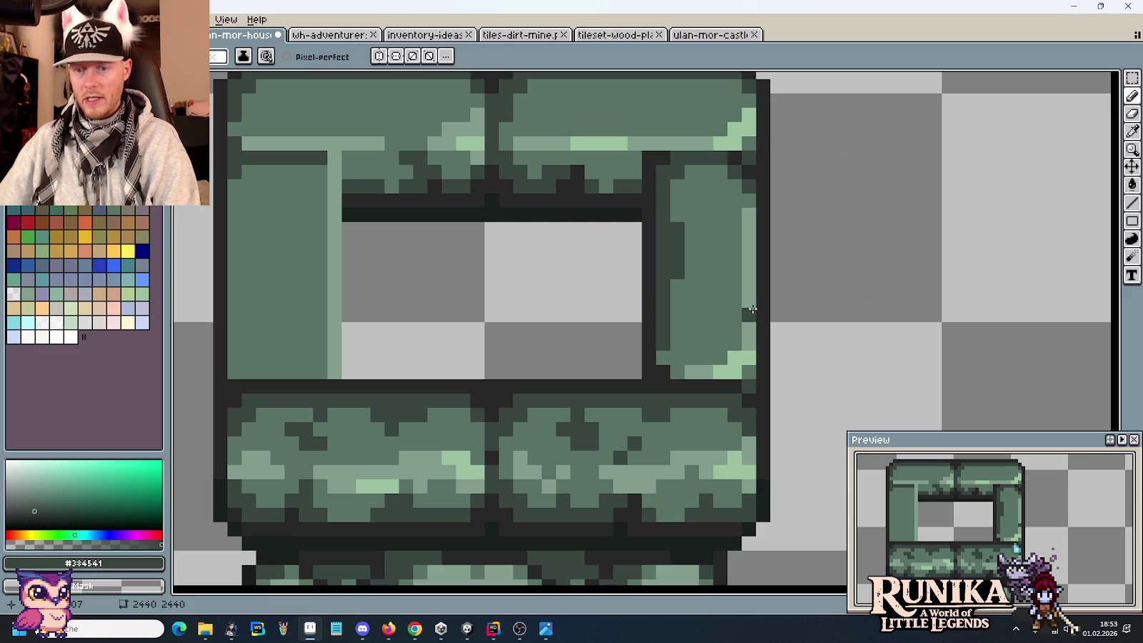
{"action": "left_click", "coordinate": [745, 159], "text": "alt"}
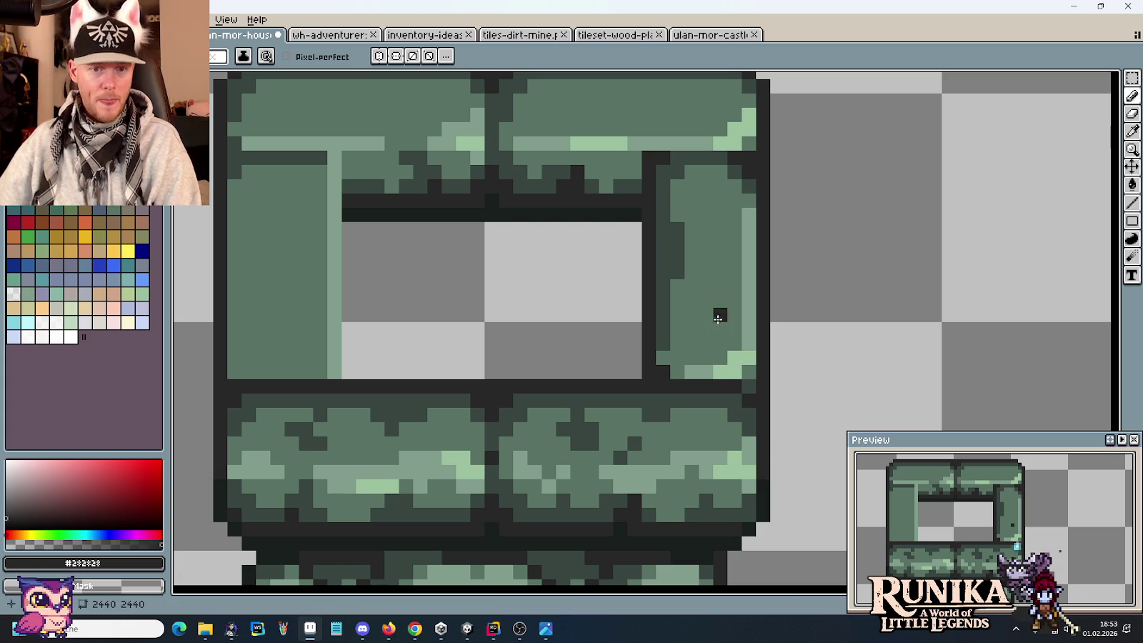
{"action": "key", "text": "i"}
{"action": "left_click", "coordinate": [667, 327]}
{"action": "key", "text": "b"}
{"action": "left_click", "coordinate": [693, 283]}
{"action": "left_click", "coordinate": [706, 271]}
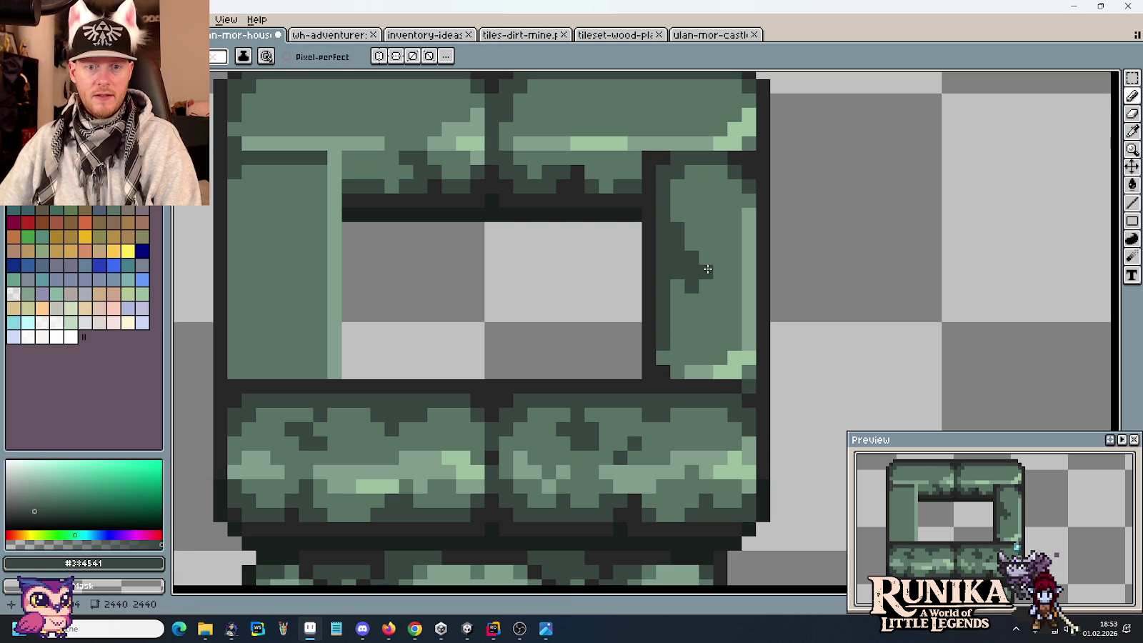
Step: Paint light green along the pillar's lower inner edge and add a dark speck higher up
{"action": "key", "text": "i"}
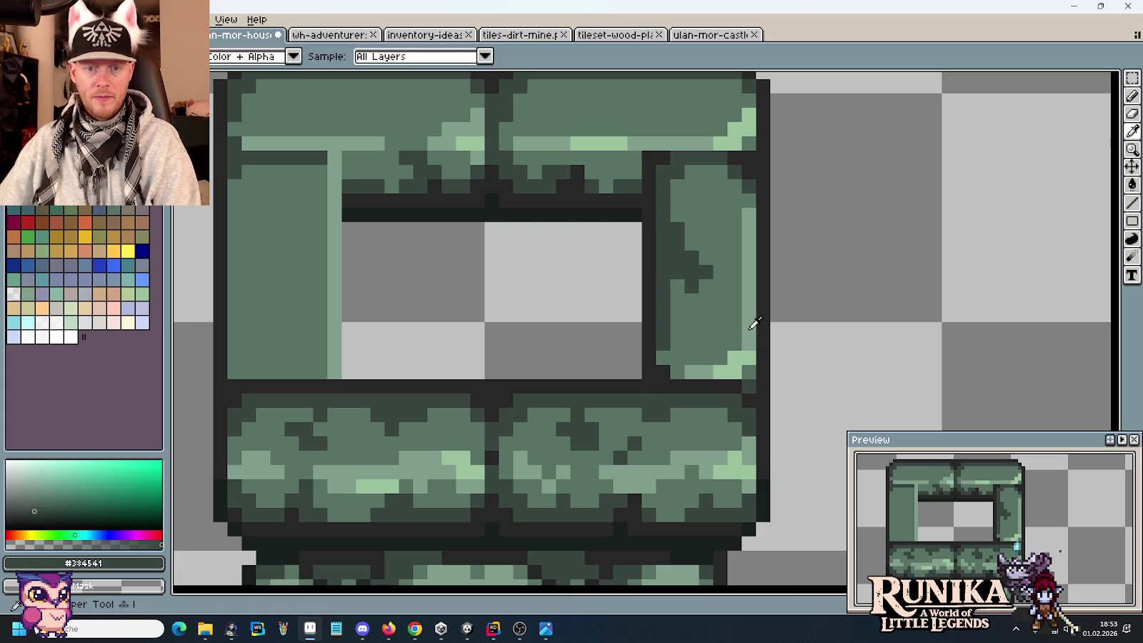
{"action": "left_click", "coordinate": [750, 330]}
{"action": "key", "text": "b"}
{"action": "left_click_drag", "start_coordinate": [736, 335], "coordinate": [720, 350]}
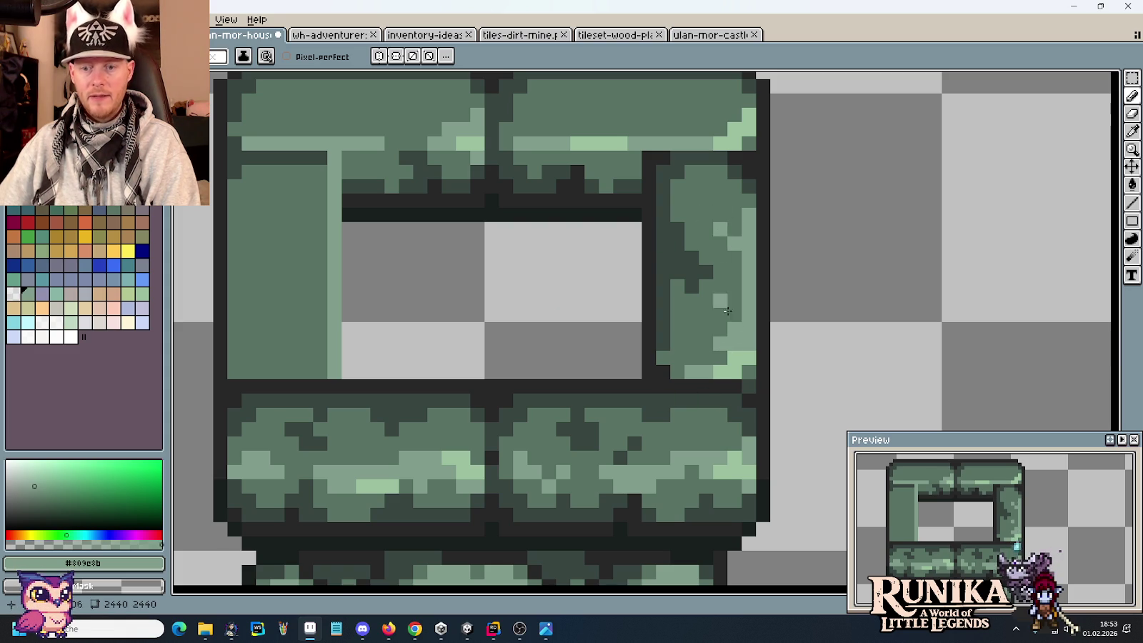
{"action": "key", "text": "i"}
{"action": "left_click", "coordinate": [704, 164]}
{"action": "key", "text": "b"}
{"action": "left_click", "coordinate": [691, 186]}
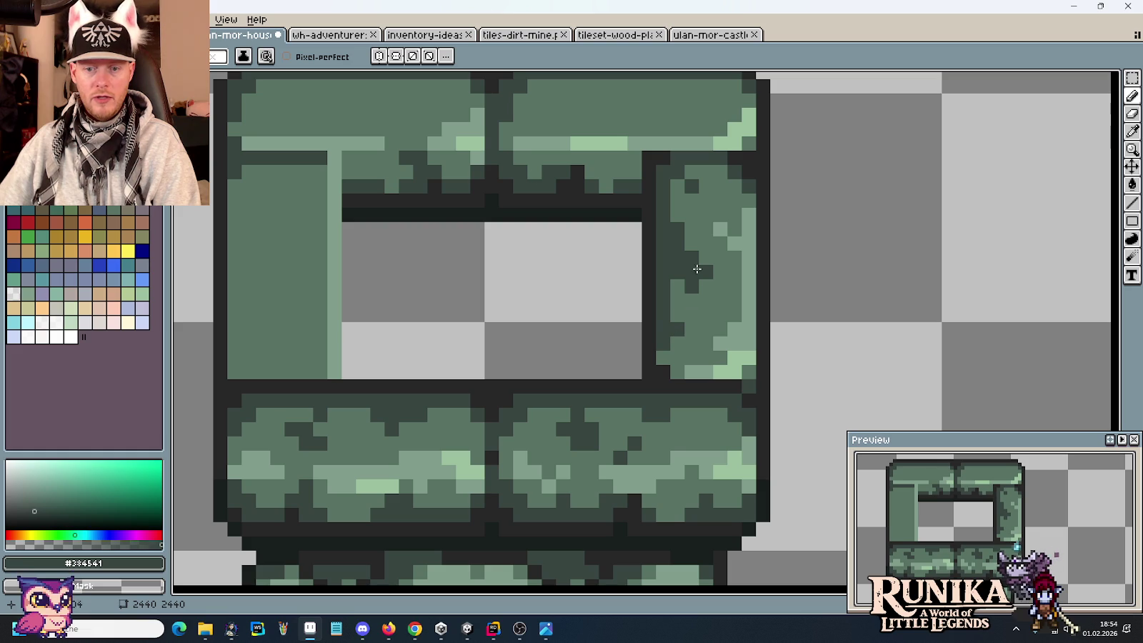
Step: Zoom out to view the whole tile, then darken a pixel beside the dark frame
{"action": "mouse_move", "coordinate": [401, 205]}
{"action": "left_mouse_down"}
{"action": "mouse_move", "coordinate": [454, 197]}
{"action": "mouse_move", "coordinate": [506, 216]}
{"action": "left_mouse_up"}
{"action": "scroll", "coordinate": [521, 177], "scroll_direction": "down", "scroll_amount": 1}
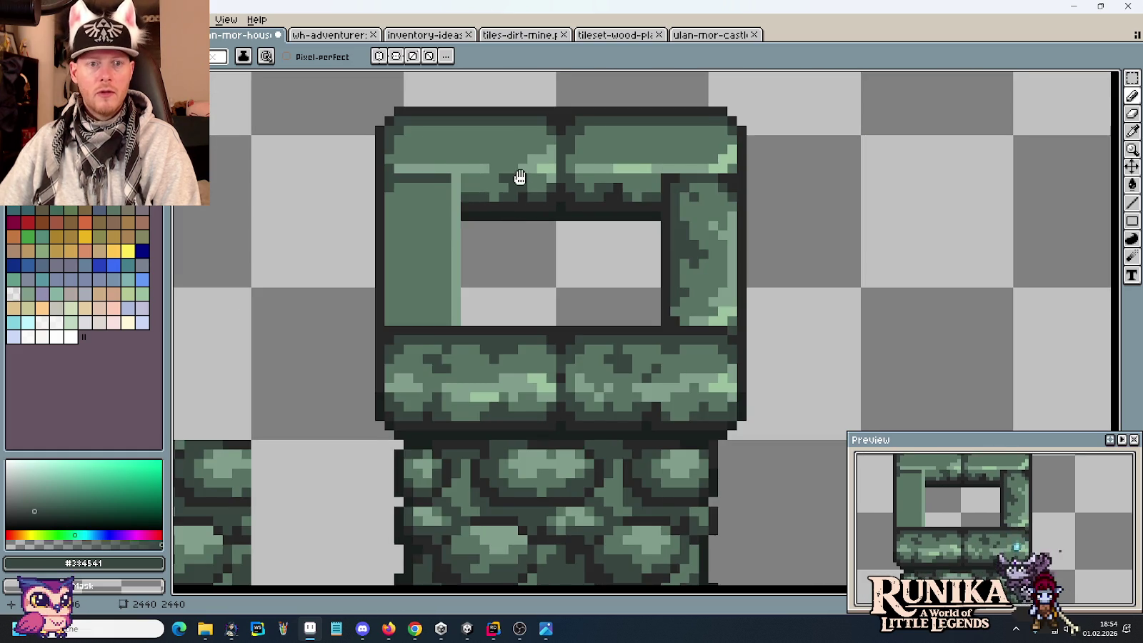
{"action": "key", "text": "i"}
{"action": "scroll", "coordinate": [676, 255], "scroll_direction": "up", "scroll_amount": 1}
{"action": "left_click", "coordinate": [665, 293]}
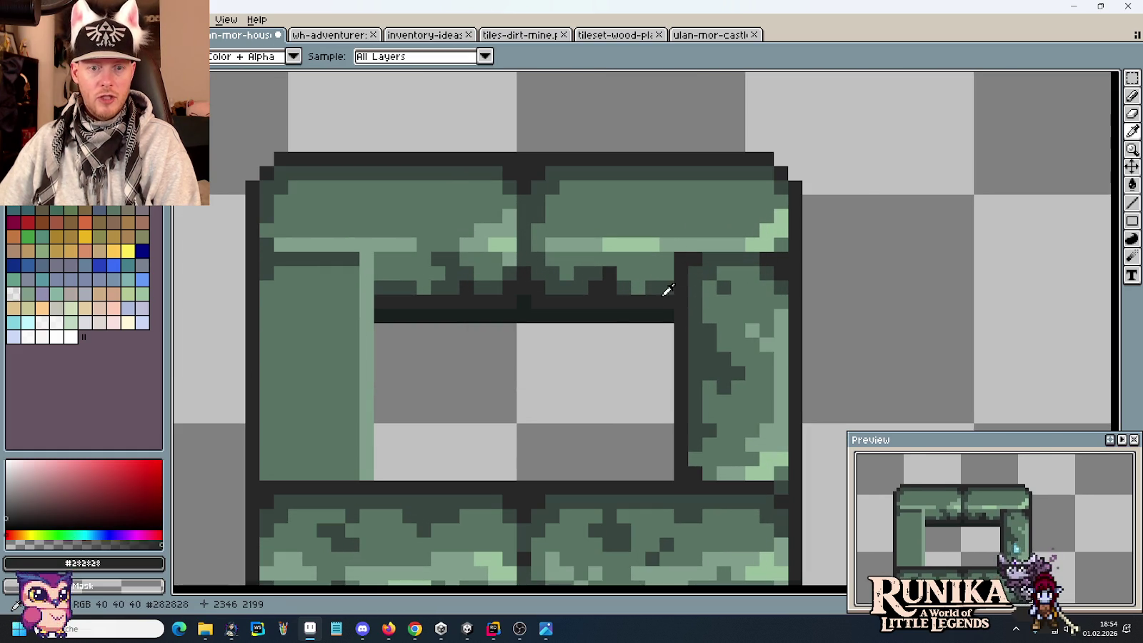
{"action": "left_click", "coordinate": [663, 280]}
{"action": "key", "text": "b"}
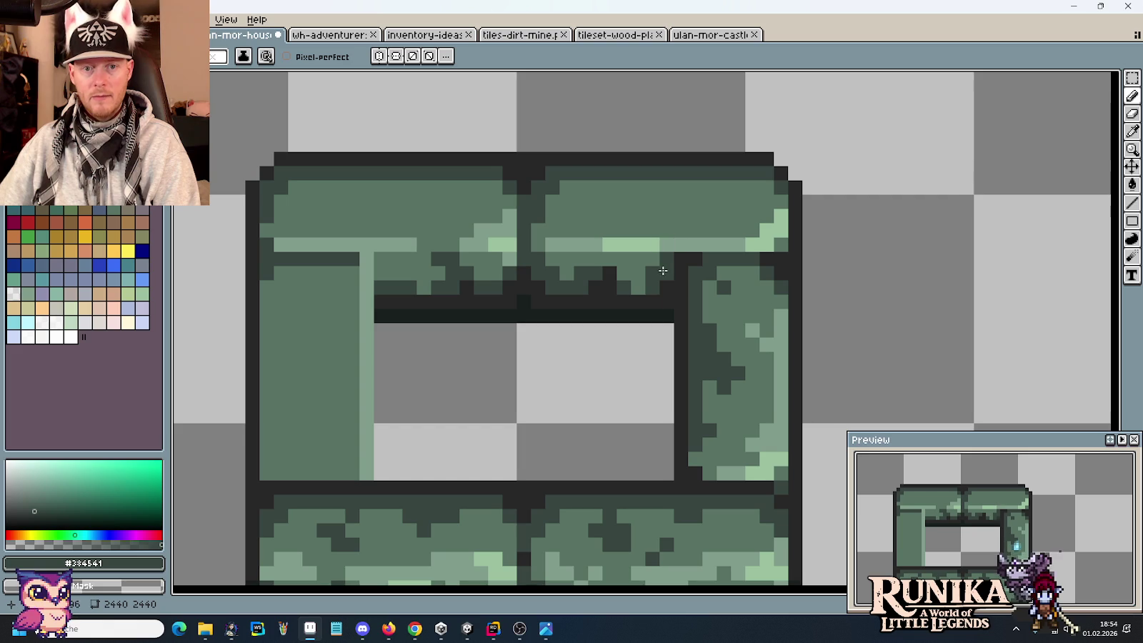
{"action": "key", "text": "i"}
{"action": "key", "text": "b"}
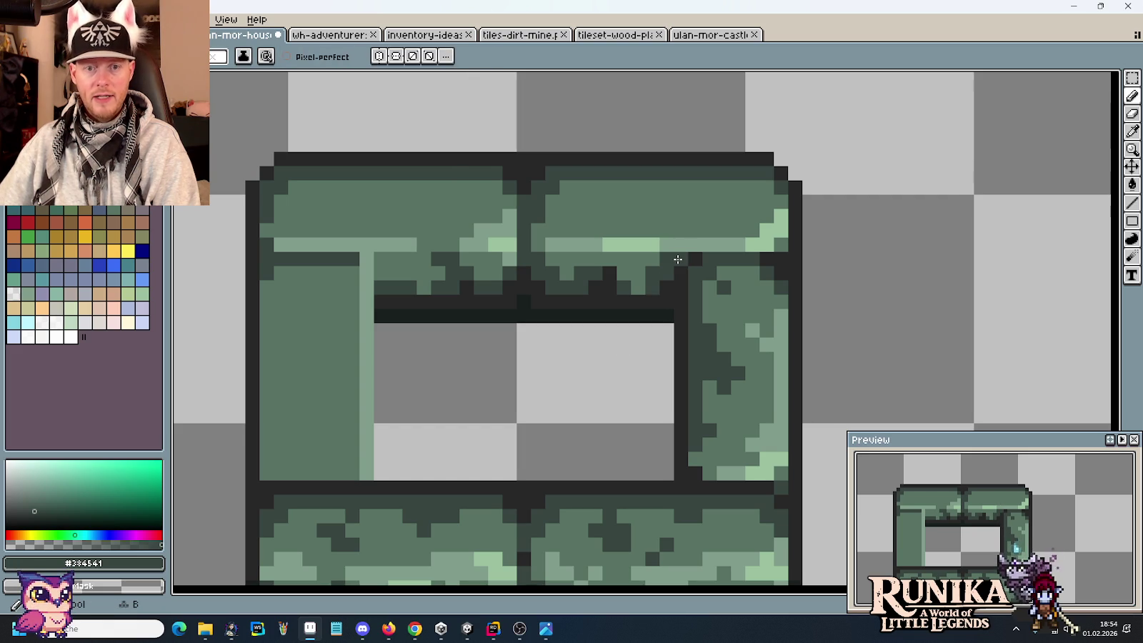
{"action": "left_click", "coordinate": [677, 259]}
Step: Undo a stray pixel in the window opening and paint a light highlight row on the top beam
{"action": "left_click", "coordinate": [595, 400]}
{"action": "key", "text": "ctrl+z"}
{"action": "key", "text": "i"}
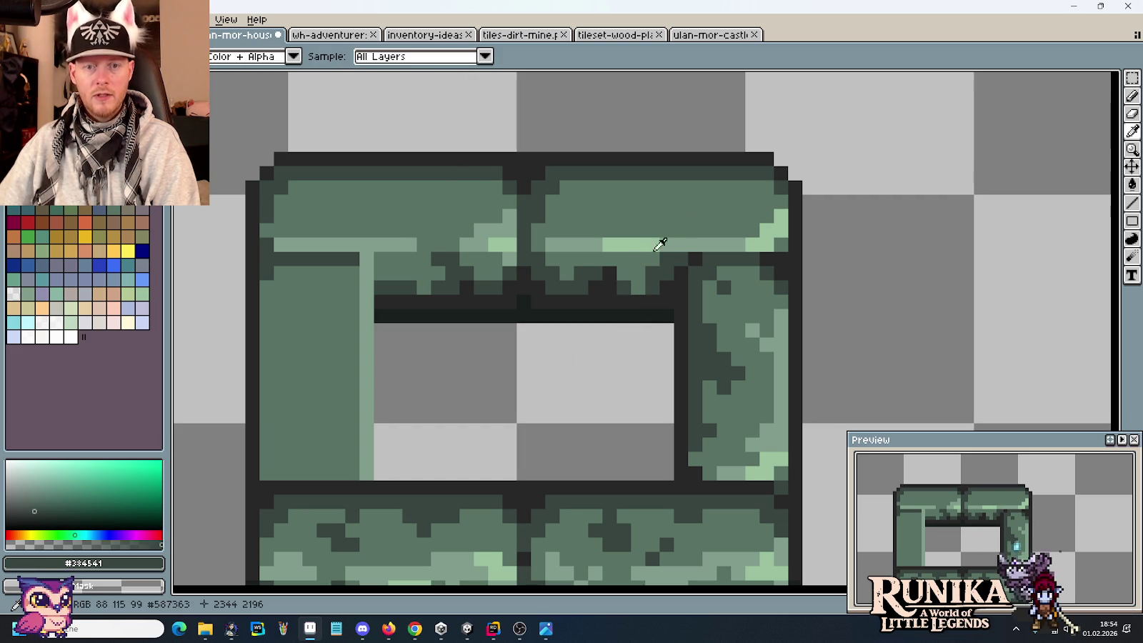
{"action": "left_click", "coordinate": [731, 234]}
{"action": "key", "text": "b"}
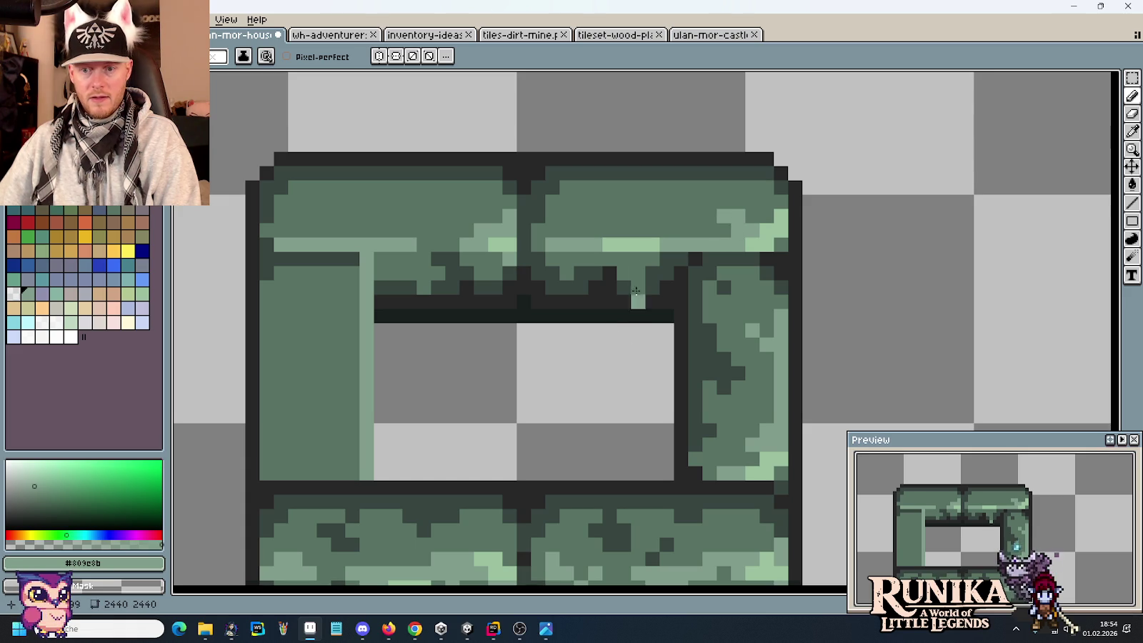
{"action": "left_click_drag", "start_coordinate": [636, 230], "coordinate": [666, 231]}
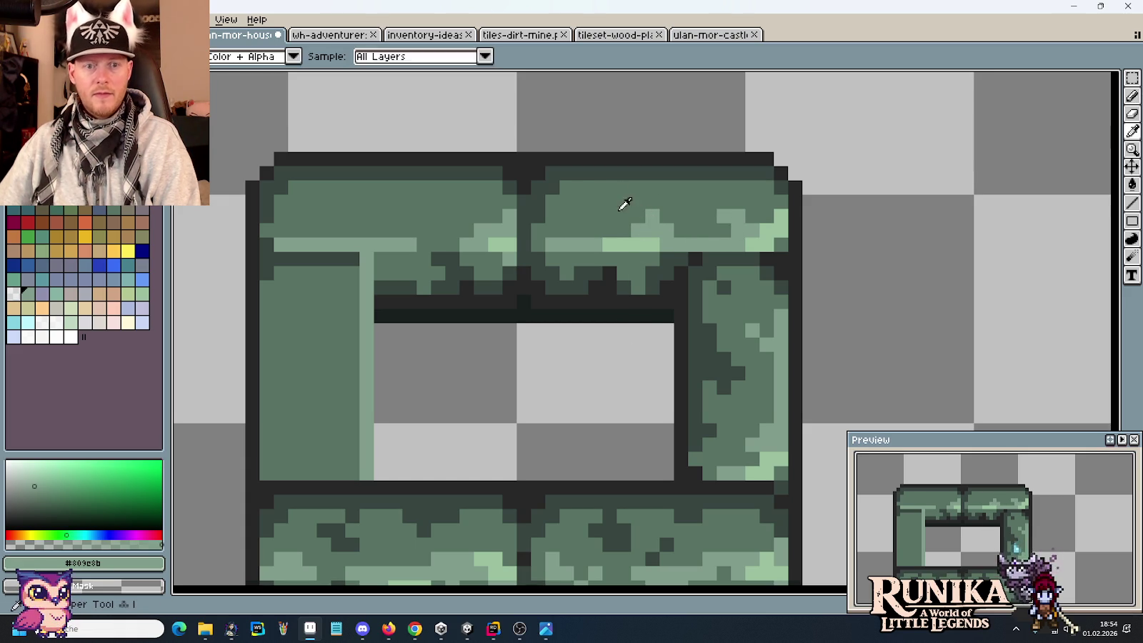
Step: Add dark green texture pixels across the top beam
{"action": "left_click", "coordinate": [596, 174], "text": "alt"}
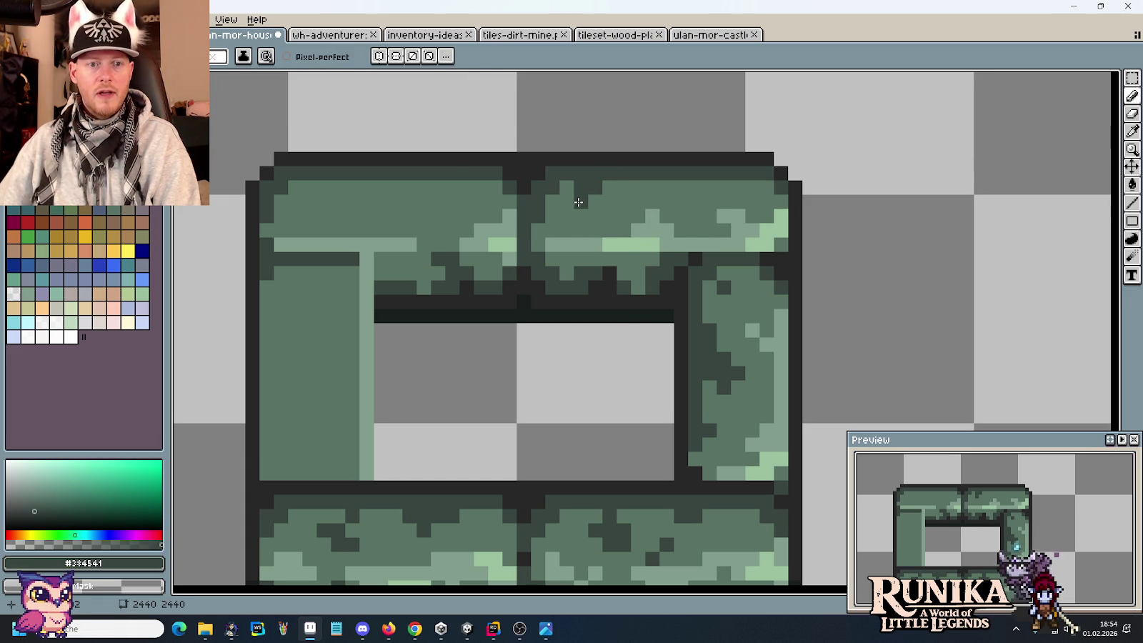
{"action": "left_click", "coordinate": [595, 202]}
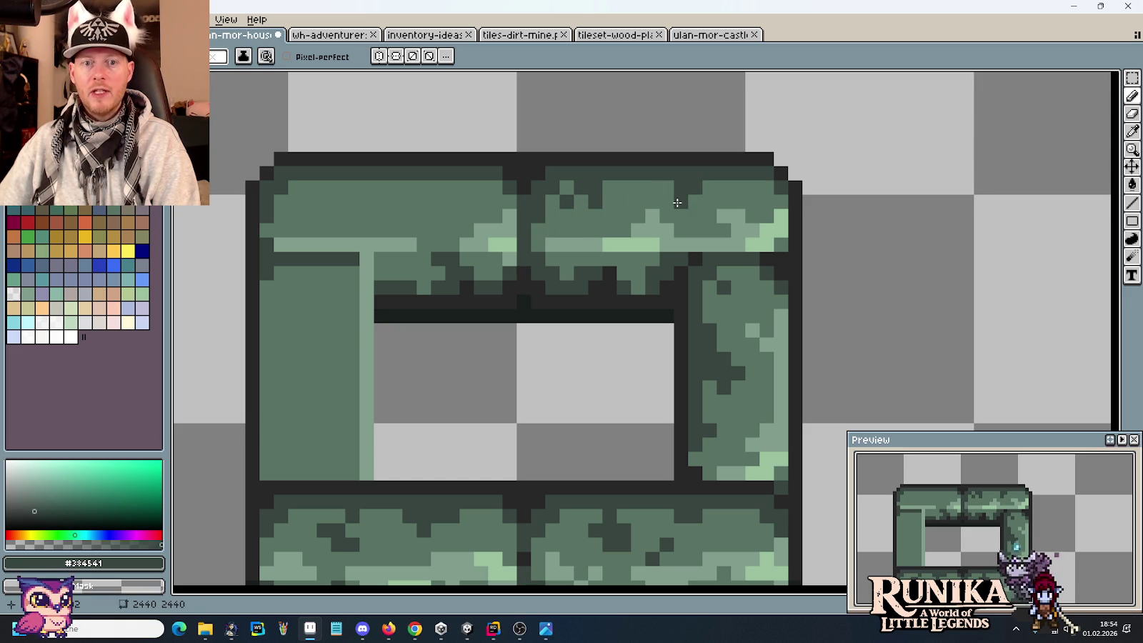
{"action": "left_click", "coordinate": [724, 187]}
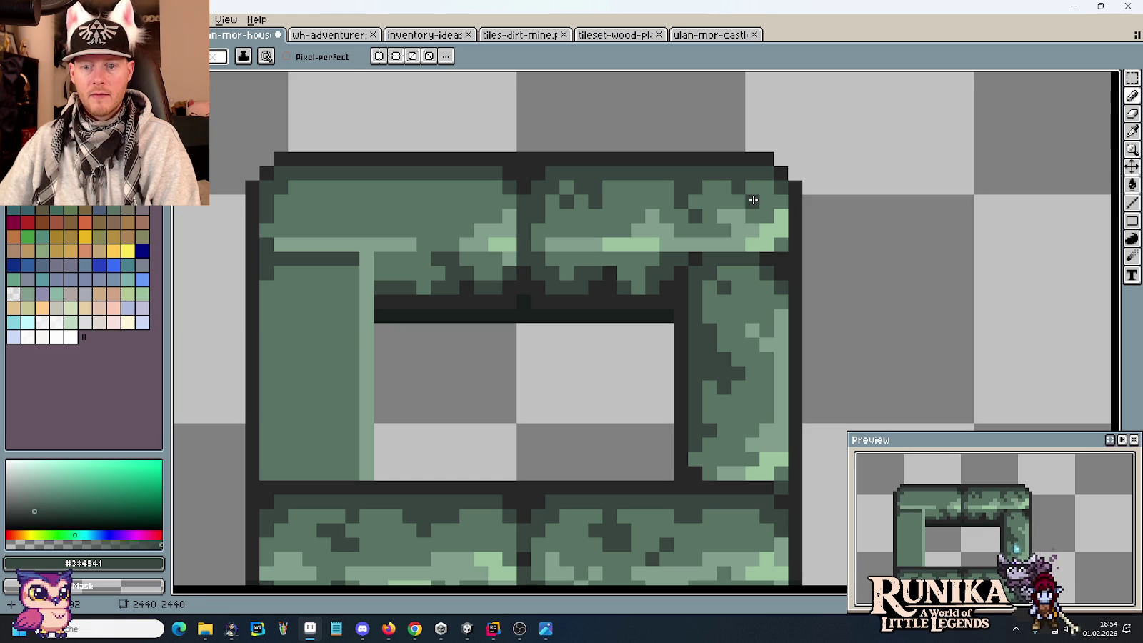
{"action": "scroll", "coordinate": [443, 275], "scroll_direction": "left", "scroll_amount": 2}
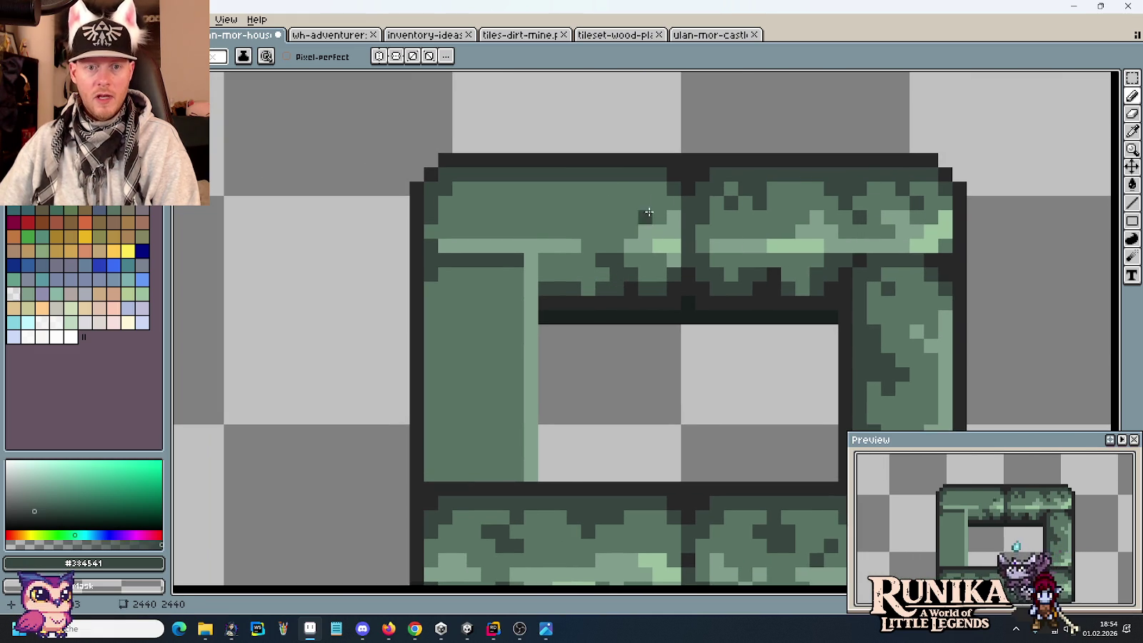
{"action": "key", "text": "i"}
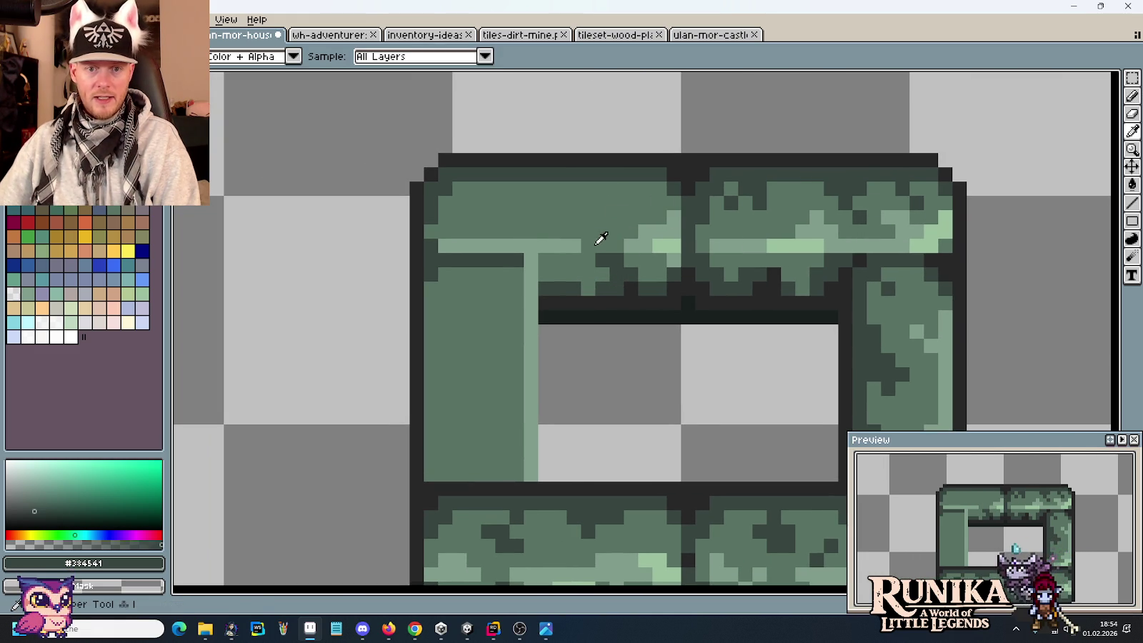
{"action": "key", "text": "b"}
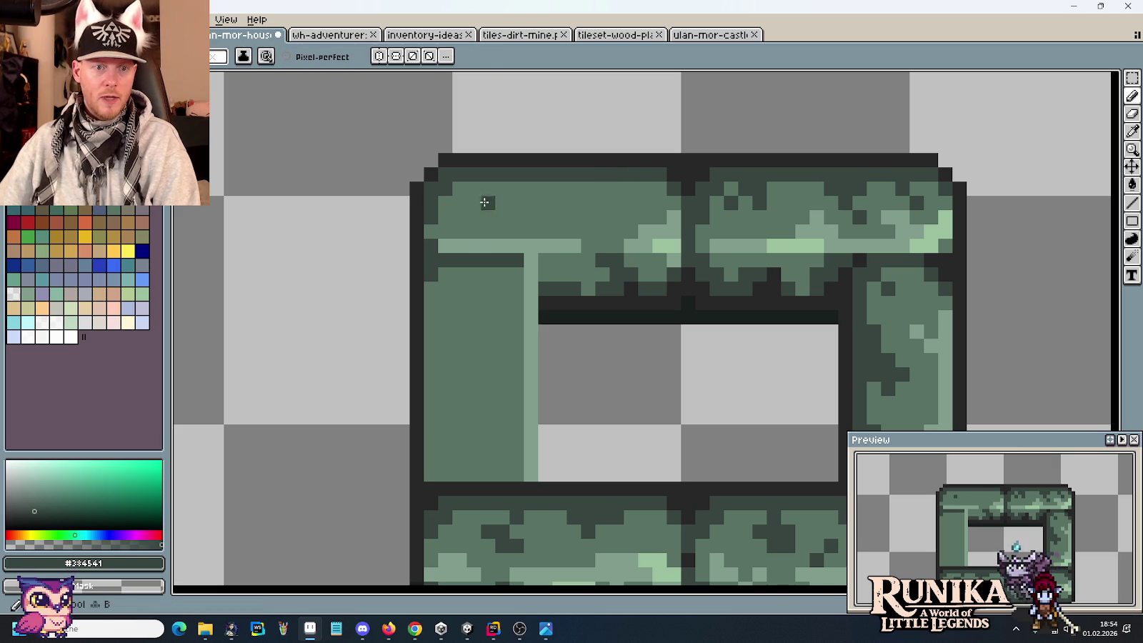
Step: Darken the top beam's upper edge and speckle its left stone, then pan to the frame's top-left corner
{"action": "left_click_drag", "start_coordinate": [490, 203], "coordinate": [497, 203]}
{"action": "left_click", "coordinate": [488, 175]}
{"action": "left_click", "coordinate": [474, 175]}
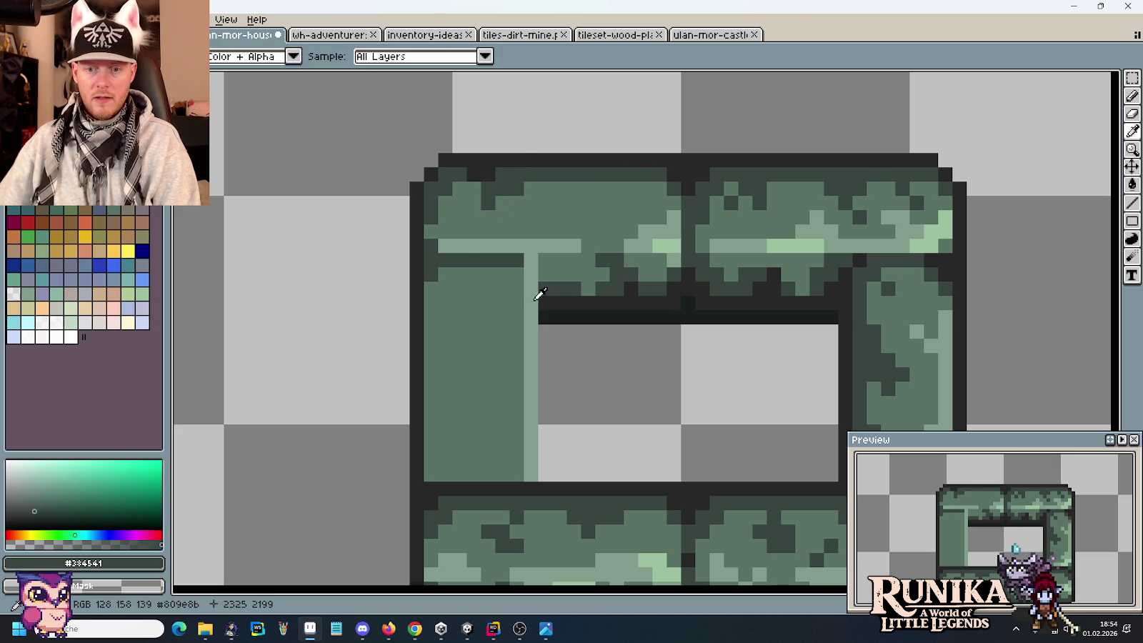
{"action": "key", "text": "b"}
{"action": "left_click", "coordinate": [541, 186], "text": "alt"}
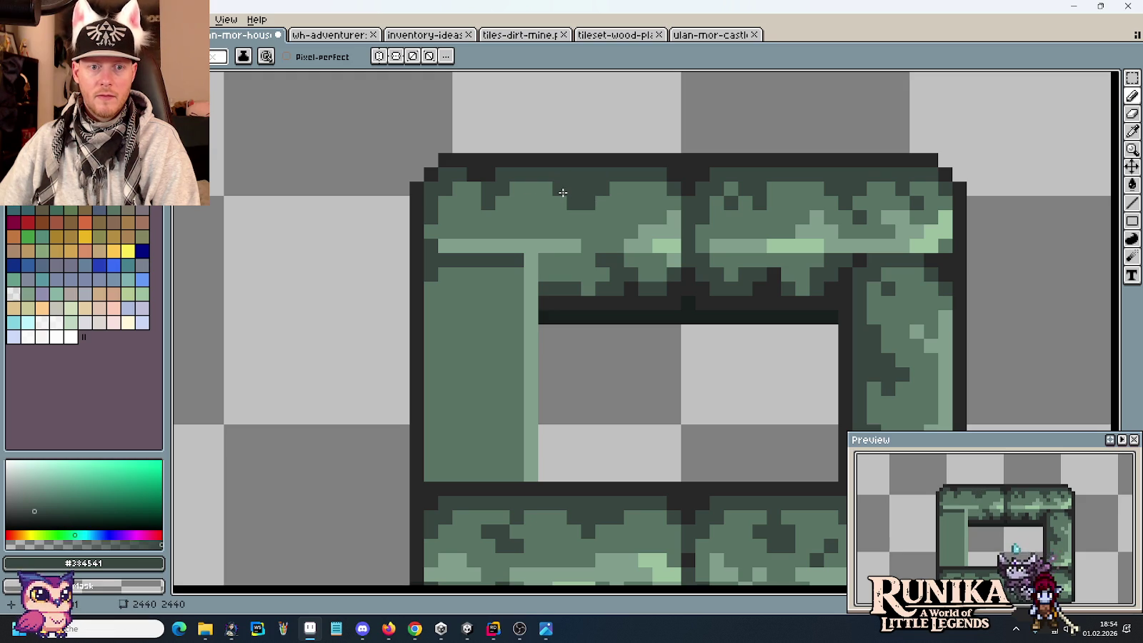
{"action": "left_click", "coordinate": [536, 221]}
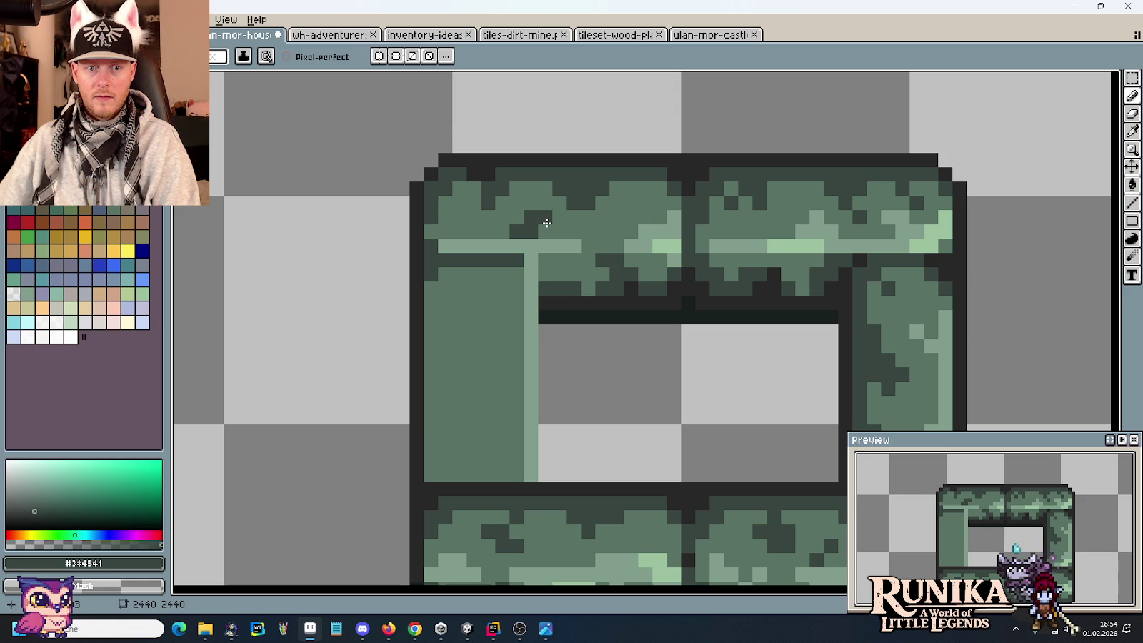
{"action": "left_click_drag", "start_coordinate": [547, 223], "coordinate": [616, 179]}
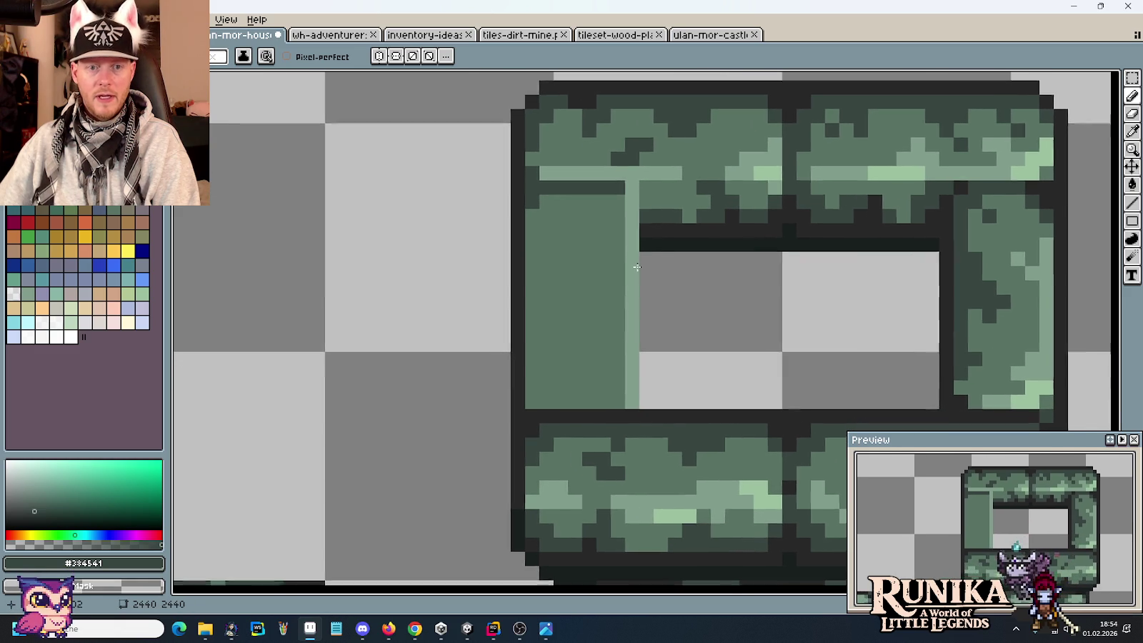
Step: Sample the frame's mid green #587363, dark green #384541 and light green #809c8b
{"action": "left_click", "coordinate": [632, 201], "text": "alt"}
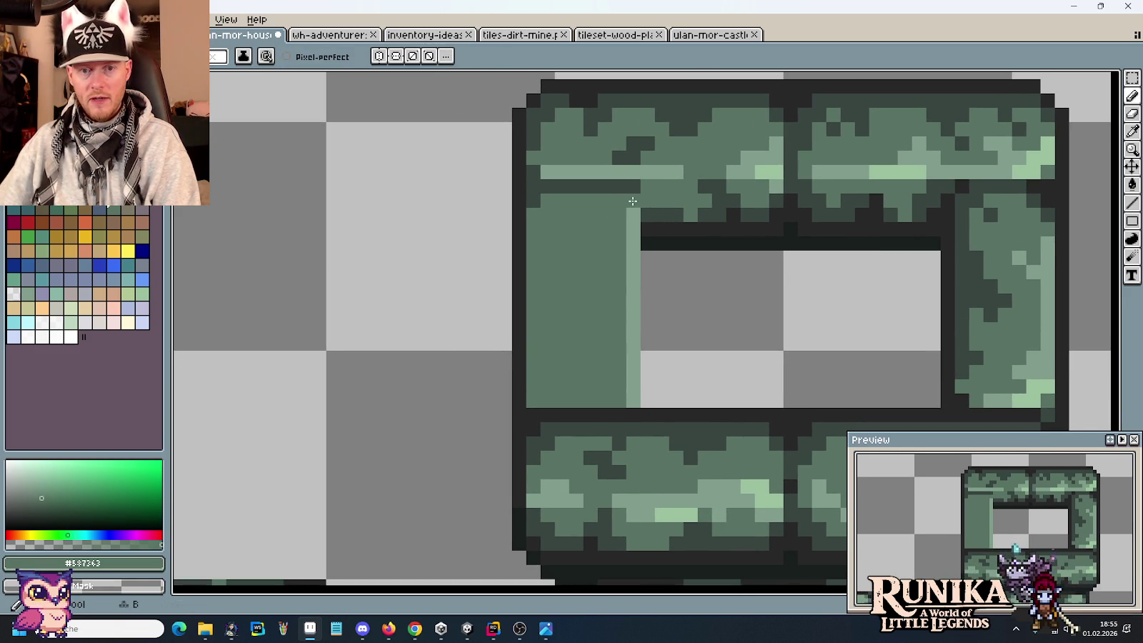
{"action": "key", "text": "i"}
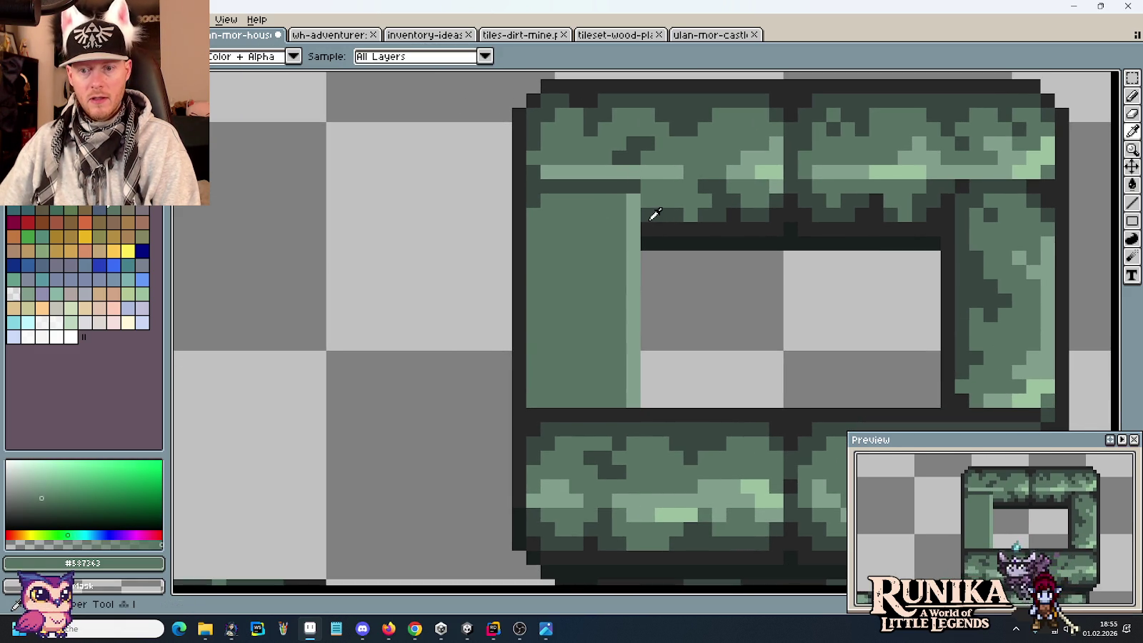
{"action": "left_click", "coordinate": [642, 186]}
{"action": "key", "text": "b"}
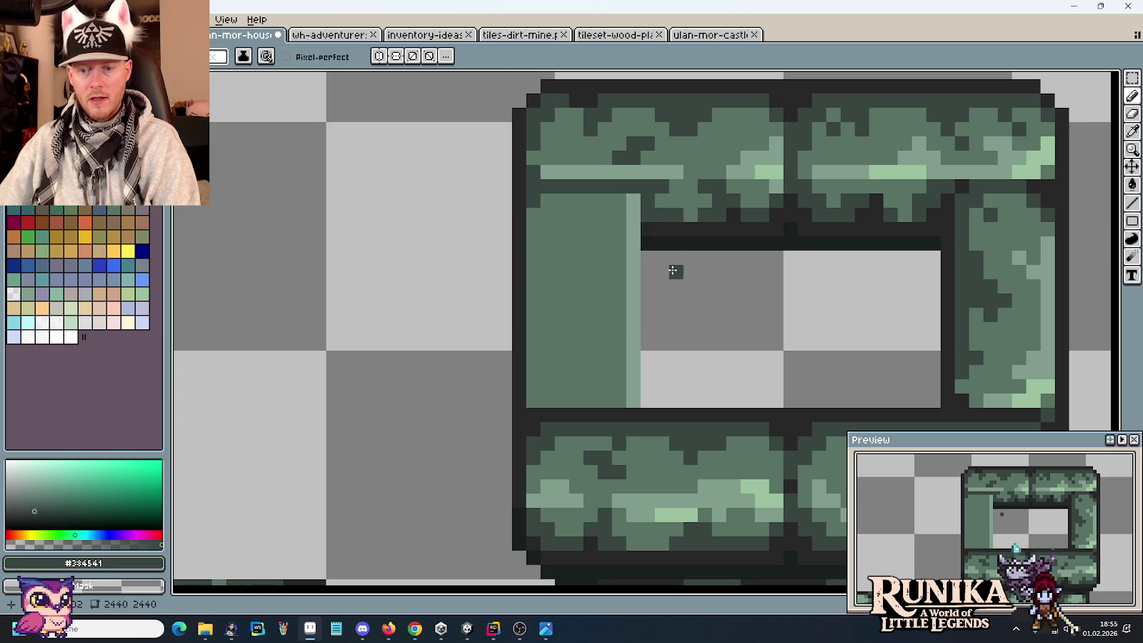
{"action": "key", "text": "i"}
{"action": "left_click", "coordinate": [620, 200]}
{"action": "key", "text": "b"}
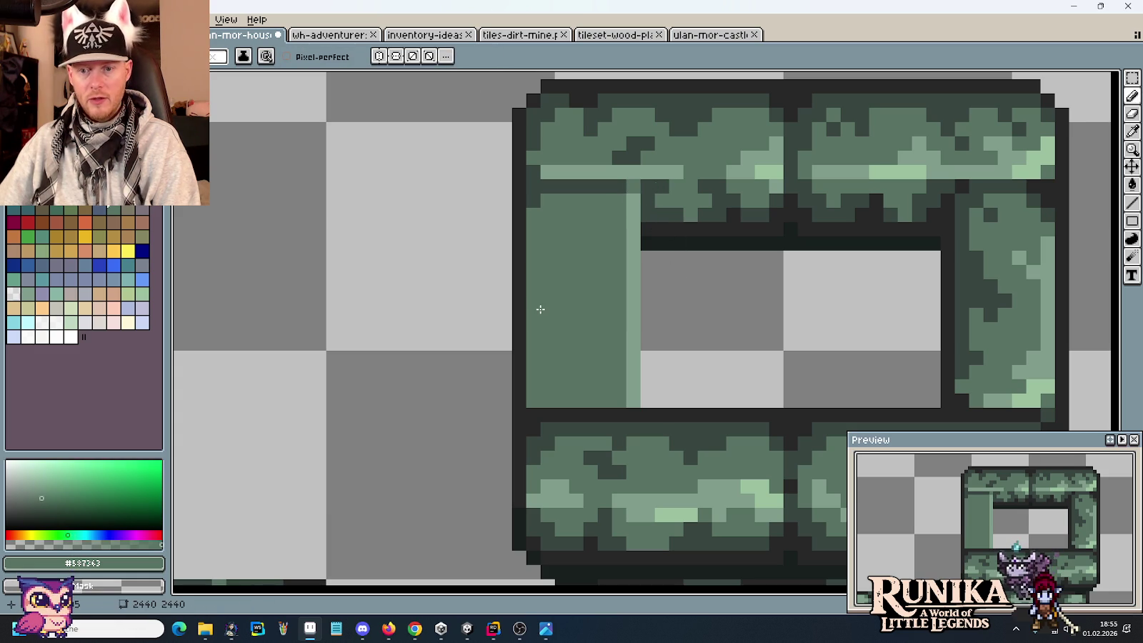
{"action": "key", "text": "i"}
{"action": "left_click", "coordinate": [634, 200]}
{"action": "key", "text": "b"}
{"action": "key", "text": "i"}
Step: Paint dark pixels at the window frame's inner top corner, notching the left pillar
{"action": "key", "text": "b"}
{"action": "key", "text": "i"}
{"action": "left_click", "coordinate": [685, 223]}
{"action": "key", "text": "b"}
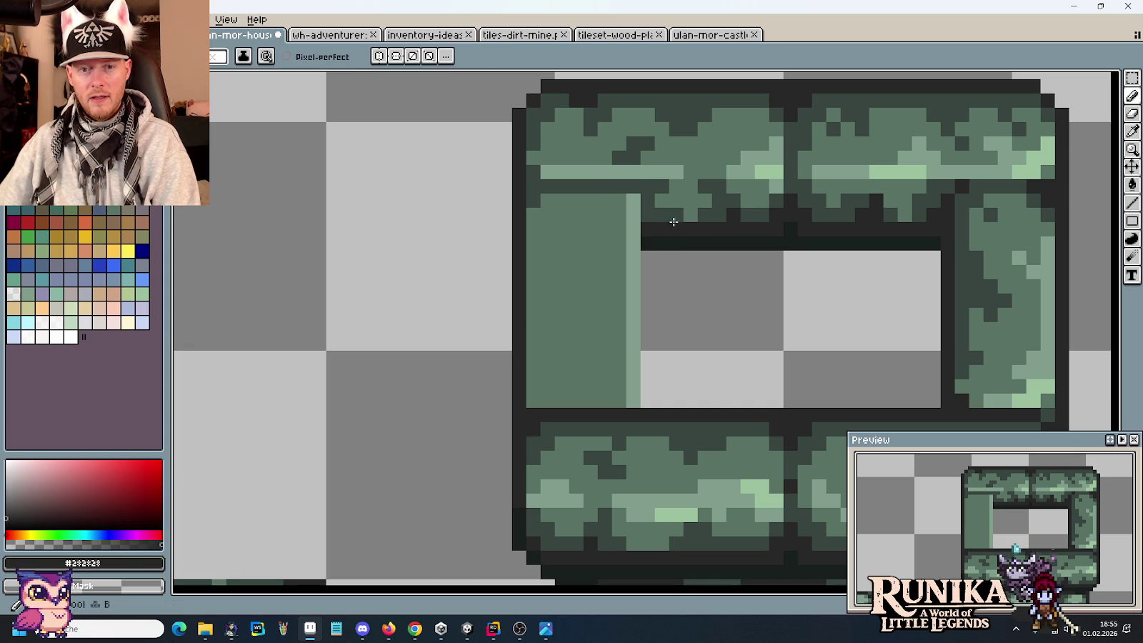
{"action": "key", "text": "i"}
{"action": "left_click", "coordinate": [634, 199]}
{"action": "key", "text": "b"}
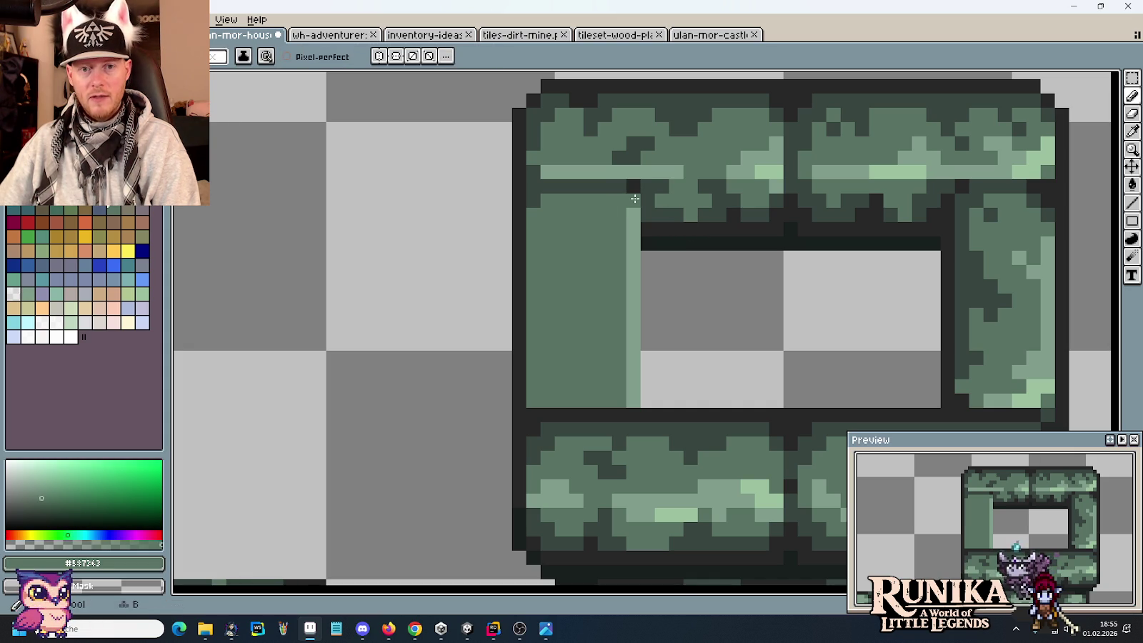
{"action": "key", "text": "i"}
{"action": "left_click", "coordinate": [620, 184]}
{"action": "key", "text": "b"}
{"action": "left_click", "coordinate": [595, 329]}
Step: Draw a dark green #384541 line down the left pillar's left edge
{"action": "key", "text": "i"}
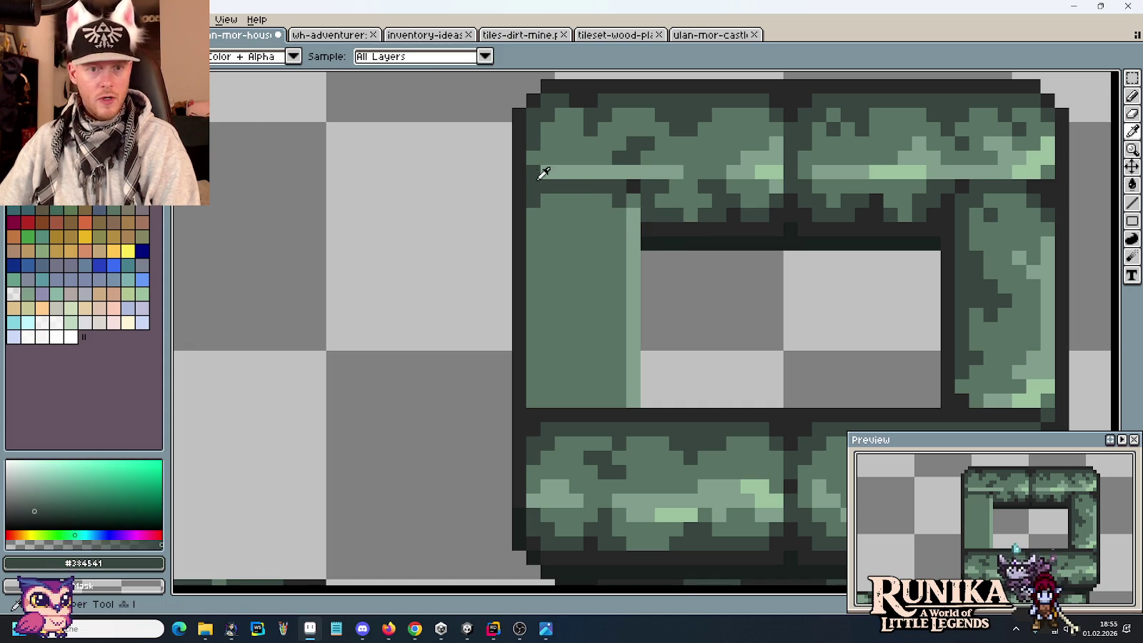
{"action": "left_click", "coordinate": [531, 184]}
{"action": "key", "text": "b"}
{"action": "key", "text": "i"}
{"action": "left_click", "coordinate": [553, 184]}
{"action": "key", "text": "b"}
{"action": "left_click_drag", "start_coordinate": [534, 200], "coordinate": [531, 377]}
{"action": "scroll", "coordinate": [561, 339], "scroll_direction": "down", "scroll_amount": 2}
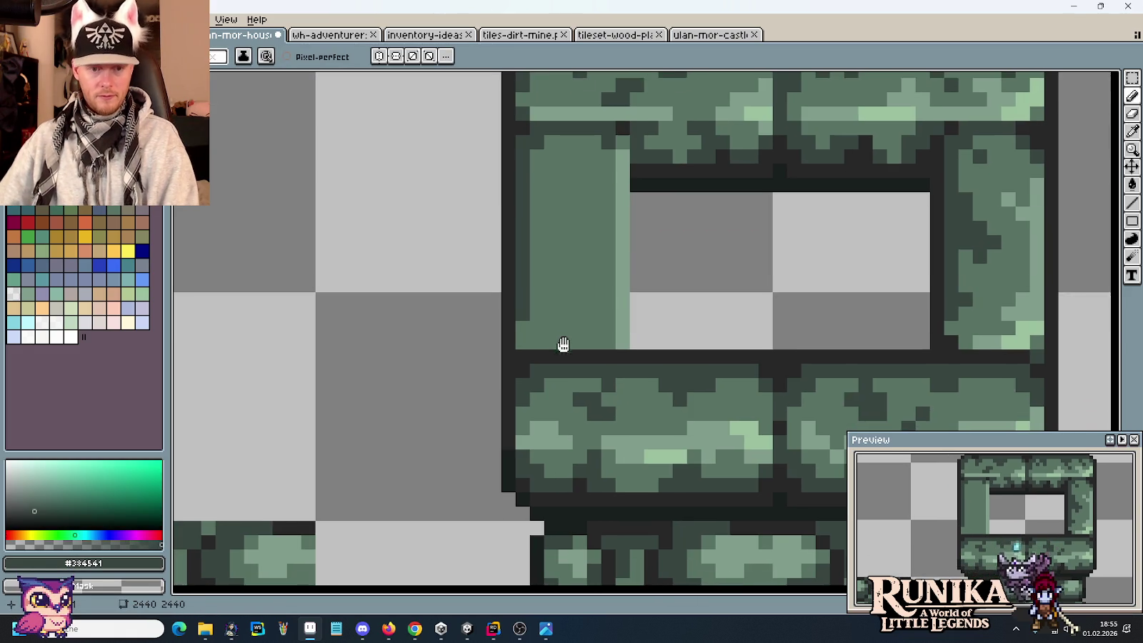
{"action": "scroll", "coordinate": [641, 331], "scroll_direction": "down", "scroll_amount": 1}
Step: Marquee-copy a mossy texture patch onto the left pillar's base and deselect it
{"action": "key", "text": "m"}
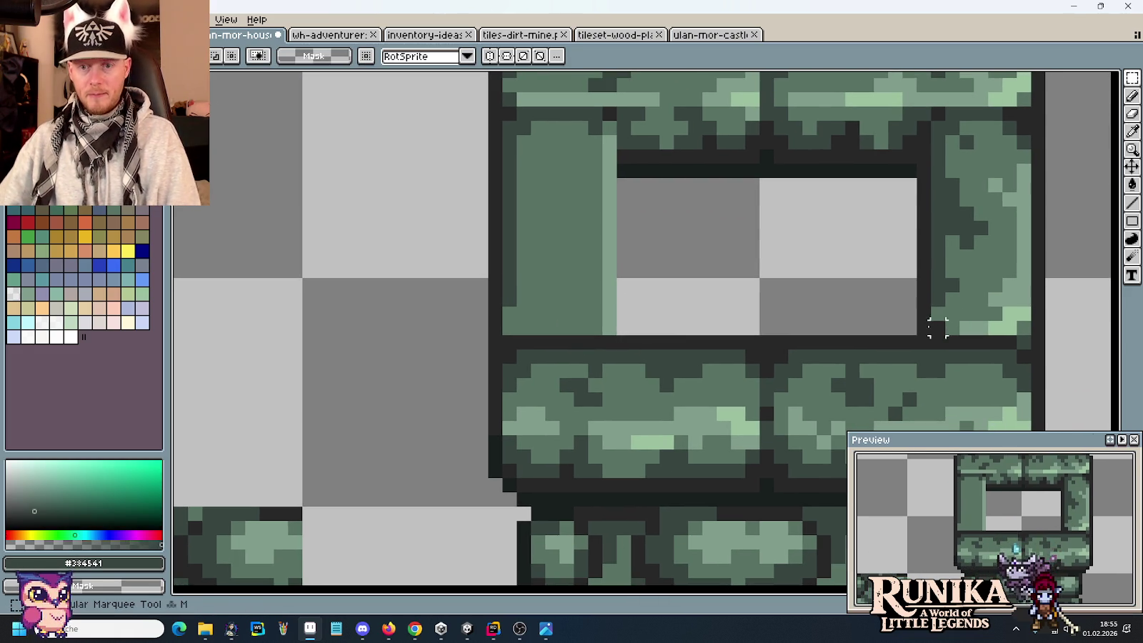
{"action": "mouse_move", "coordinate": [936, 326]}
{"action": "left_mouse_down"}
{"action": "mouse_move", "coordinate": [1031, 292]}
{"action": "mouse_move", "coordinate": [577, 323]}
{"action": "left_mouse_up"}
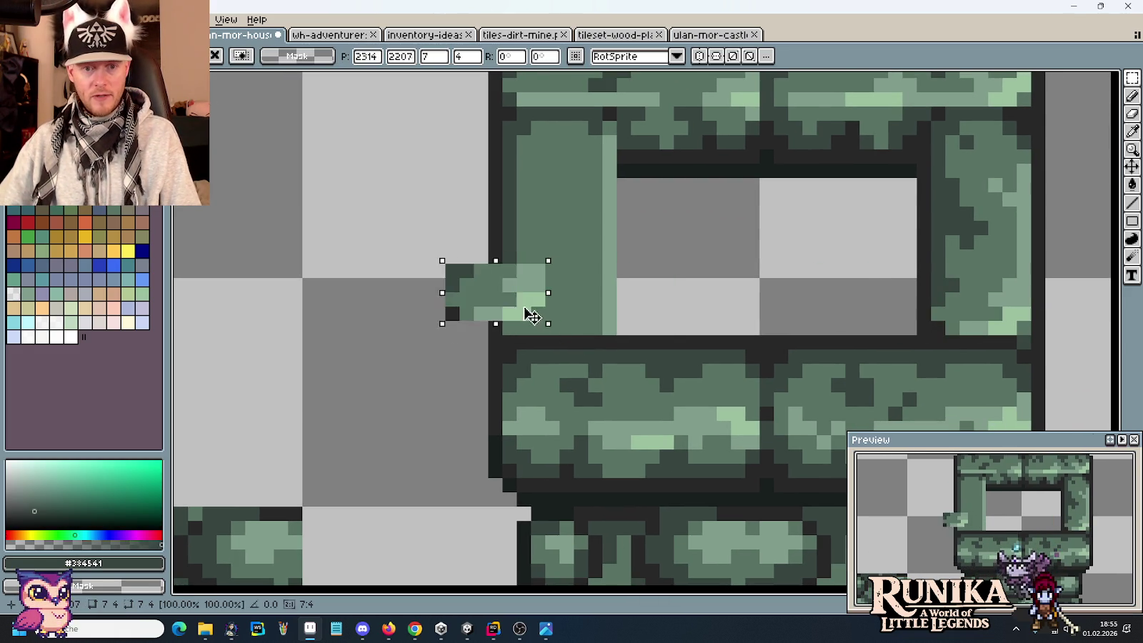
{"action": "key", "text": "Return"}
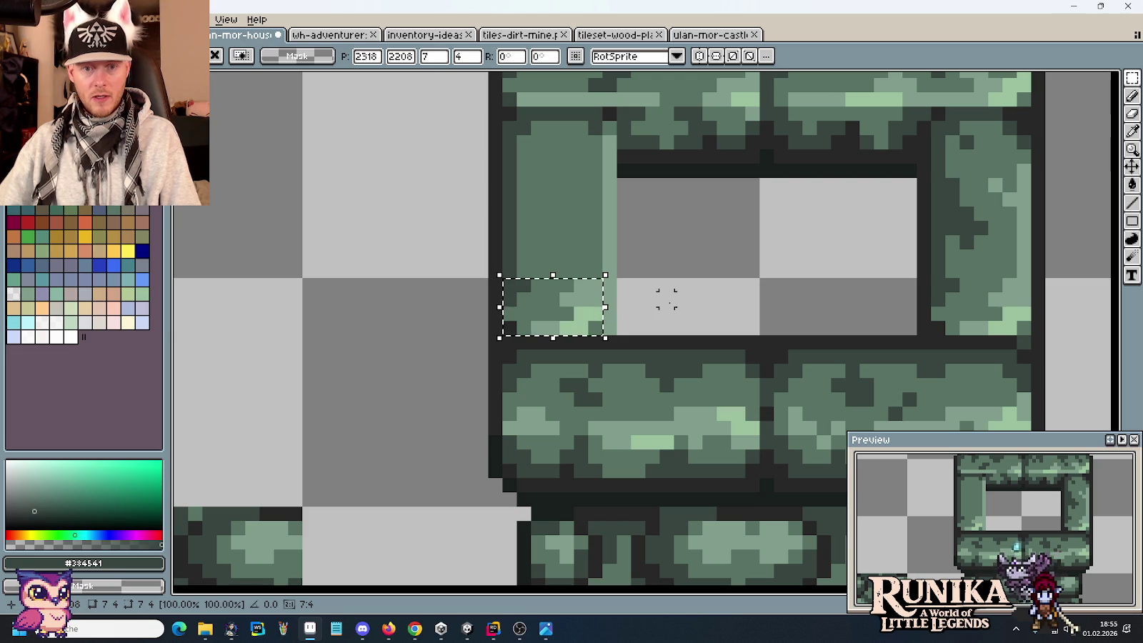
{"action": "key", "text": "ctrl+d"}
{"action": "key", "text": "b"}
Step: Repaint surrounding pillar pixels in grey-green to blend the pasted patch
{"action": "left_click", "coordinate": [600, 300], "text": "alt"}
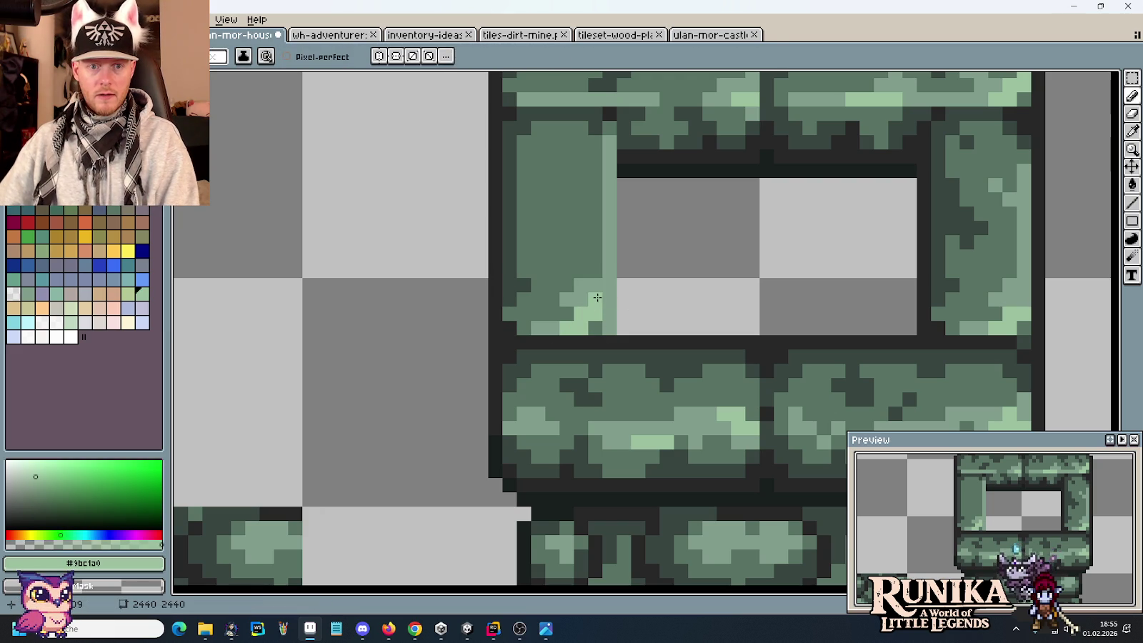
{"action": "left_click", "coordinate": [595, 284], "text": "alt"}
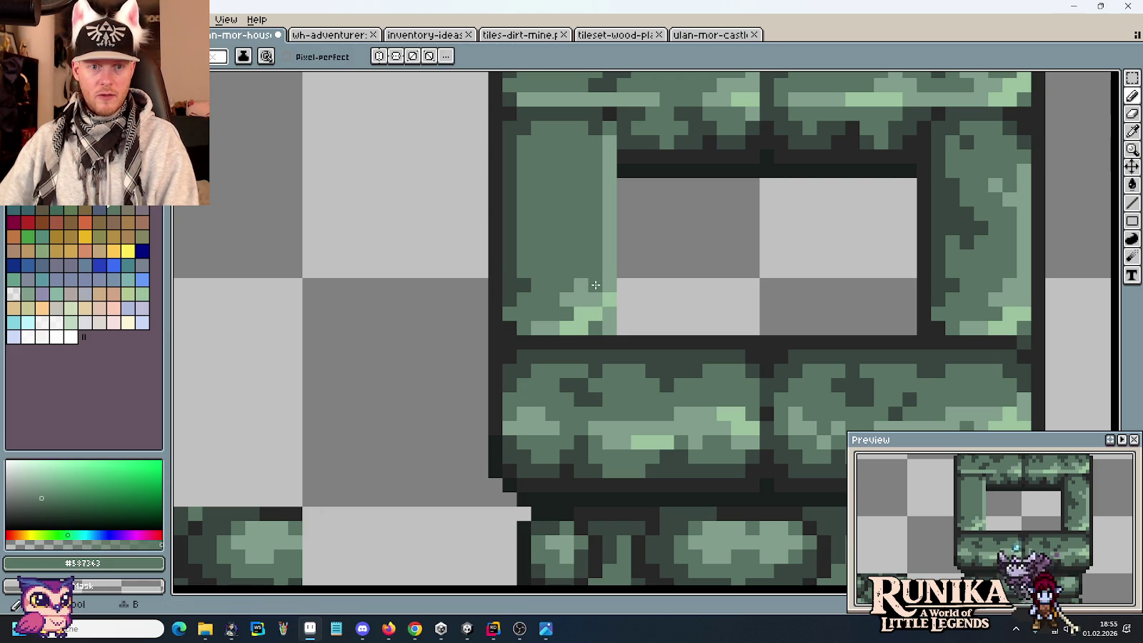
{"action": "left_click", "coordinate": [564, 296]}
{"action": "left_click", "coordinate": [580, 298]}
{"action": "left_click", "coordinate": [598, 293], "text": "alt"}
{"action": "left_click", "coordinate": [570, 316]}
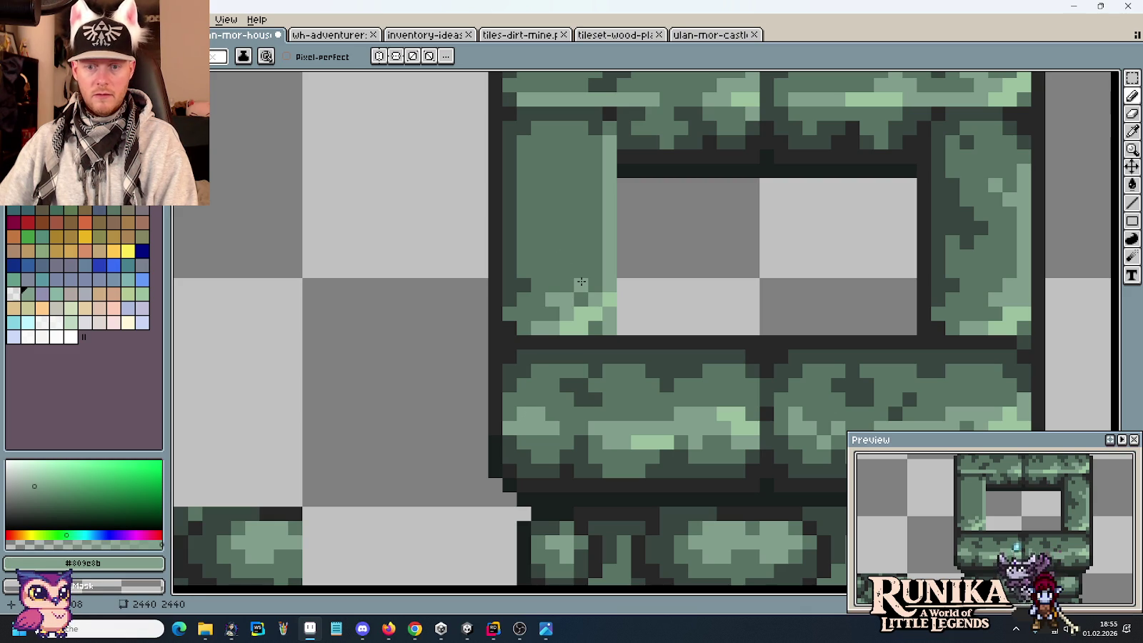
Step: Dot light #809c8b moss pixels on the left pillar's upper part and bottom
{"action": "left_click", "coordinate": [528, 279], "text": "alt"}
{"action": "mouse_move", "coordinate": [528, 278]}
{"action": "left_mouse_down"}
{"action": "mouse_move", "coordinate": [564, 286]}
{"action": "mouse_move", "coordinate": [564, 300]}
{"action": "left_mouse_up"}
{"action": "left_click", "coordinate": [610, 257], "text": "alt"}
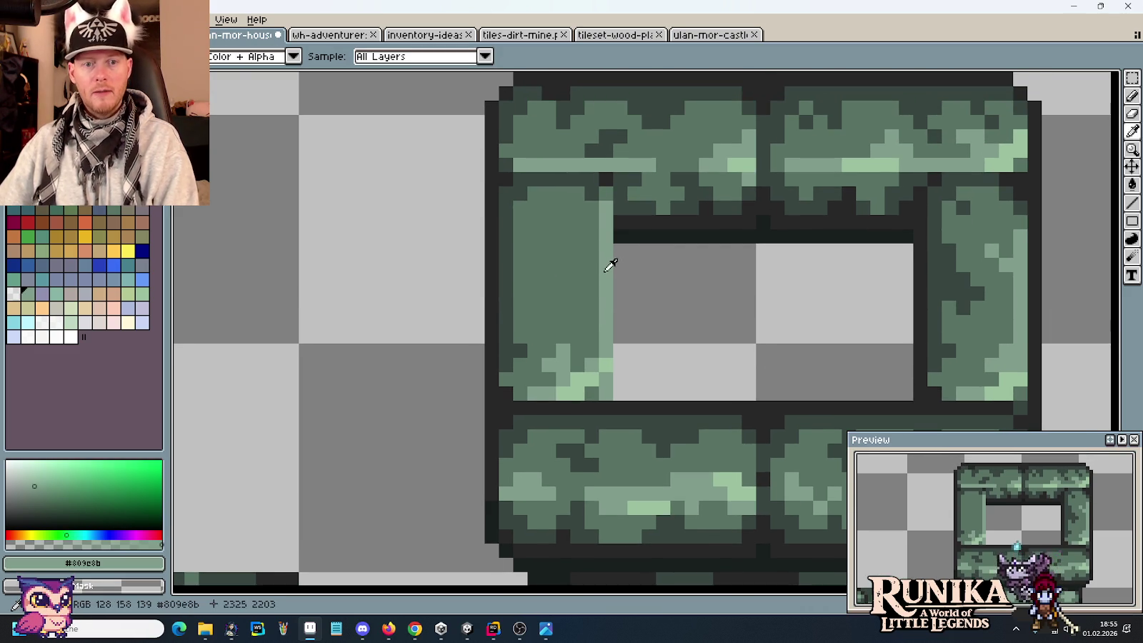
{"action": "left_click", "coordinate": [578, 243]}
{"action": "left_click", "coordinate": [578, 382]}
{"action": "left_click", "coordinate": [607, 361], "text": "alt"}
{"action": "left_click", "coordinate": [588, 241]}
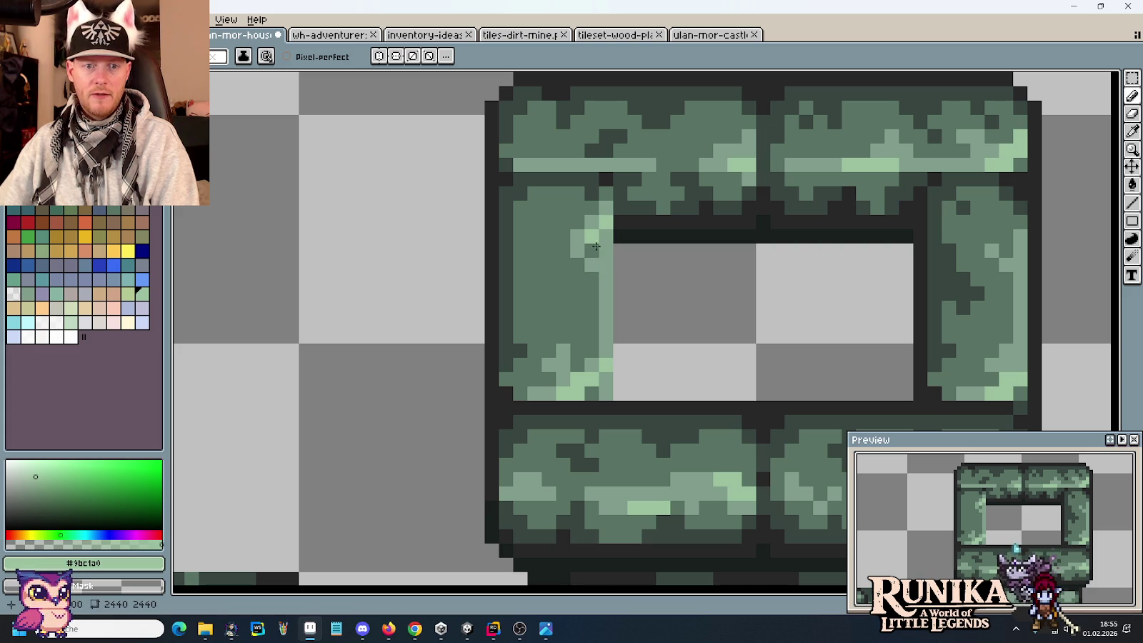
Step: Add dark #384541 specks down the left pillar's face
{"action": "left_click", "coordinate": [506, 342], "text": "alt"}
{"action": "left_click", "coordinate": [548, 223]}
{"action": "left_click", "coordinate": [549, 209]}
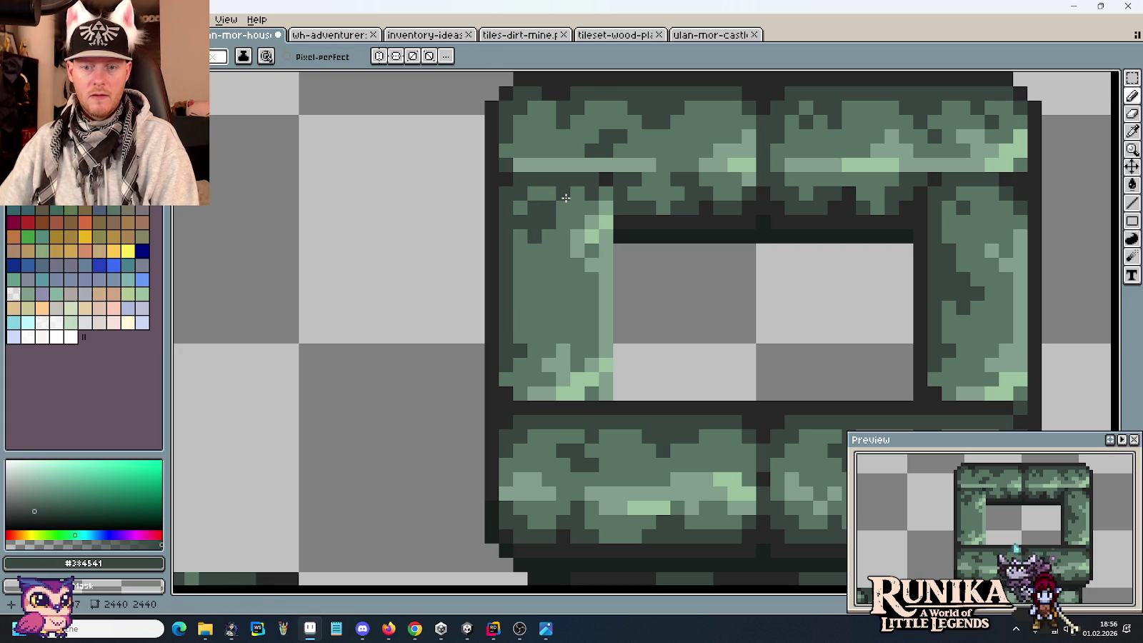
{"action": "left_click", "coordinate": [548, 278]}
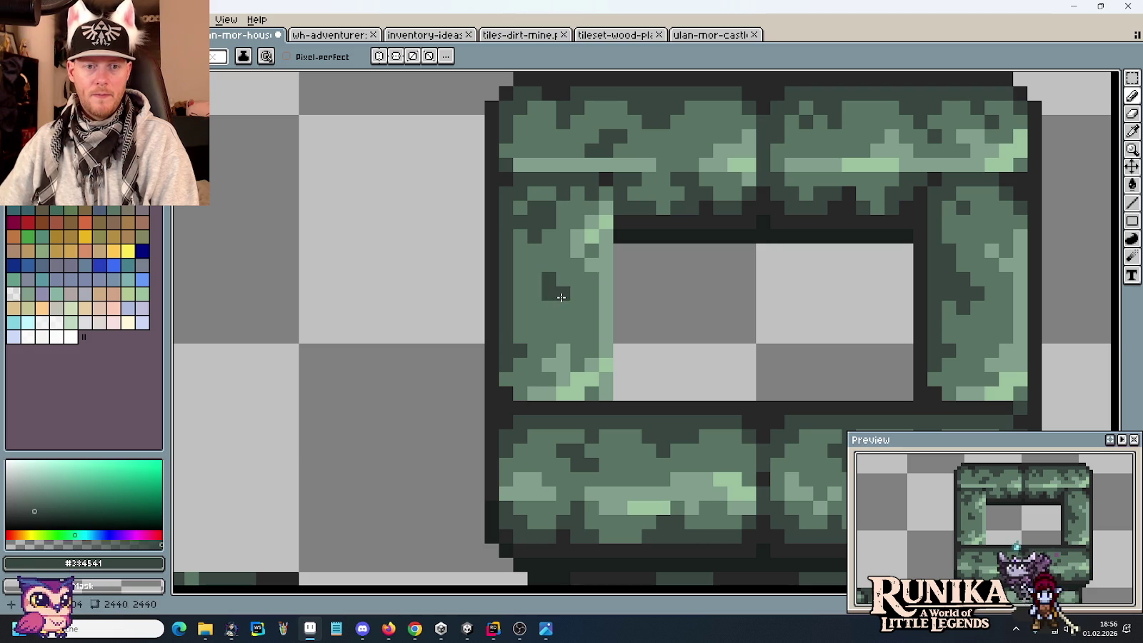
{"action": "left_click", "coordinate": [529, 317]}
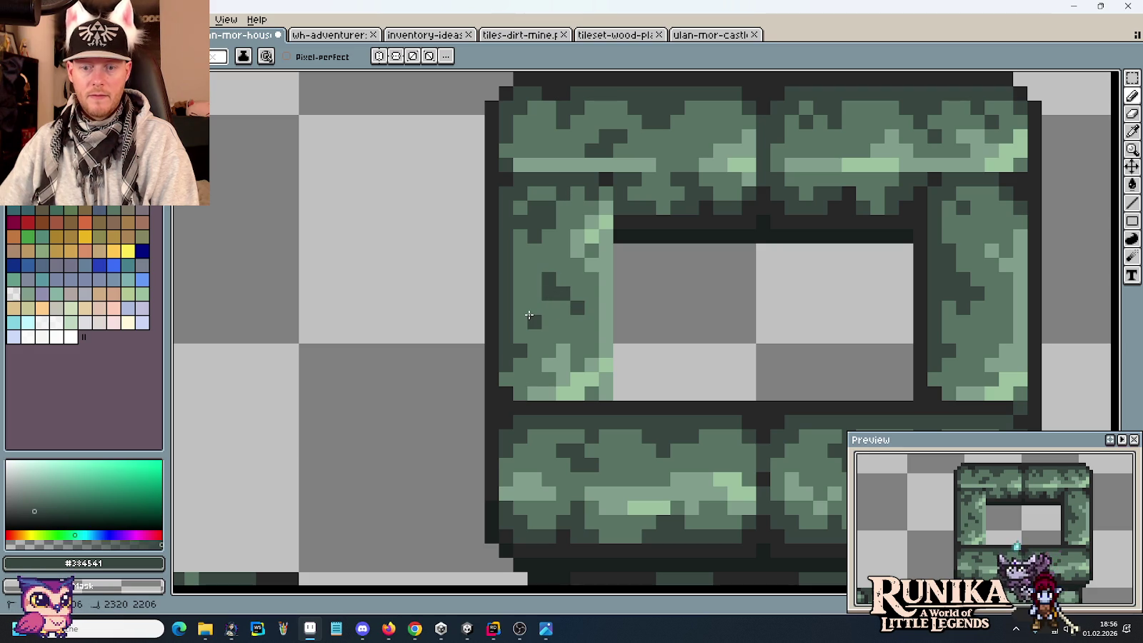
{"action": "scroll", "coordinate": [534, 323], "scroll_direction": "down", "scroll_amount": 4}
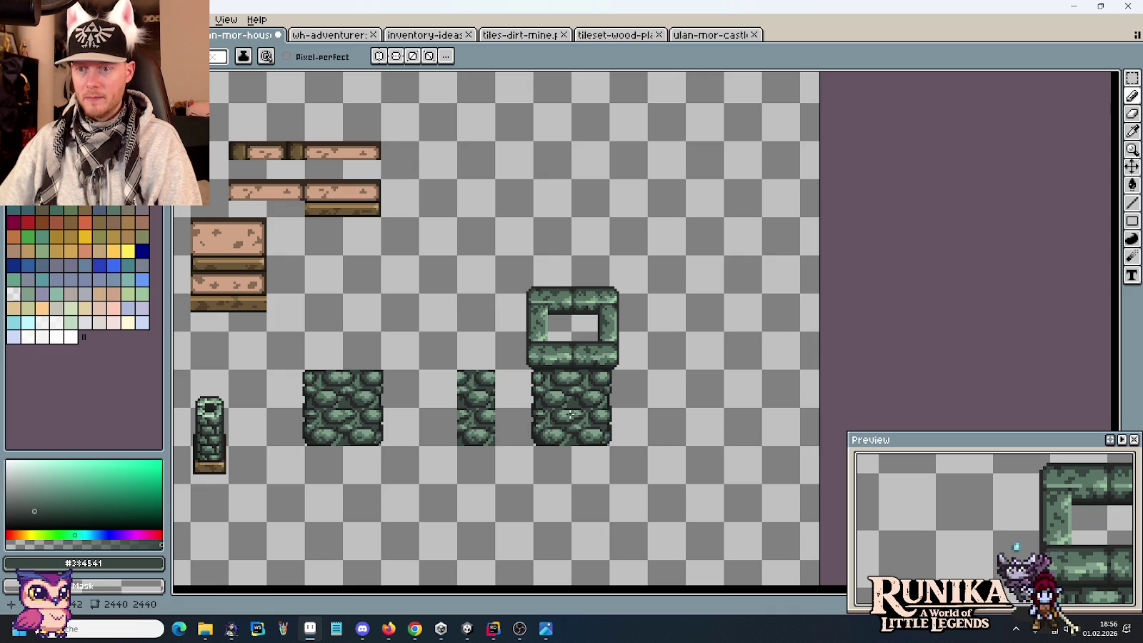
Step: Place the pasted cobblestone tile, then shift the window frame and stone tiles right and up one pixel
{"action": "scroll", "coordinate": [571, 414], "scroll_direction": "up", "scroll_amount": 1}
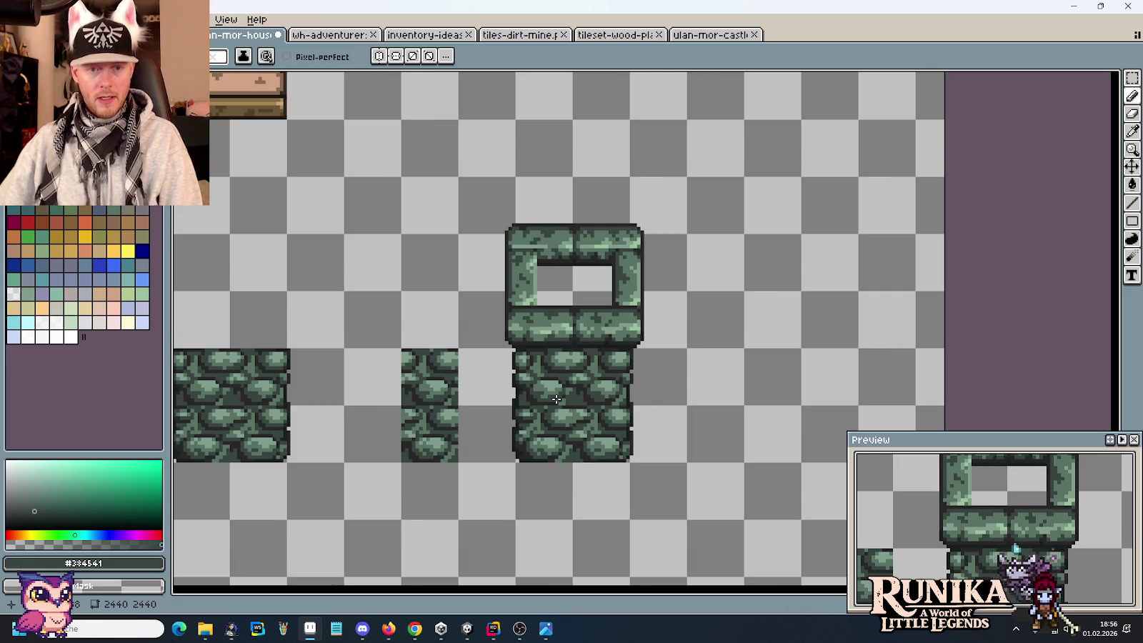
{"action": "key", "text": "m"}
{"action": "scroll", "coordinate": [506, 428], "scroll_direction": "down", "scroll_amount": 1}
{"action": "mouse_move", "coordinate": [367, 416]}
{"action": "left_mouse_down"}
{"action": "mouse_move", "coordinate": [529, 376]}
{"action": "mouse_move", "coordinate": [498, 387]}
{"action": "mouse_move", "coordinate": [829, 345]}
{"action": "mouse_move", "coordinate": [828, 384]}
{"action": "left_mouse_up"}
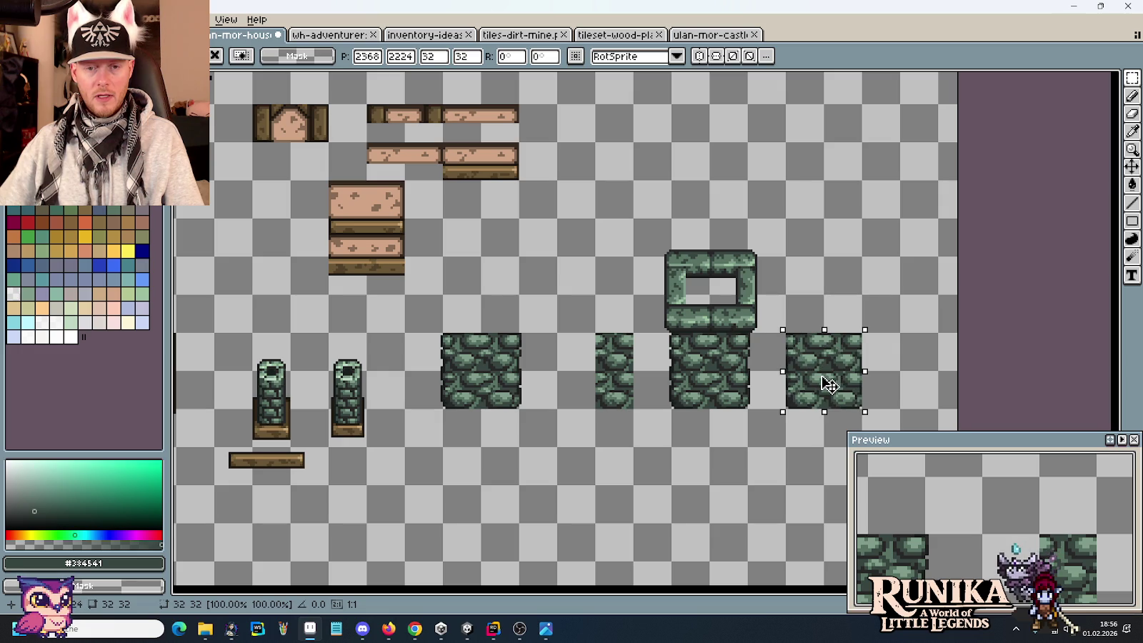
{"action": "mouse_move", "coordinate": [784, 444]}
{"action": "left_mouse_down"}
{"action": "mouse_move", "coordinate": [706, 342]}
{"action": "mouse_move", "coordinate": [636, 217]}
{"action": "left_mouse_up"}
{"action": "left_click_drag", "start_coordinate": [734, 363], "coordinate": [847, 423]}
{"action": "key", "text": "Up"}
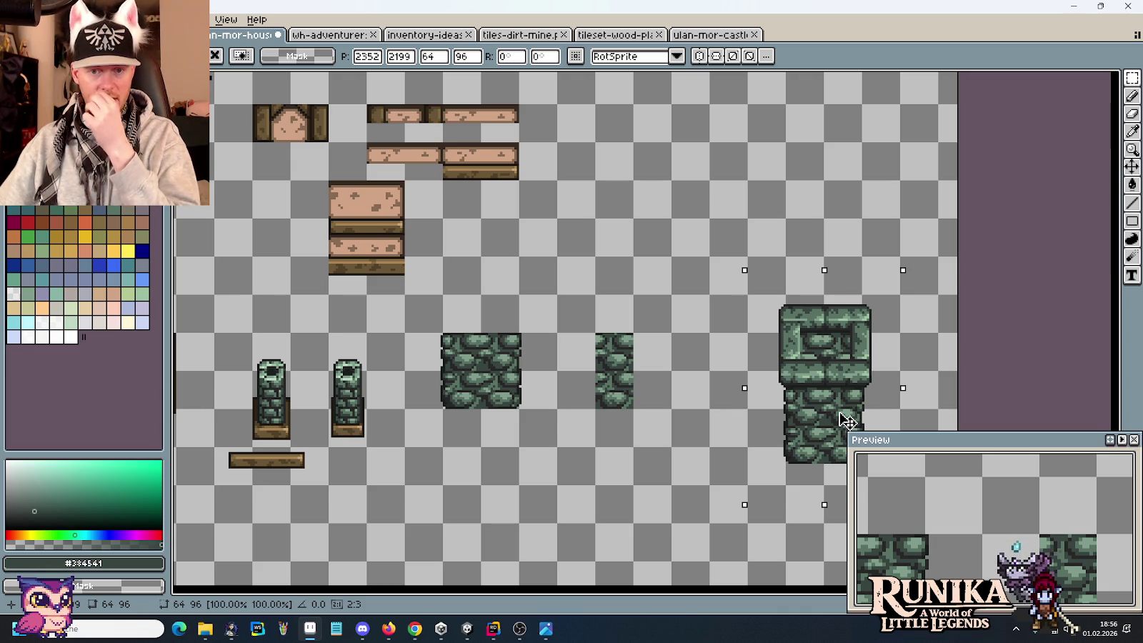
Step: Move the spare cobblestone tile behind the window frame so stones fill the opening
{"action": "left_click_drag", "start_coordinate": [743, 288], "coordinate": [914, 480]}
{"action": "mouse_move", "coordinate": [822, 397]}
{"action": "left_mouse_down"}
{"action": "mouse_move", "coordinate": [734, 325]}
{"action": "mouse_move", "coordinate": [706, 340]}
{"action": "left_mouse_up"}
{"action": "left_click", "coordinate": [848, 352]}
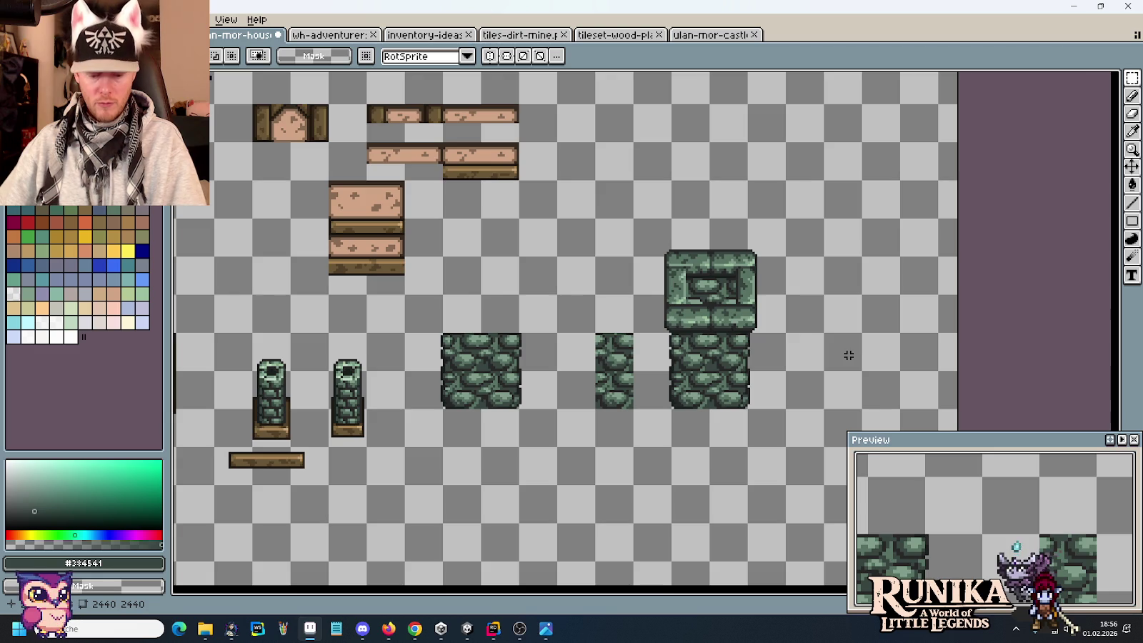
{"action": "scroll", "coordinate": [703, 311], "scroll_direction": "up", "scroll_amount": 1}
{"action": "scroll", "coordinate": [696, 287], "scroll_direction": "up", "scroll_amount": 1}
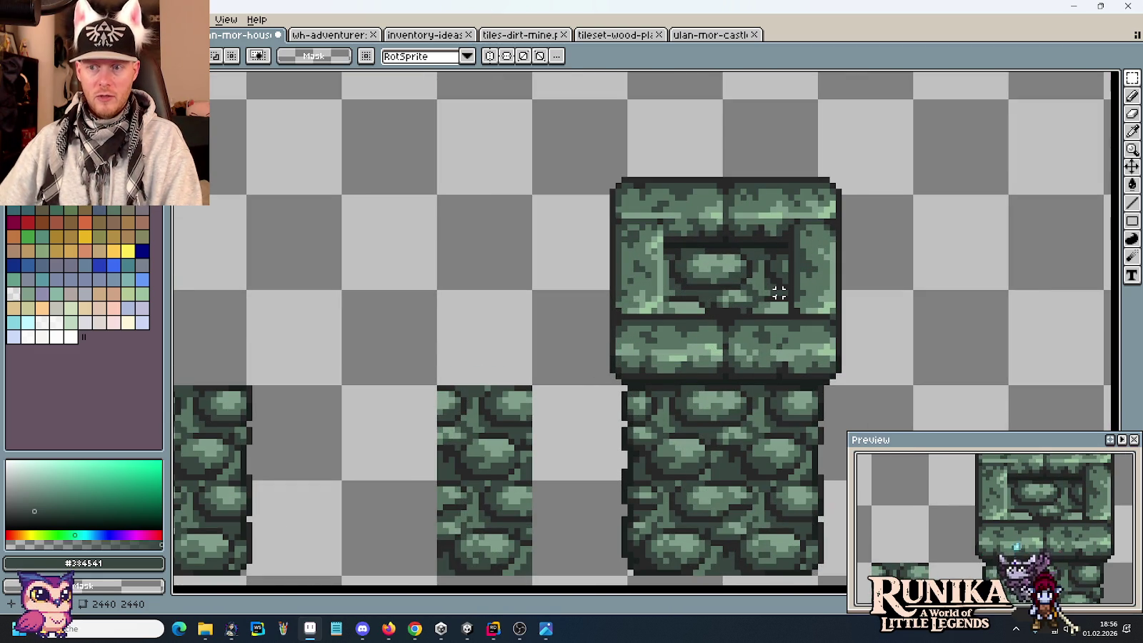
{"action": "scroll", "coordinate": [767, 281], "scroll_direction": "up", "scroll_amount": 2}
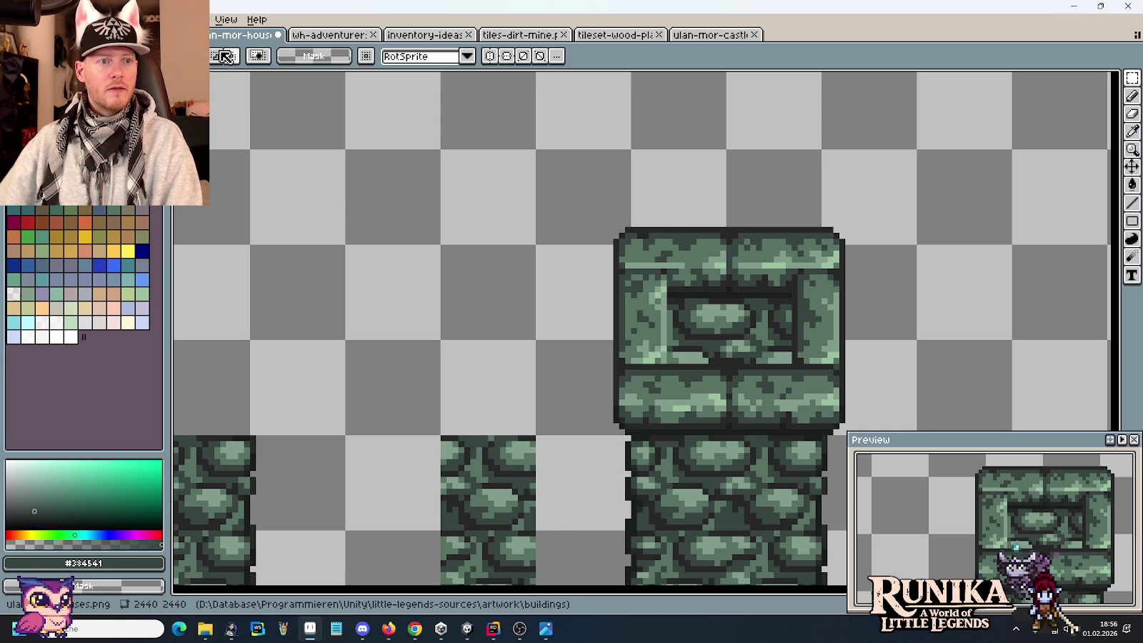
Step: Back on the wh-adventurer house sheet, clear the small stray selection beside the door tile
{"action": "key", "text": "ctrl+Tab"}
{"action": "scroll", "coordinate": [683, 338], "scroll_direction": "down", "scroll_amount": 2}
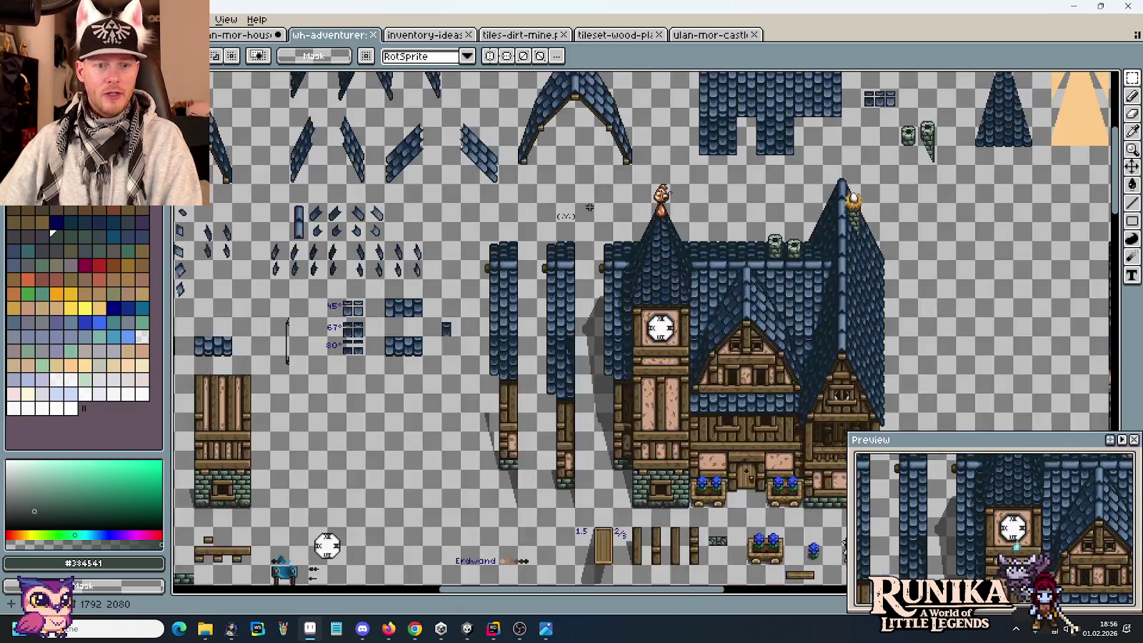
{"action": "left_click_drag", "start_coordinate": [587, 205], "coordinate": [641, 181]}
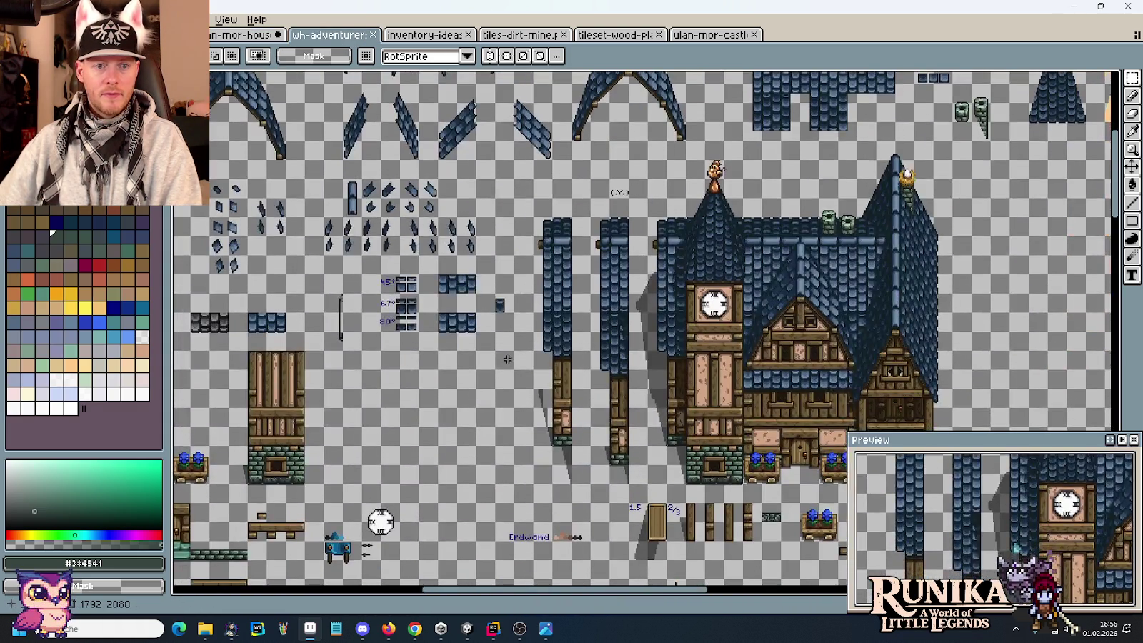
{"action": "mouse_move", "coordinate": [508, 359]}
{"action": "left_mouse_down"}
{"action": "mouse_move", "coordinate": [588, 327]}
{"action": "mouse_move", "coordinate": [705, 352]}
{"action": "mouse_move", "coordinate": [535, 326]}
{"action": "left_mouse_up"}
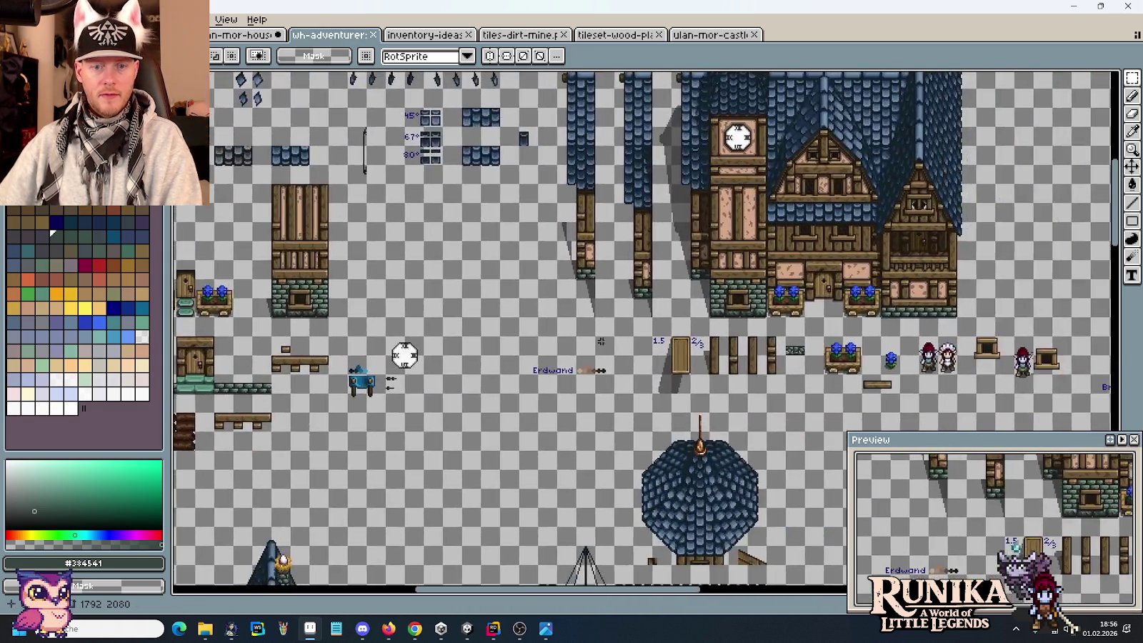
{"action": "scroll", "coordinate": [674, 385], "scroll_direction": "up", "scroll_amount": 3}
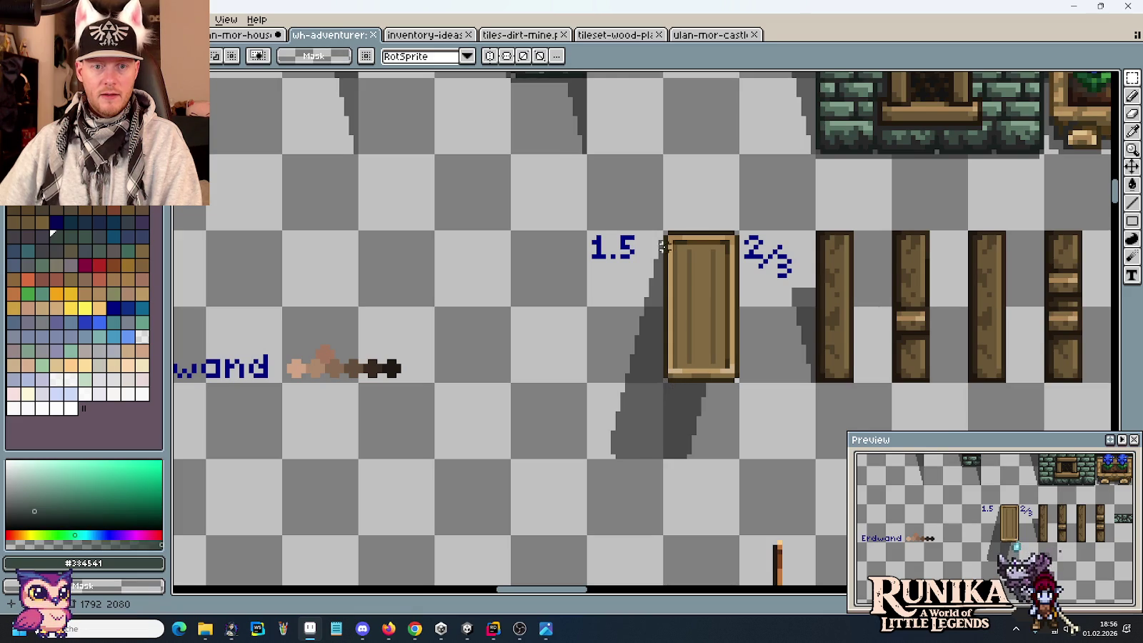
{"action": "scroll", "coordinate": [648, 247], "scroll_direction": "up", "scroll_amount": 1}
{"action": "left_click_drag", "start_coordinate": [647, 233], "coordinate": [663, 270]}
{"action": "left_click", "coordinate": [645, 390]}
{"action": "scroll", "coordinate": [646, 392], "scroll_direction": "down", "scroll_amount": 1}
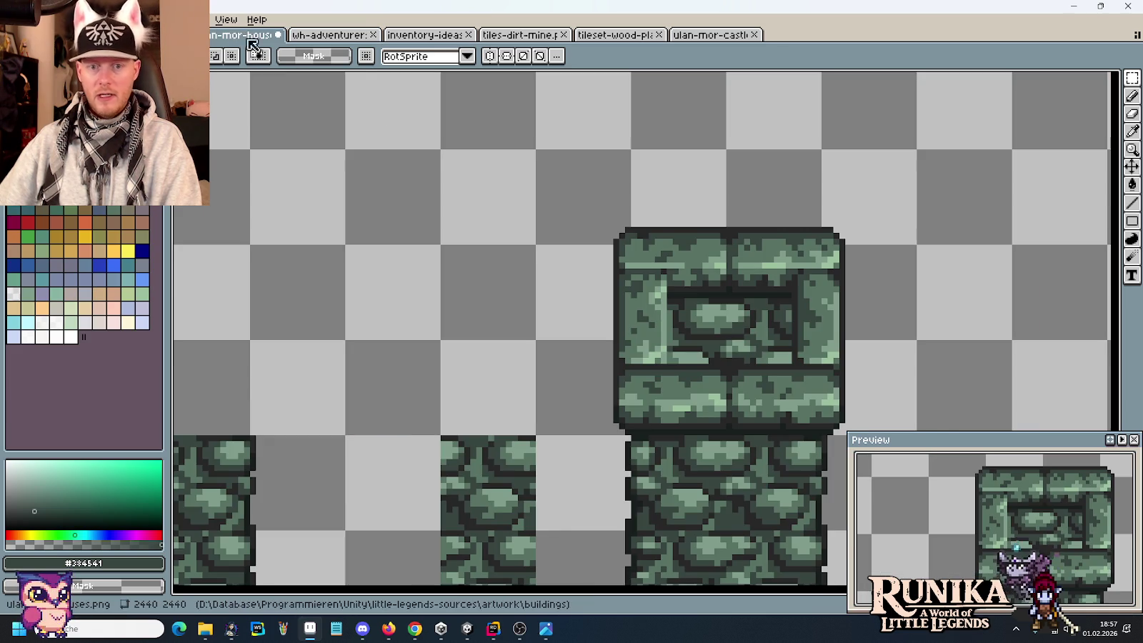
Step: Paint dark pixels down the right edge of the tower's stone block
{"action": "left_click", "coordinate": [243, 35]}
{"action": "scroll", "coordinate": [813, 370], "scroll_direction": "up", "scroll_amount": 3}
{"action": "key", "text": "b"}
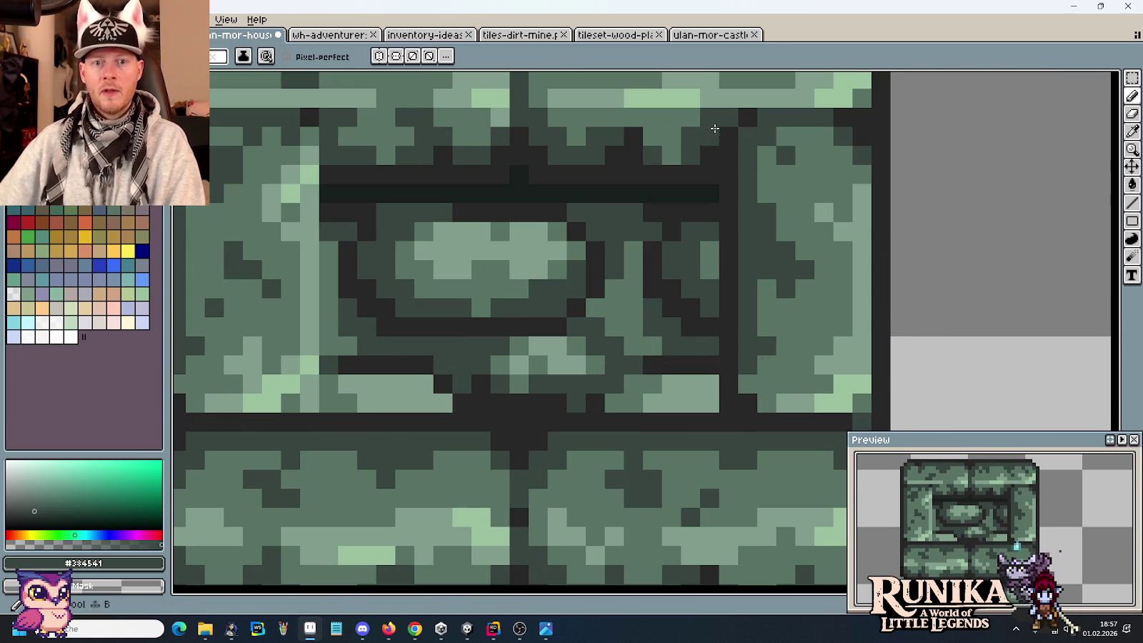
{"action": "left_click_drag", "start_coordinate": [709, 155], "coordinate": [692, 189]}
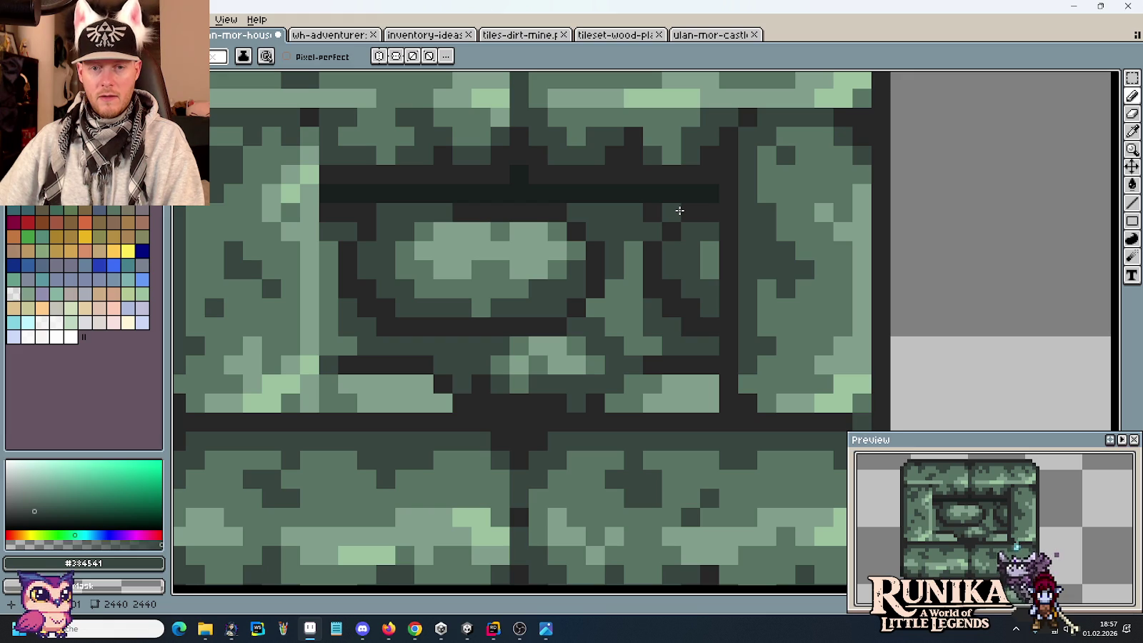
{"action": "scroll", "coordinate": [679, 212], "scroll_direction": "down", "scroll_amount": 2}
{"action": "scroll", "coordinate": [678, 288], "scroll_direction": "down", "scroll_amount": 1}
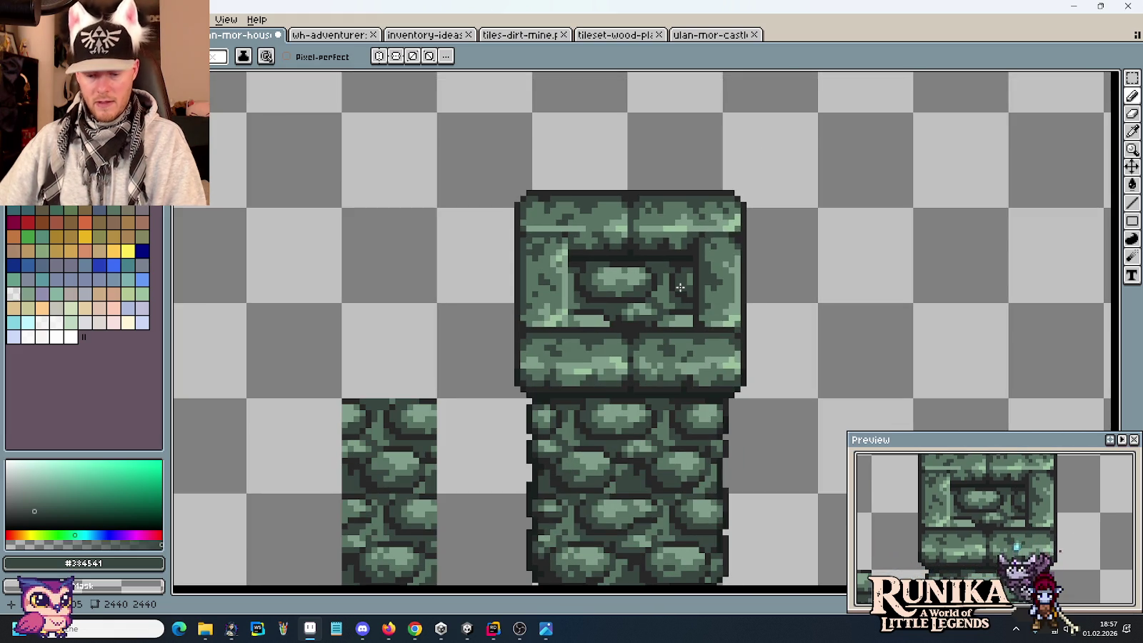
Step: Copy the stone window frame to a spot right of the tower
{"action": "key", "text": "m"}
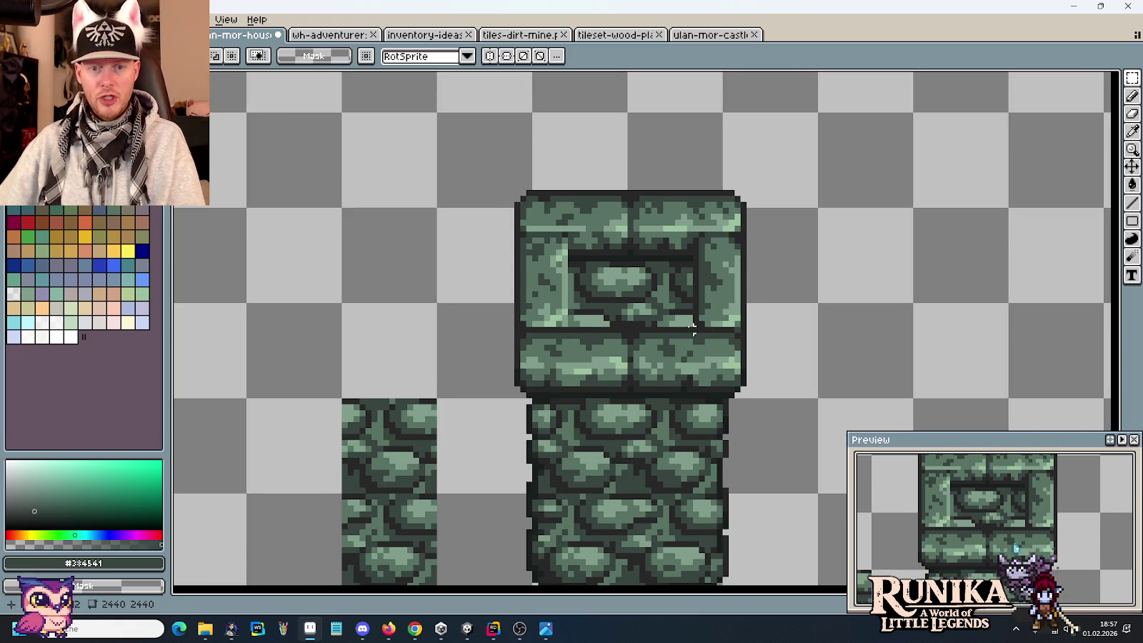
{"action": "left_click_drag", "start_coordinate": [690, 323], "coordinate": [572, 263]}
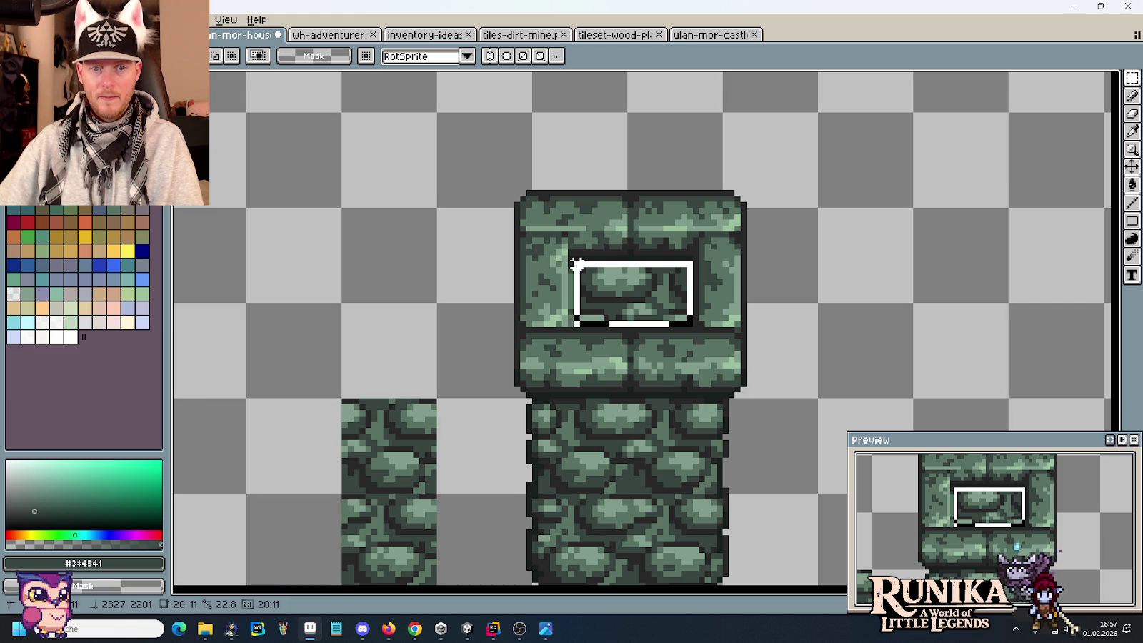
{"action": "left_click", "coordinate": [627, 293]}
{"action": "left_click_drag", "start_coordinate": [626, 293], "coordinate": [821, 295]}
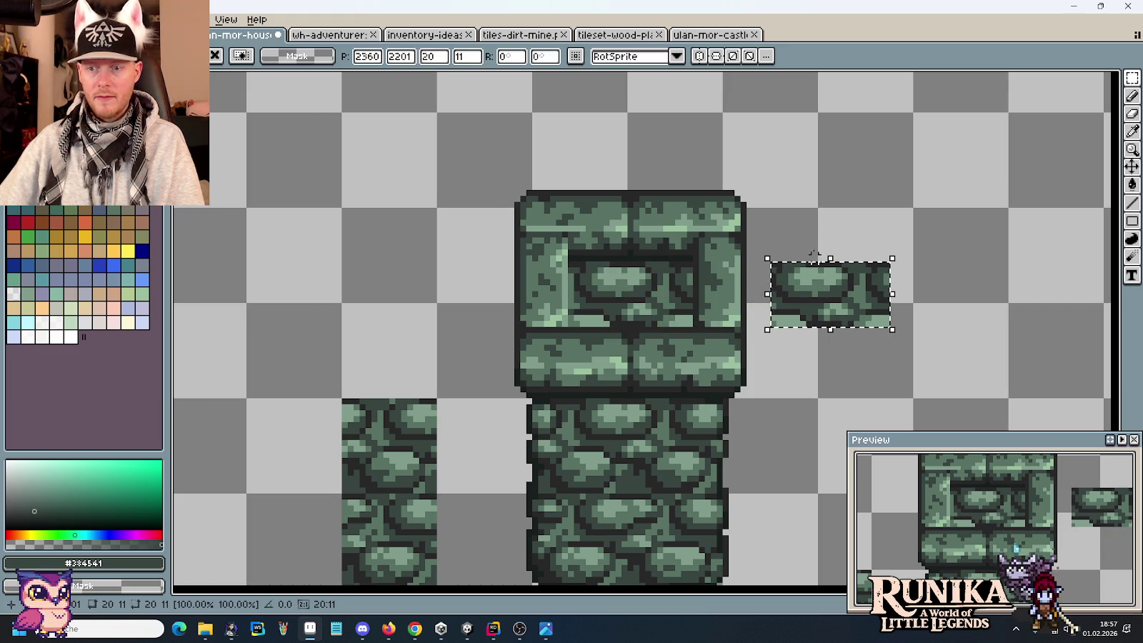
{"action": "left_click", "coordinate": [832, 205]}
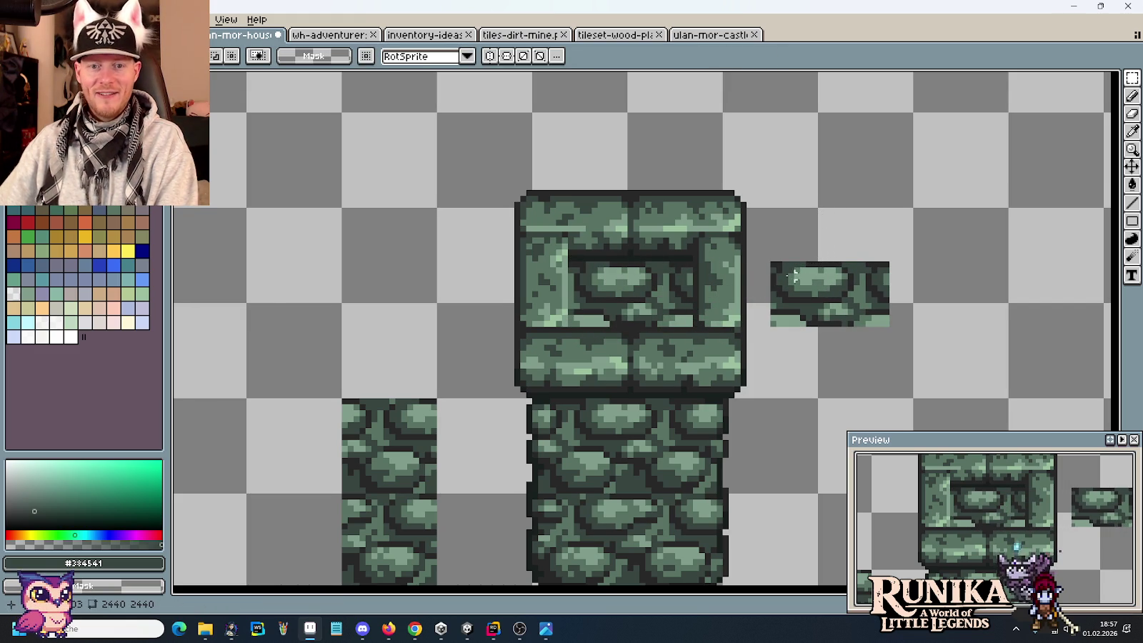
Step: Erase the copy's left part and most rows, leaving a thin vertical stone sliver
{"action": "left_click_drag", "start_coordinate": [765, 261], "coordinate": [836, 361]}
{"action": "key", "text": "Delete"}
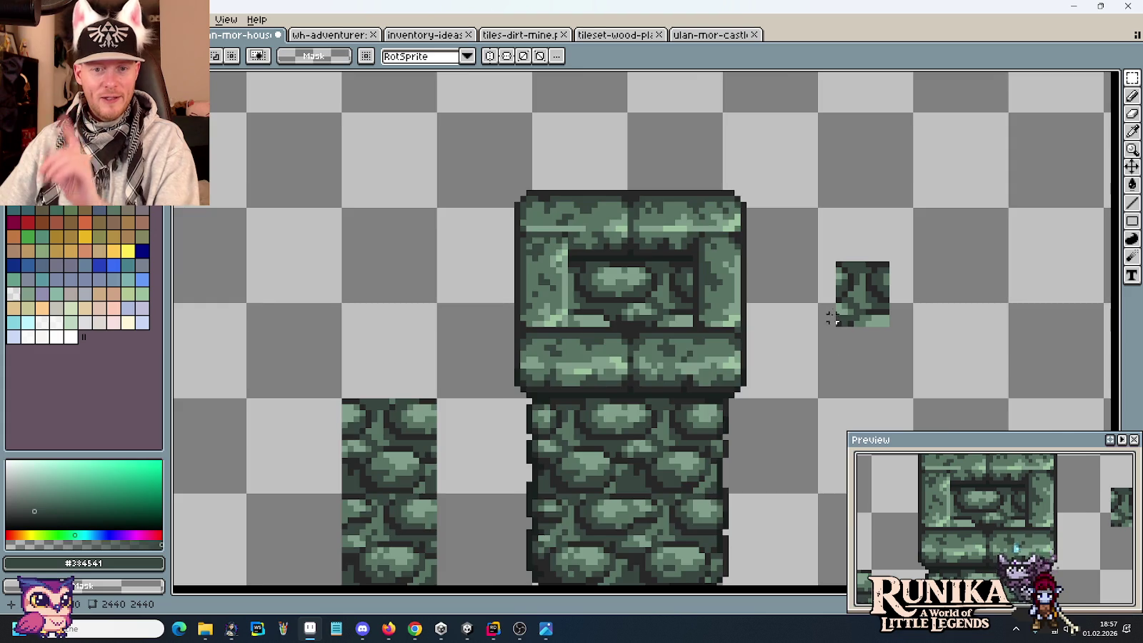
{"action": "scroll", "coordinate": [832, 323], "scroll_direction": "up", "scroll_amount": 1}
{"action": "scroll", "coordinate": [819, 314], "scroll_direction": "up", "scroll_amount": 1}
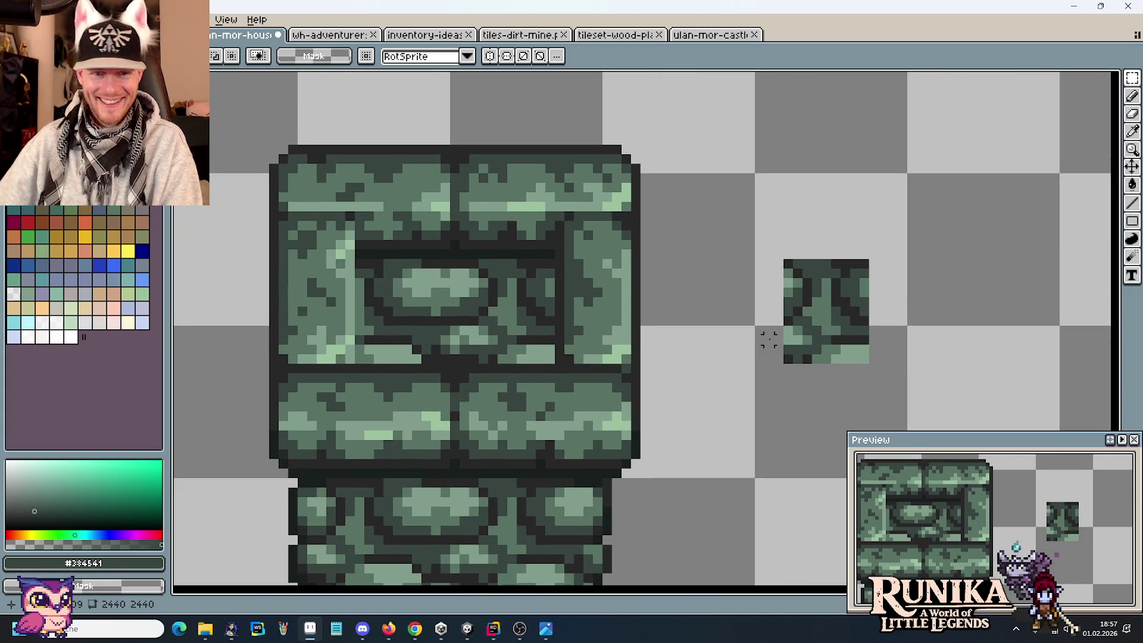
{"action": "scroll", "coordinate": [731, 284], "scroll_direction": "up", "scroll_amount": 1}
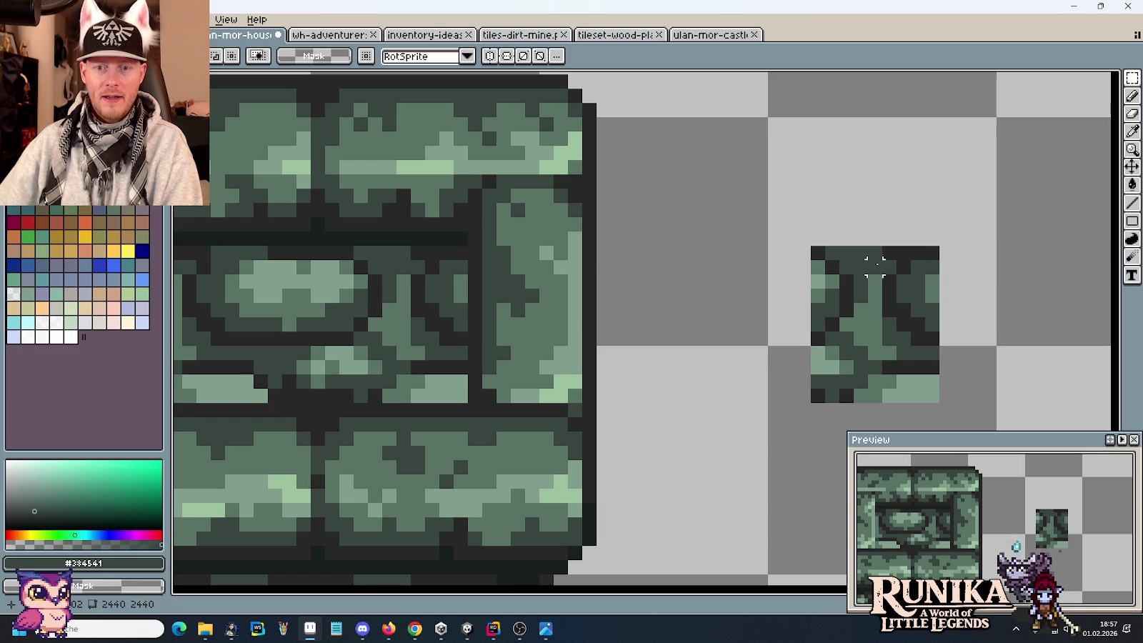
{"action": "left_click_drag", "start_coordinate": [918, 254], "coordinate": [846, 252]}
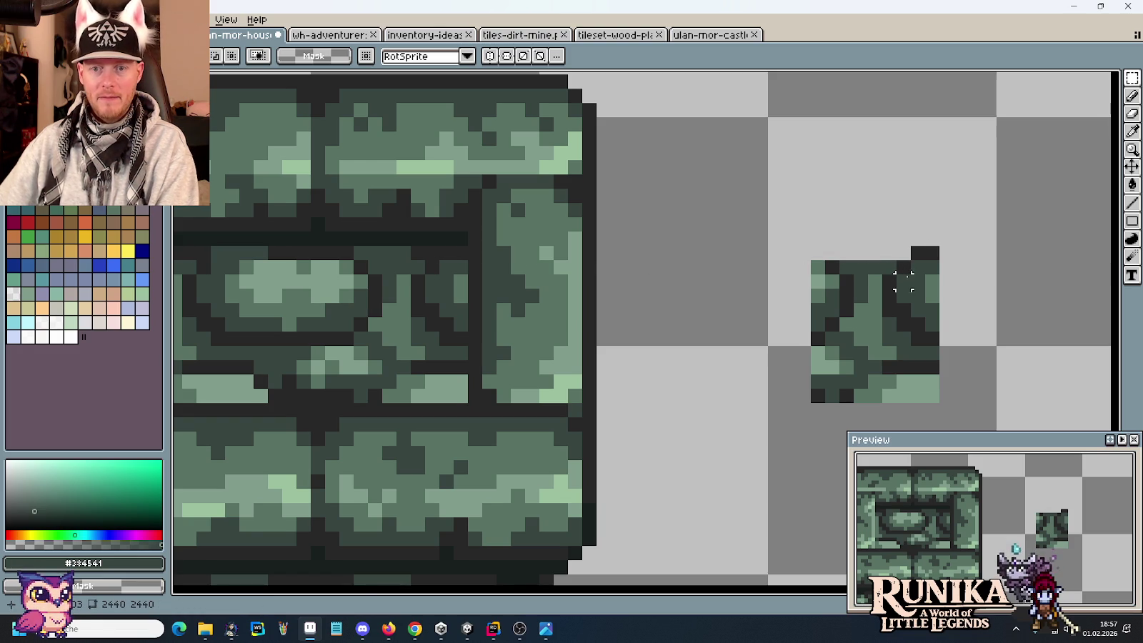
{"action": "left_click_drag", "start_coordinate": [904, 296], "coordinate": [833, 314]}
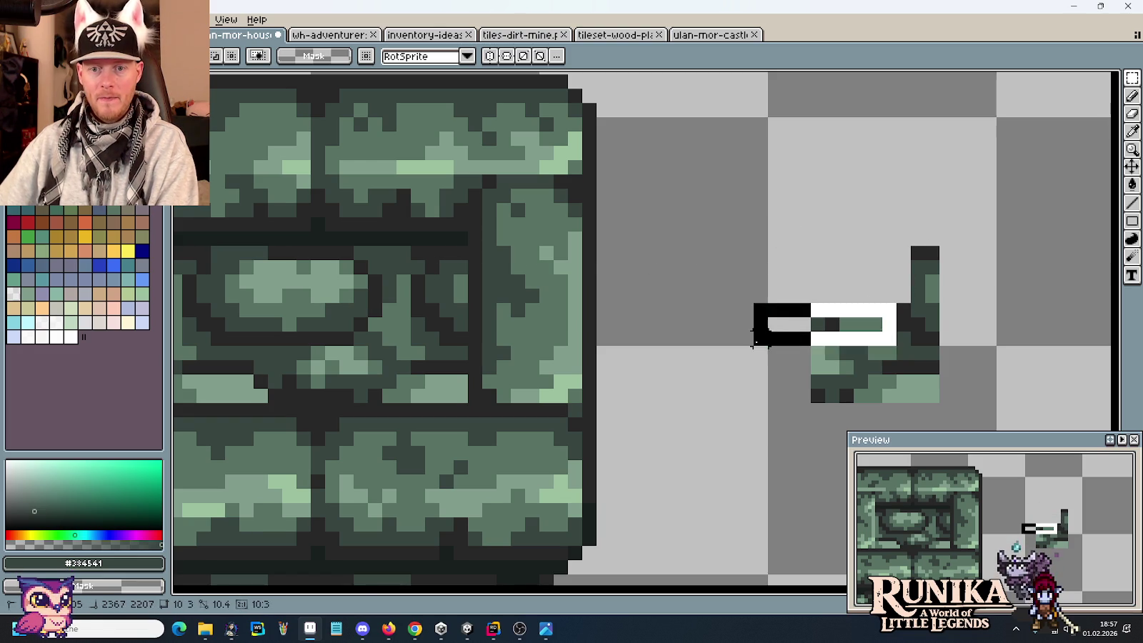
{"action": "left_click", "coordinate": [758, 343]}
{"action": "left_click", "coordinate": [768, 404]}
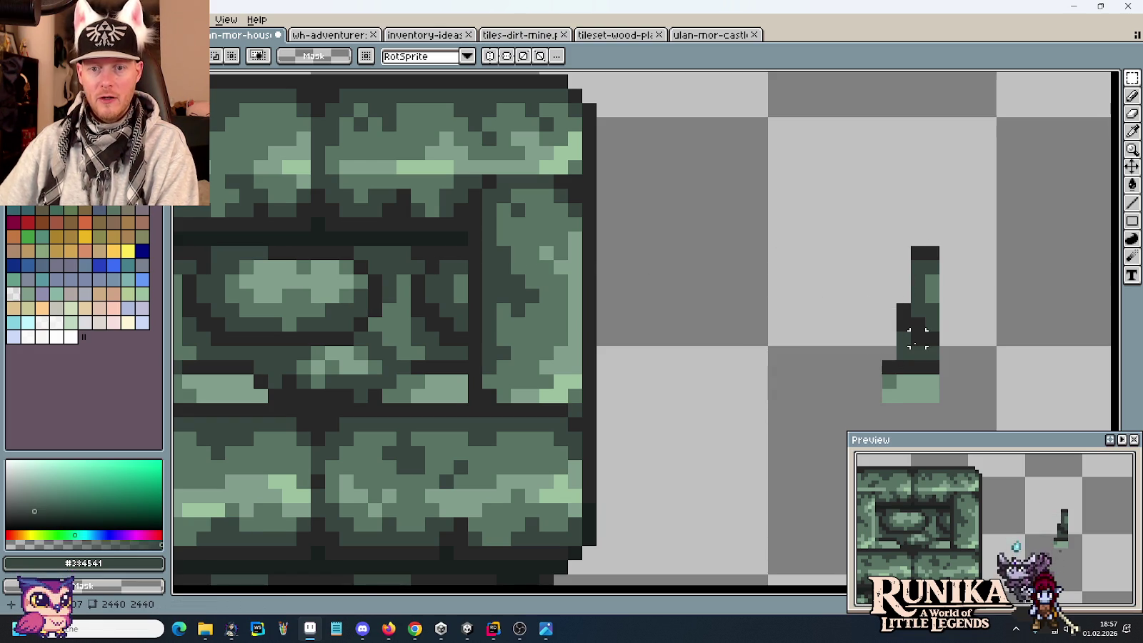
{"action": "key", "text": "ctrl+Tab"}
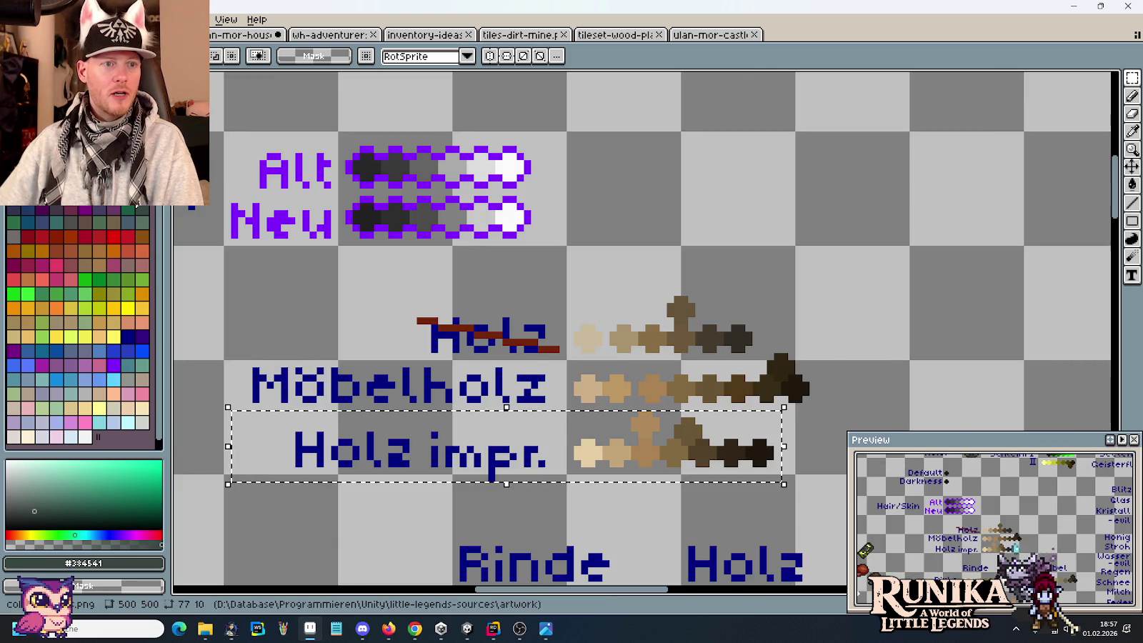
Step: Select the Stone label and colour ramp row on the palette reference sheet
{"action": "scroll", "coordinate": [607, 300], "scroll_direction": "down", "scroll_amount": 2}
{"action": "scroll", "coordinate": [572, 357], "scroll_direction": "down", "scroll_amount": 2}
{"action": "scroll", "coordinate": [402, 431], "scroll_direction": "up", "scroll_amount": 4}
{"action": "scroll", "coordinate": [465, 386], "scroll_direction": "down", "scroll_amount": 4}
{"action": "scroll", "coordinate": [536, 343], "scroll_direction": "left", "scroll_amount": 4}
{"action": "scroll", "coordinate": [557, 329], "scroll_direction": "down", "scroll_amount": 4}
{"action": "scroll", "coordinate": [650, 260], "scroll_direction": "down", "scroll_amount": 3}
{"action": "left_click_drag", "start_coordinate": [703, 201], "coordinate": [353, 148]}
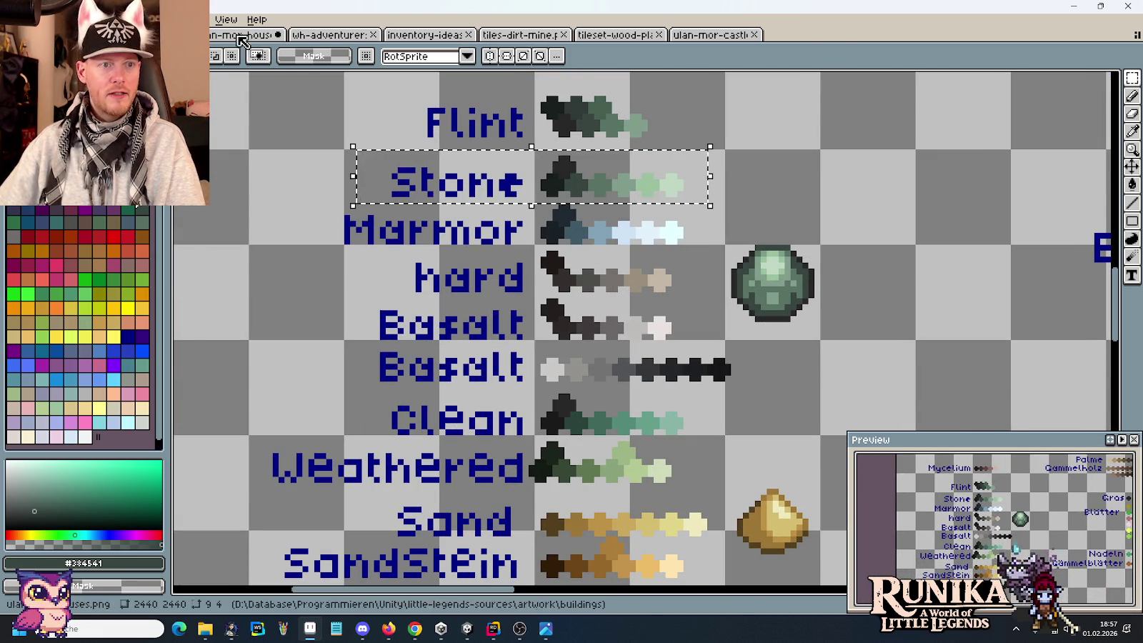
Step: Paste the Stone ramp into the house tileset above the sliver, then select the sliver area
{"action": "left_click", "coordinate": [241, 41]}
{"action": "scroll", "coordinate": [615, 248], "scroll_direction": "up", "scroll_amount": 3}
{"action": "key", "text": "ctrl+v"}
{"action": "mouse_move", "coordinate": [819, 388]}
{"action": "left_mouse_down"}
{"action": "mouse_move", "coordinate": [317, 340]}
{"action": "mouse_move", "coordinate": [863, 408]}
{"action": "mouse_move", "coordinate": [1006, 259]}
{"action": "left_mouse_up"}
{"action": "scroll", "coordinate": [860, 399], "scroll_direction": "down", "scroll_amount": 3}
{"action": "left_click", "coordinate": [888, 323]}
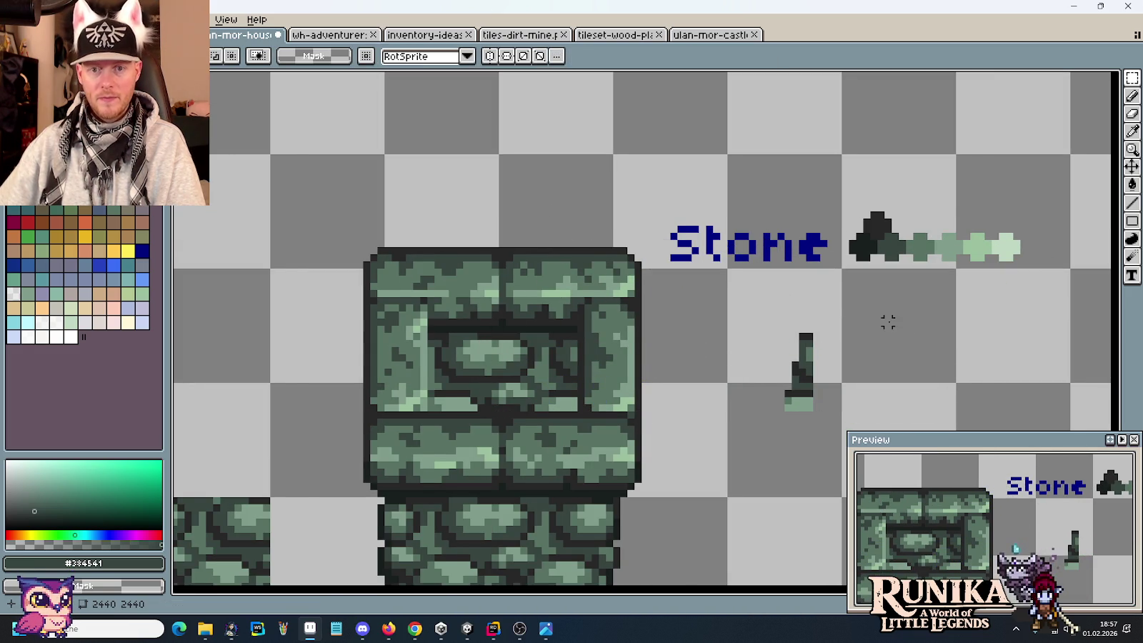
{"action": "left_click_drag", "start_coordinate": [888, 322], "coordinate": [799, 331]}
{"action": "left_click_drag", "start_coordinate": [631, 312], "coordinate": [769, 464]}
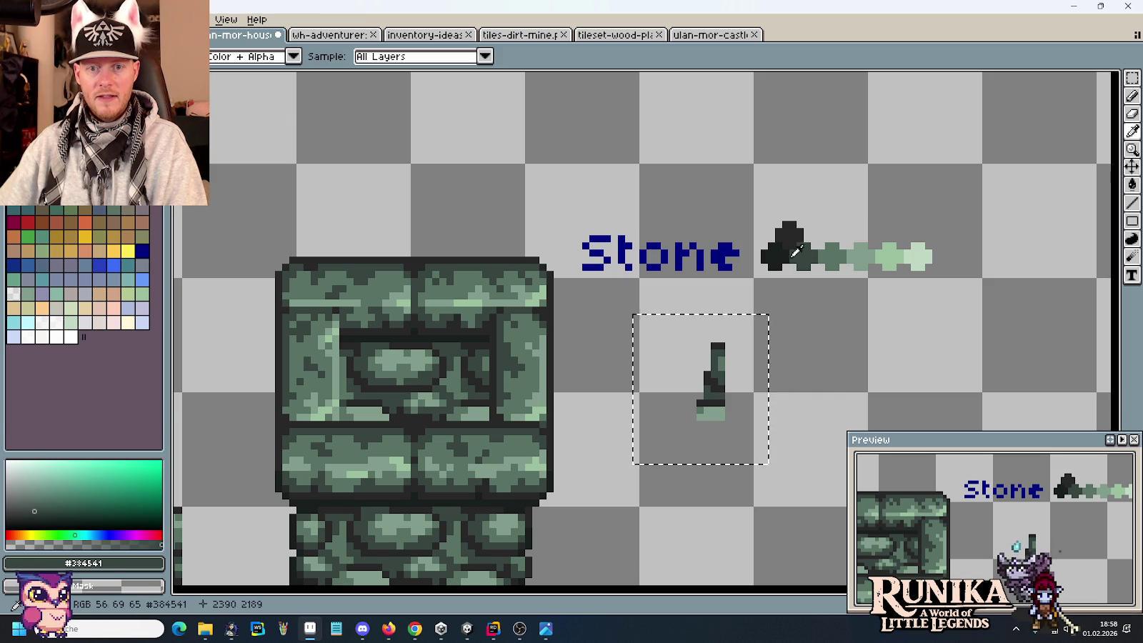
Step: Darken the stone sliver and pick the light green from the Stone ramp
{"action": "key", "text": "e"}
{"action": "left_click_drag", "start_coordinate": [718, 414], "coordinate": [725, 399]}
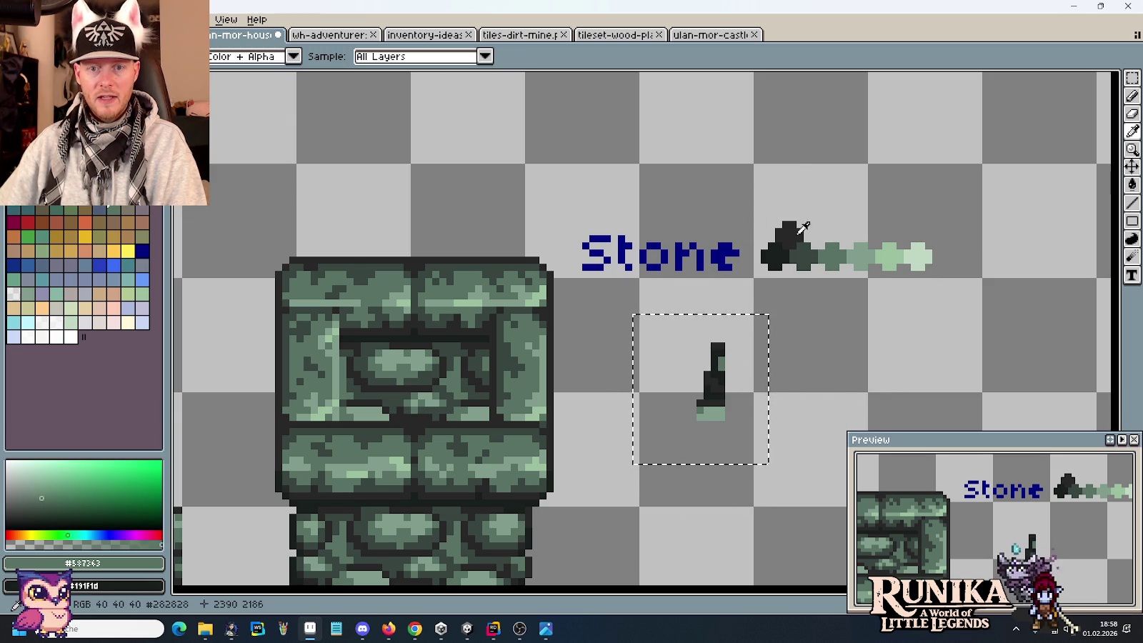
{"action": "left_click", "coordinate": [867, 248]}
{"action": "key", "text": "b"}
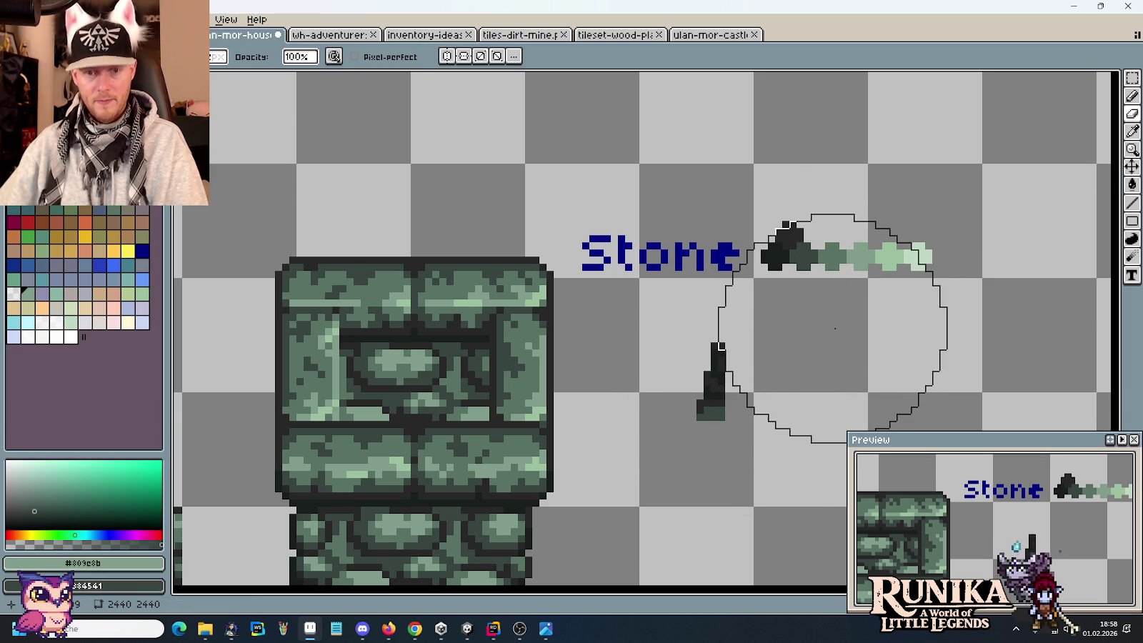
Step: Test-move the dark sliver into the tower window and inspect the result
{"action": "key", "text": "m"}
{"action": "mouse_move", "coordinate": [668, 318]}
{"action": "left_mouse_down"}
{"action": "mouse_move", "coordinate": [747, 464]}
{"action": "mouse_move", "coordinate": [498, 425]}
{"action": "left_mouse_up"}
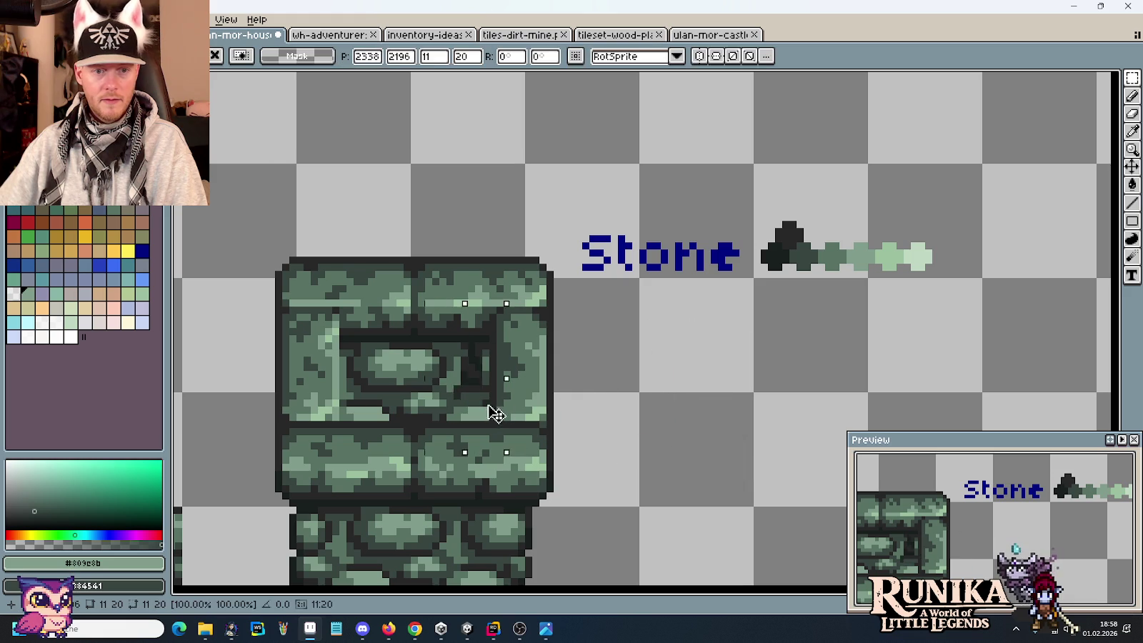
{"action": "left_click", "coordinate": [602, 425]}
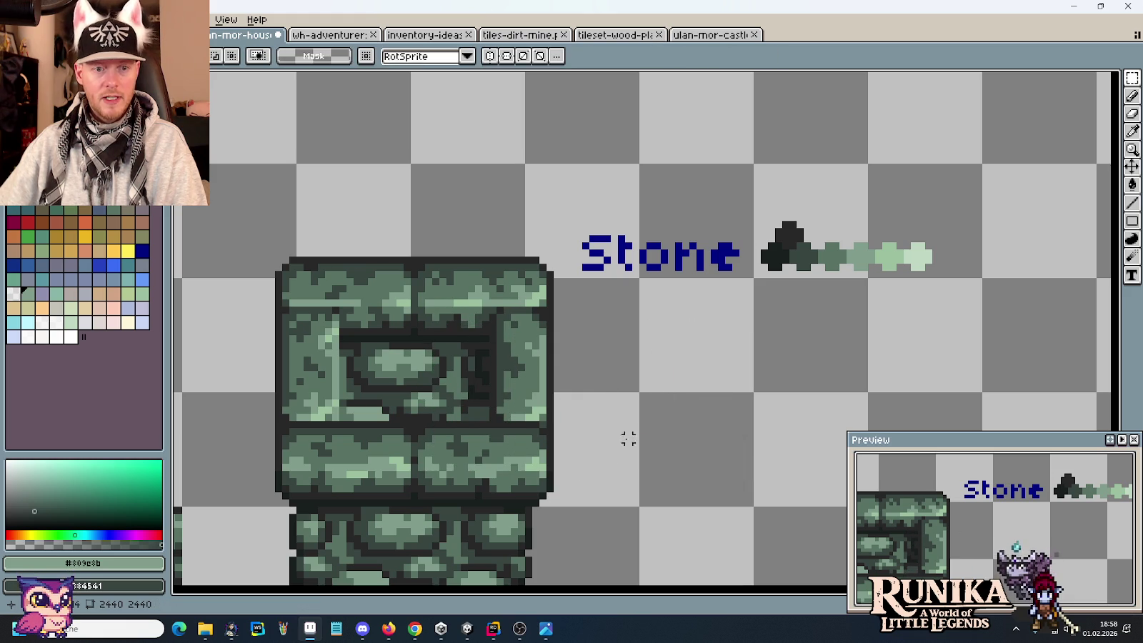
{"action": "left_click_drag", "start_coordinate": [640, 436], "coordinate": [749, 284]}
{"action": "scroll", "coordinate": [835, 321], "scroll_direction": "down", "scroll_amount": 3}
{"action": "scroll", "coordinate": [837, 319], "scroll_direction": "up", "scroll_amount": 2}
{"action": "scroll", "coordinate": [837, 319], "scroll_direction": "up", "scroll_amount": 1}
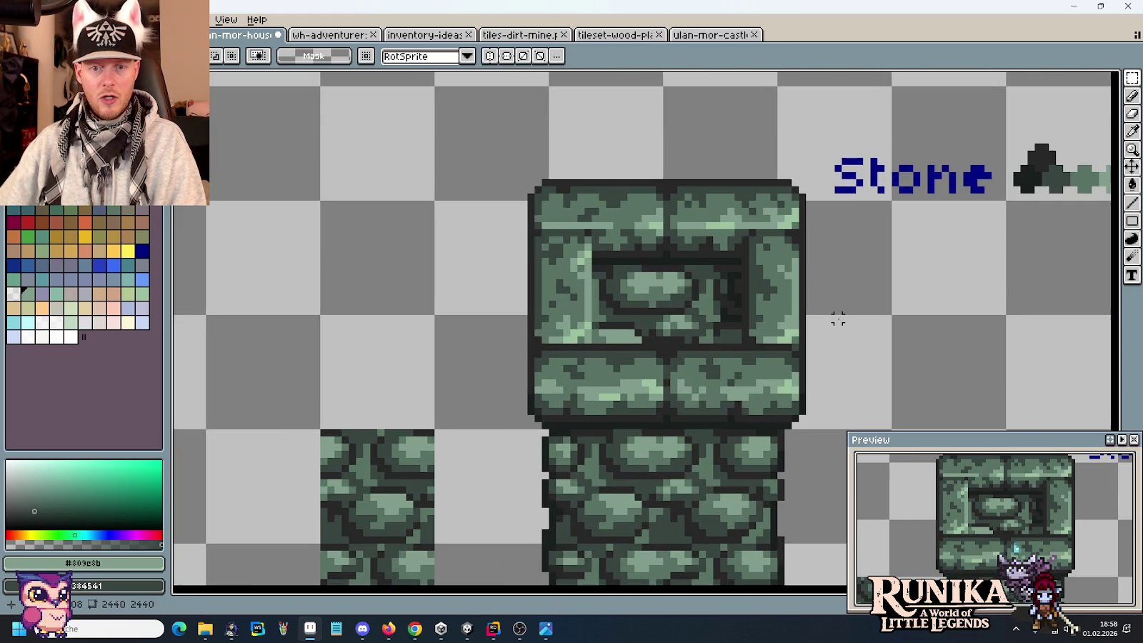
{"action": "scroll", "coordinate": [731, 326], "scroll_direction": "up", "scroll_amount": 2}
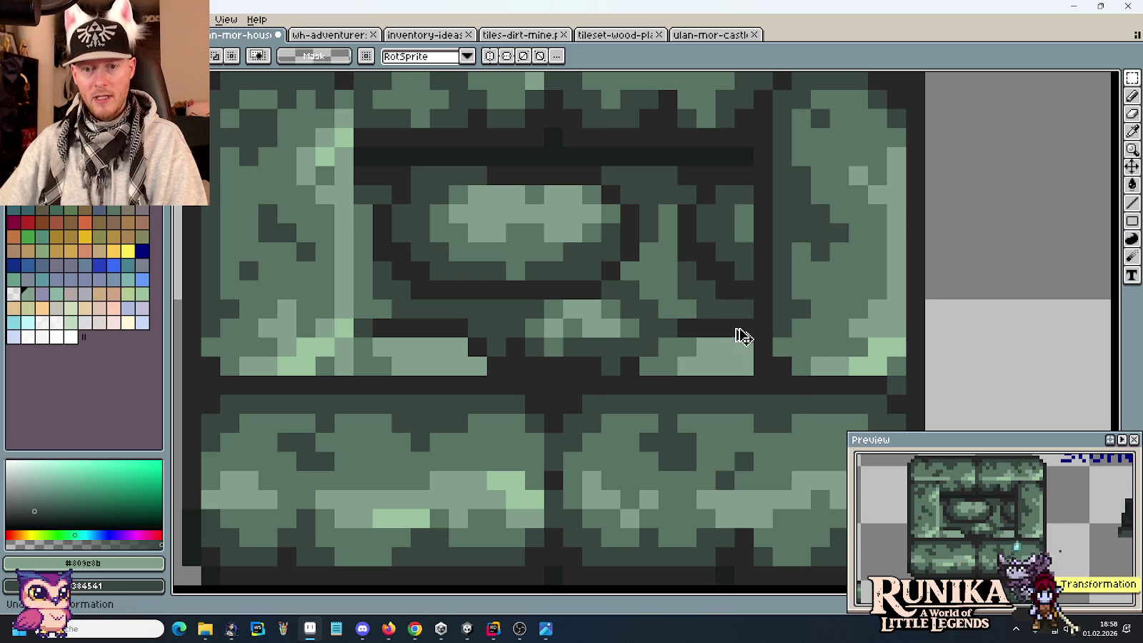
{"action": "scroll", "coordinate": [736, 321], "scroll_direction": "down", "scroll_amount": 1}
{"action": "scroll", "coordinate": [736, 307], "scroll_direction": "down", "scroll_amount": 1}
{"action": "scroll", "coordinate": [636, 301], "scroll_direction": "down", "scroll_amount": 1}
{"action": "scroll", "coordinate": [636, 302], "scroll_direction": "down", "scroll_amount": 2}
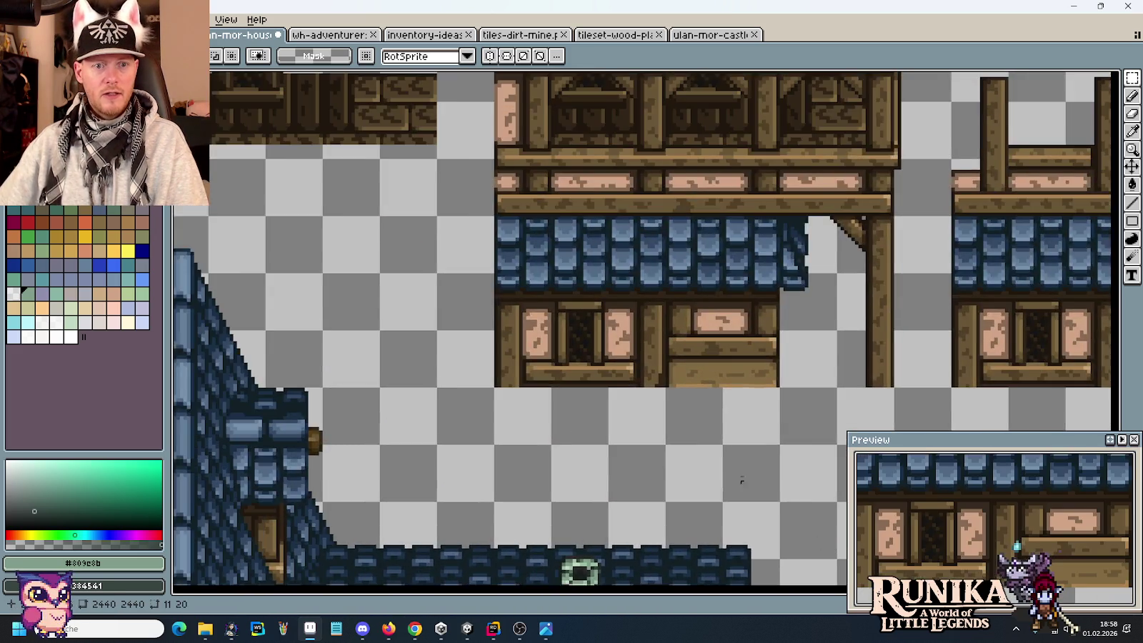
Step: Reselect the dark stone block, move it right and down, then delete it
{"action": "scroll", "coordinate": [536, 310], "scroll_direction": "down", "scroll_amount": 1}
{"action": "scroll", "coordinate": [536, 309], "scroll_direction": "up", "scroll_amount": 1}
{"action": "scroll", "coordinate": [547, 214], "scroll_direction": "up", "scroll_amount": 3}
{"action": "scroll", "coordinate": [661, 429], "scroll_direction": "up", "scroll_amount": 1}
{"action": "scroll", "coordinate": [656, 445], "scroll_direction": "up", "scroll_amount": 1}
{"action": "left_click_drag", "start_coordinate": [582, 373], "coordinate": [680, 471]}
{"action": "scroll", "coordinate": [684, 472], "scroll_direction": "down", "scroll_amount": 2}
{"action": "scroll", "coordinate": [755, 510], "scroll_direction": "down", "scroll_amount": 2}
{"action": "mouse_move", "coordinate": [755, 510]}
{"action": "left_mouse_down"}
{"action": "mouse_move", "coordinate": [687, 349]}
{"action": "mouse_move", "coordinate": [728, 344]}
{"action": "left_mouse_up"}
{"action": "scroll", "coordinate": [579, 377], "scroll_direction": "up", "scroll_amount": 2}
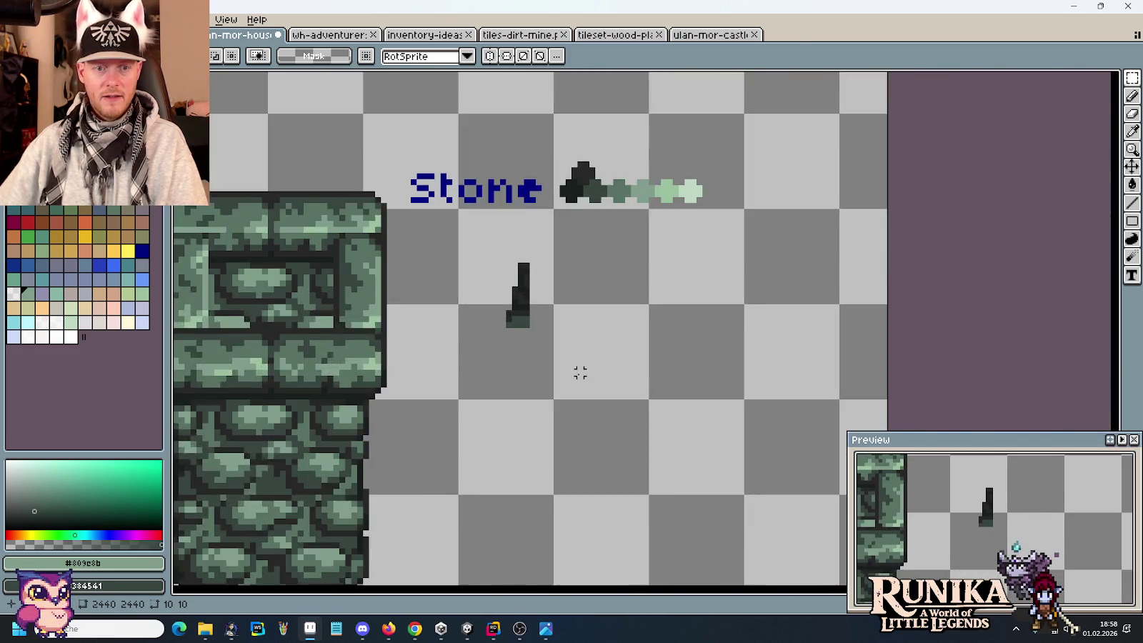
{"action": "scroll", "coordinate": [523, 293], "scroll_direction": "up", "scroll_amount": 2}
{"action": "scroll", "coordinate": [760, 422], "scroll_direction": "up", "scroll_amount": 1}
{"action": "left_click_drag", "start_coordinate": [665, 388], "coordinate": [836, 483]}
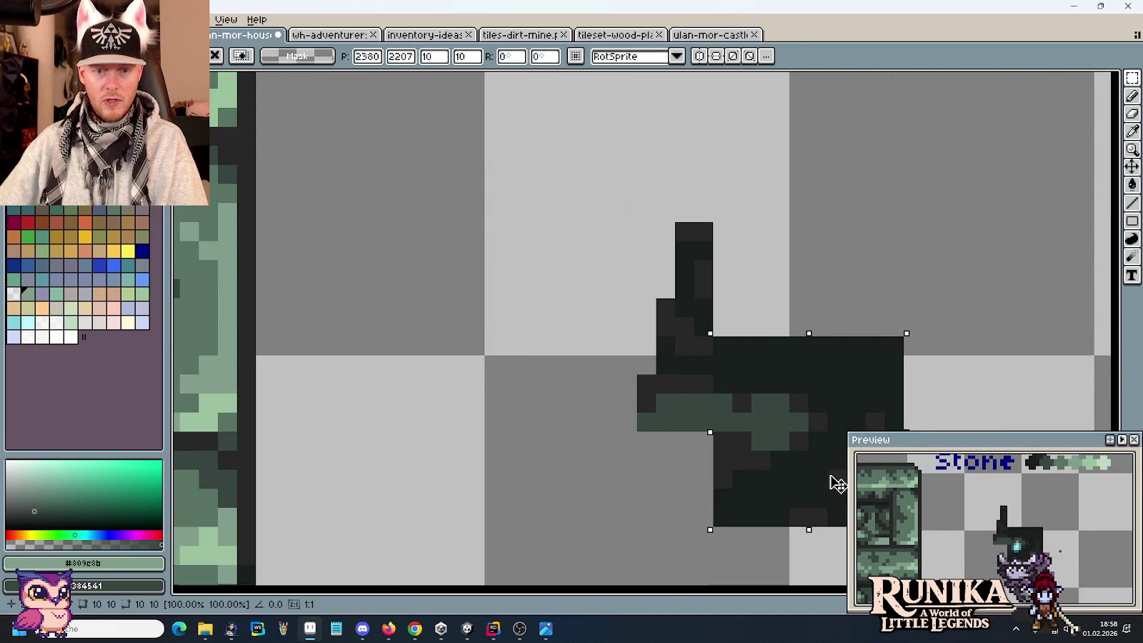
{"action": "key", "text": "Delete"}
Step: Pick the dark Stone greens and recolour the sliver's bottom rows a lighter green-grey
{"action": "scroll", "coordinate": [799, 305], "scroll_direction": "down", "scroll_amount": 2}
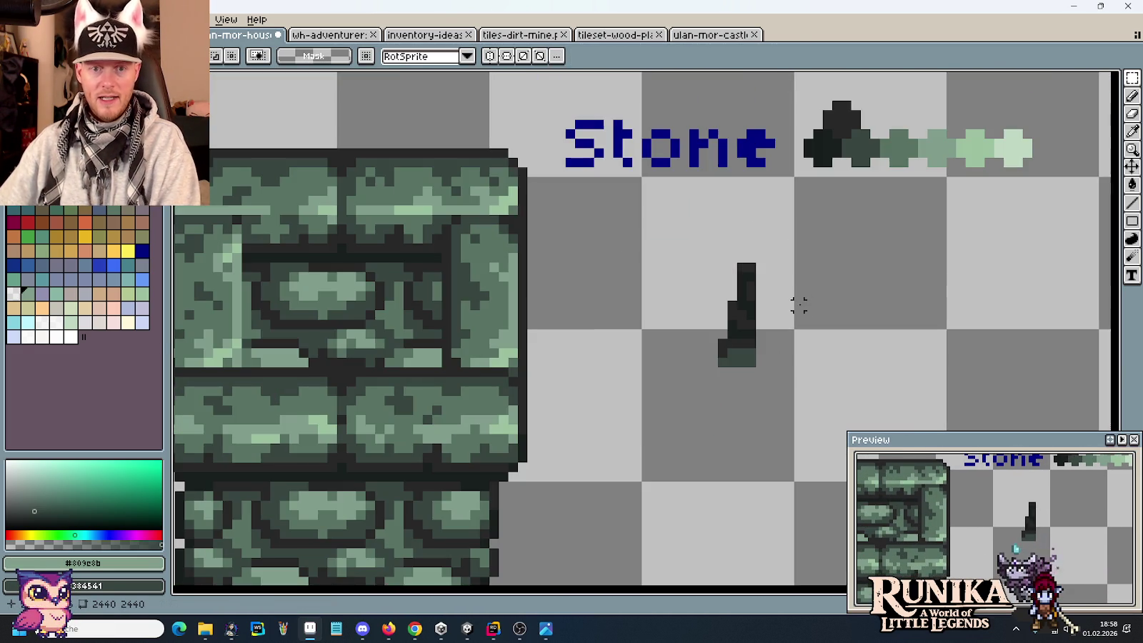
{"action": "left_click_drag", "start_coordinate": [674, 229], "coordinate": [824, 426]}
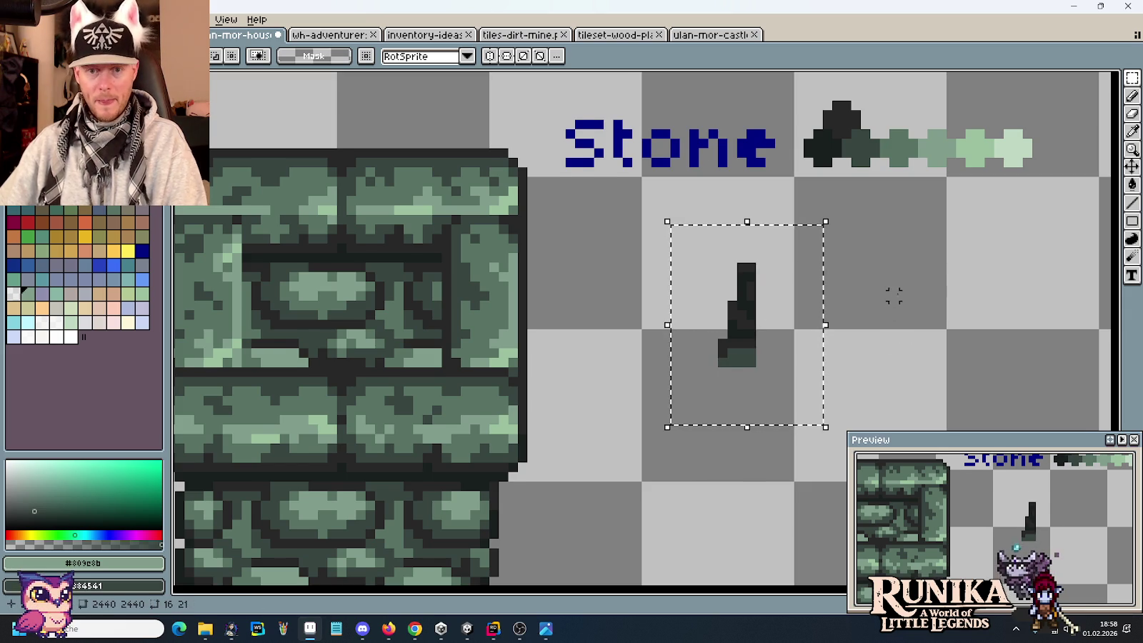
{"action": "key", "text": "i"}
{"action": "left_click", "coordinate": [845, 185]}
{"action": "key", "text": "e"}
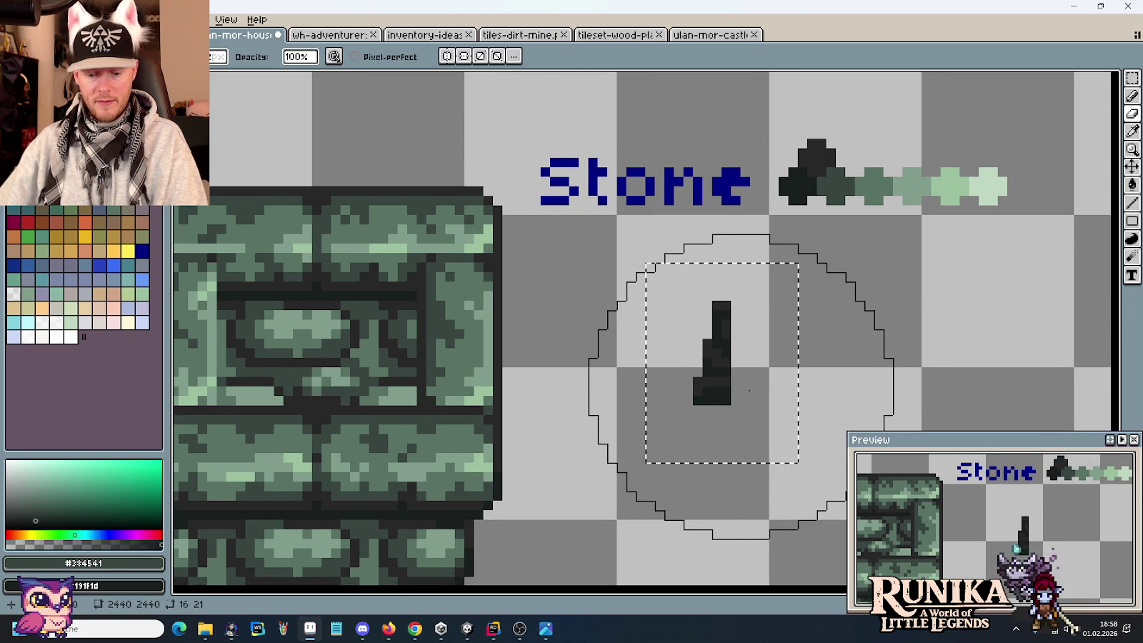
{"action": "right_click", "coordinate": [749, 391]}
Step: Set dark #282828 as background and place a copy of the dark stroke in the window recess
{"action": "key", "text": "i"}
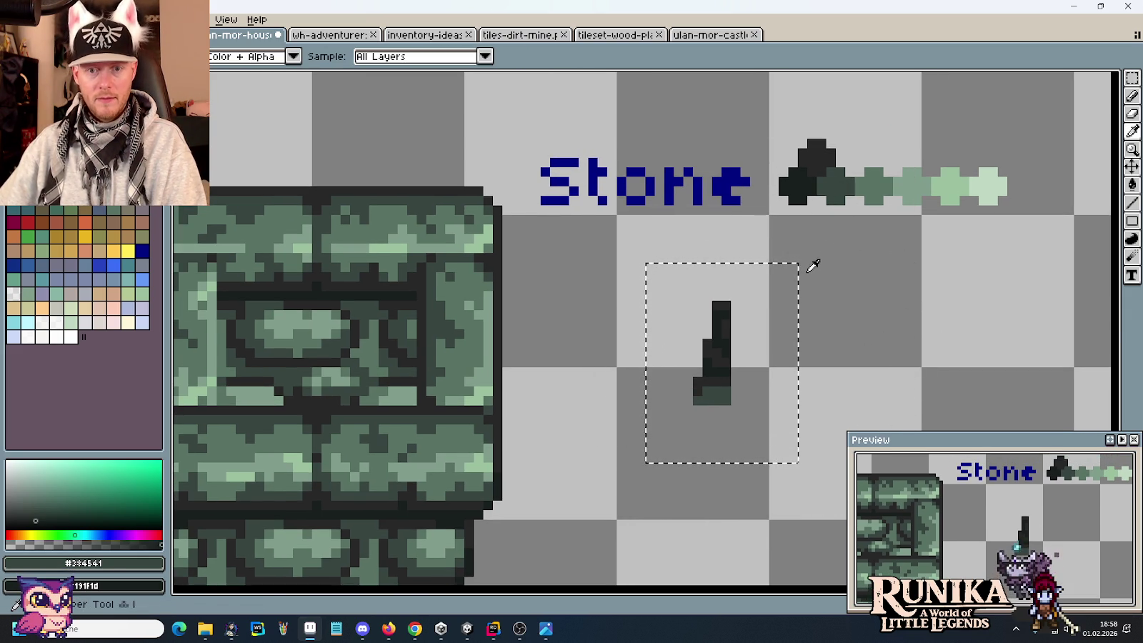
{"action": "left_click", "coordinate": [816, 150]}
{"action": "key", "text": "e"}
{"action": "key", "text": "i"}
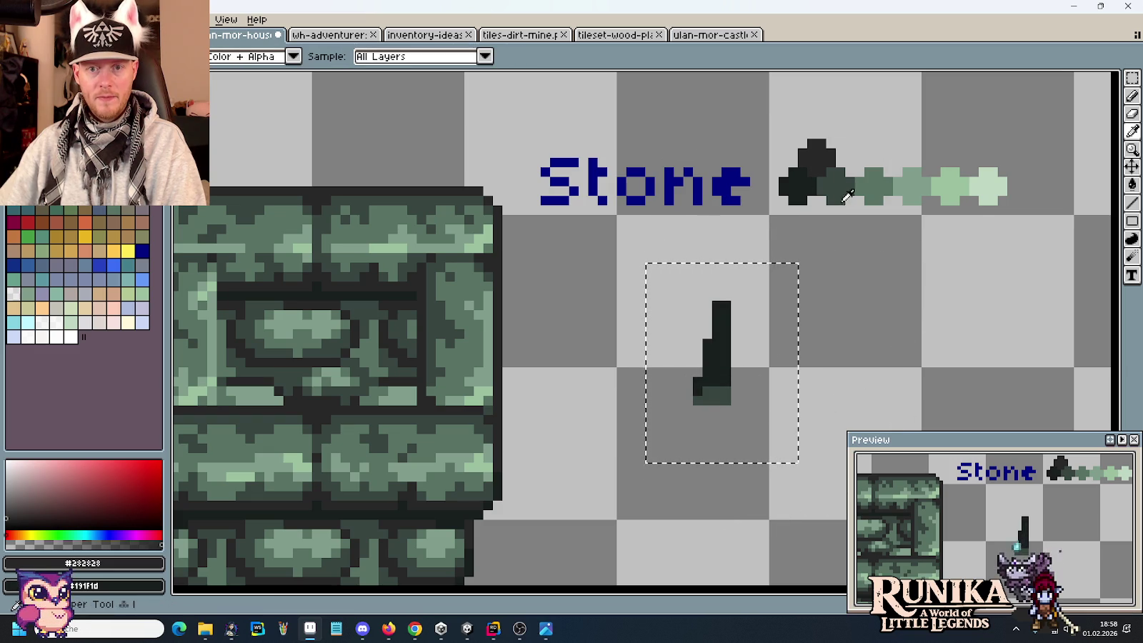
{"action": "left_click", "coordinate": [813, 147]}
{"action": "right_click", "coordinate": [813, 147]}
{"action": "key", "text": "e"}
{"action": "key", "text": "m"}
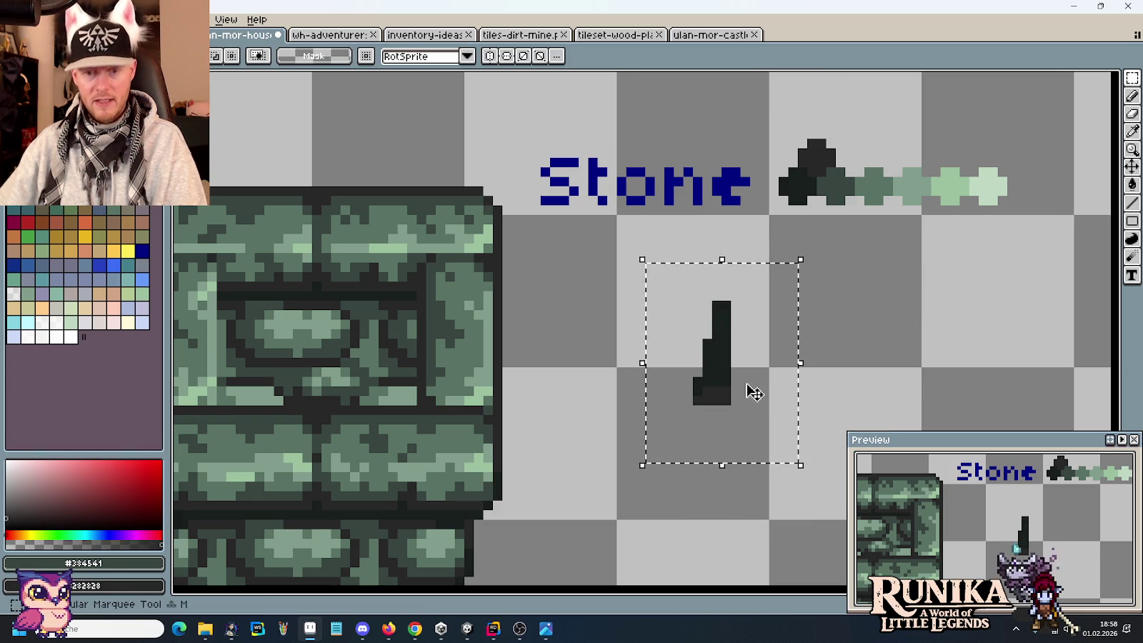
{"action": "mouse_move", "coordinate": [768, 422]}
{"action": "left_mouse_down", "text": "ctrl"}
{"action": "mouse_move", "coordinate": [452, 416]}
{"action": "mouse_move", "coordinate": [821, 423]}
{"action": "left_mouse_up", "text": "ctrl"}
{"action": "key", "text": "ctrl+d"}
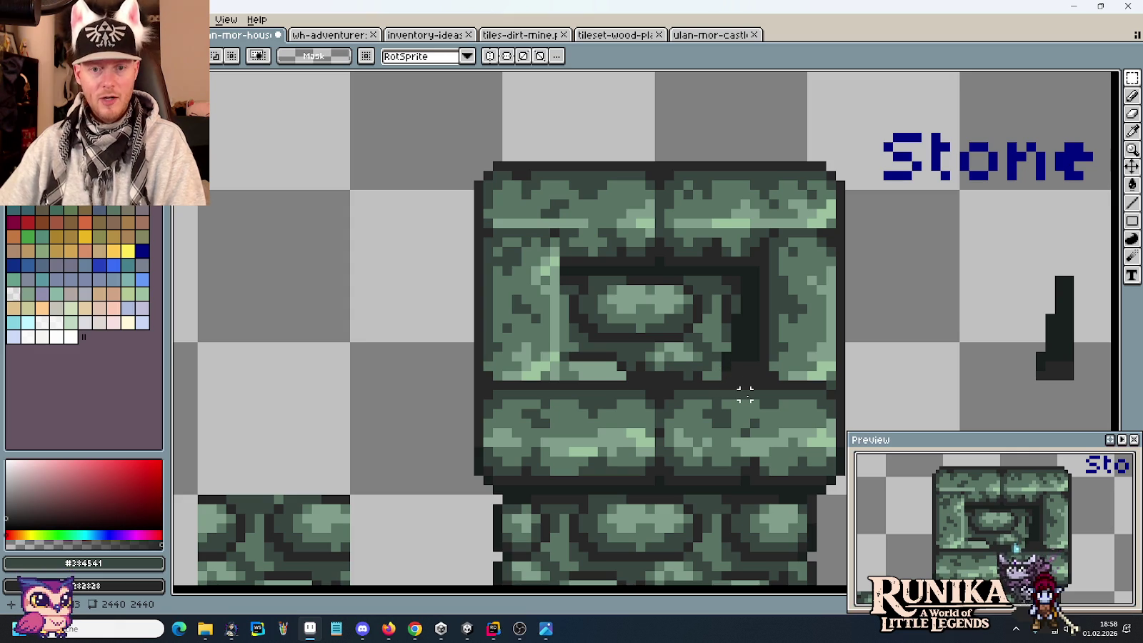
Step: Repaint the recess's dark inner edges with near-black #191f1d and dark grey #282828
{"action": "scroll", "coordinate": [583, 336], "scroll_direction": "up", "scroll_amount": 2}
{"action": "key", "text": "i"}
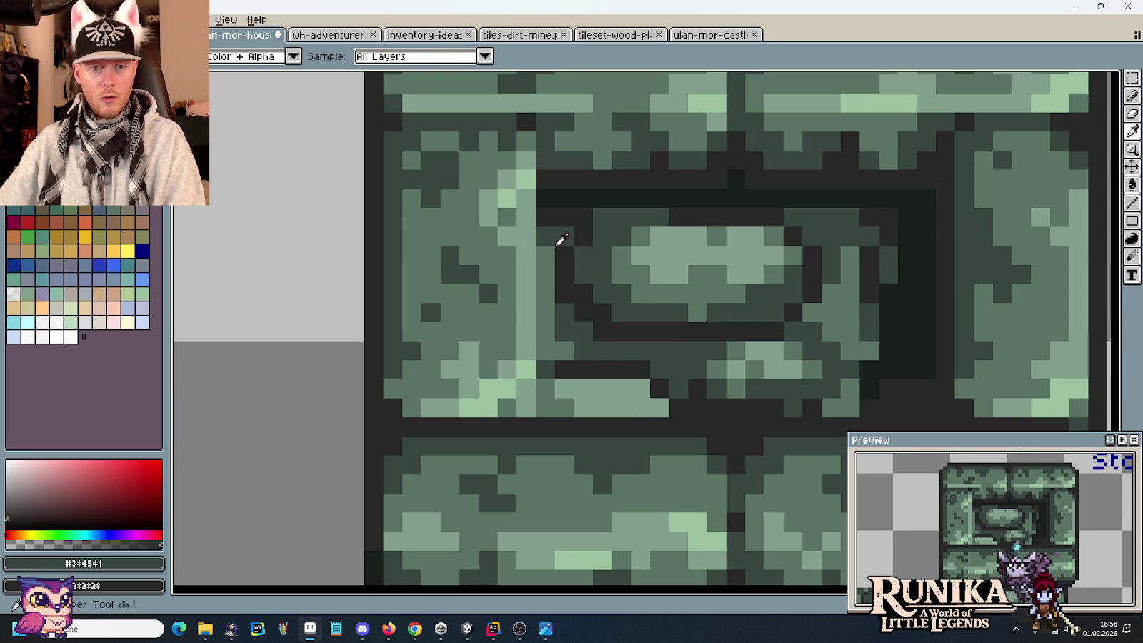
{"action": "left_click", "coordinate": [553, 209]}
{"action": "key", "text": "b"}
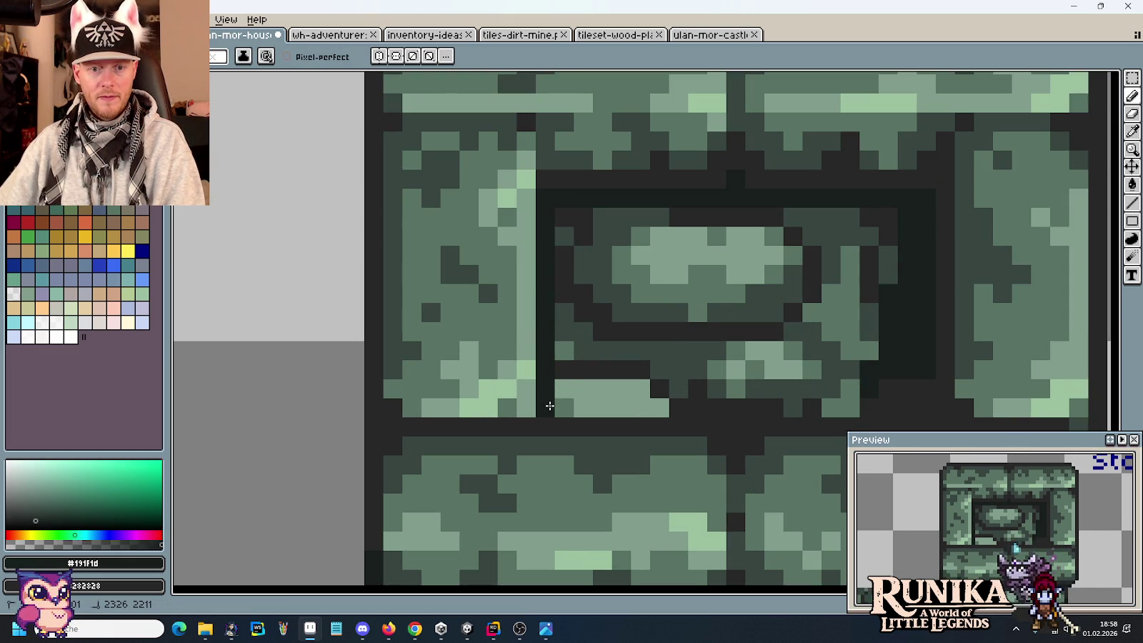
{"action": "left_click", "coordinate": [546, 218], "text": "alt"}
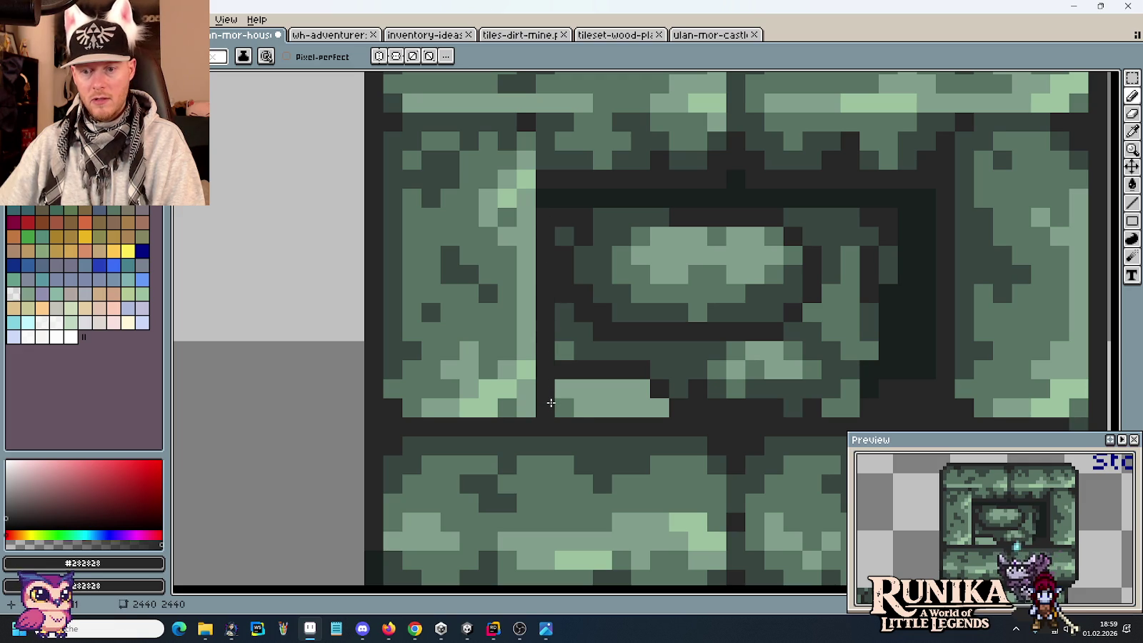
{"action": "scroll", "coordinate": [665, 349], "scroll_direction": "down", "scroll_amount": 2}
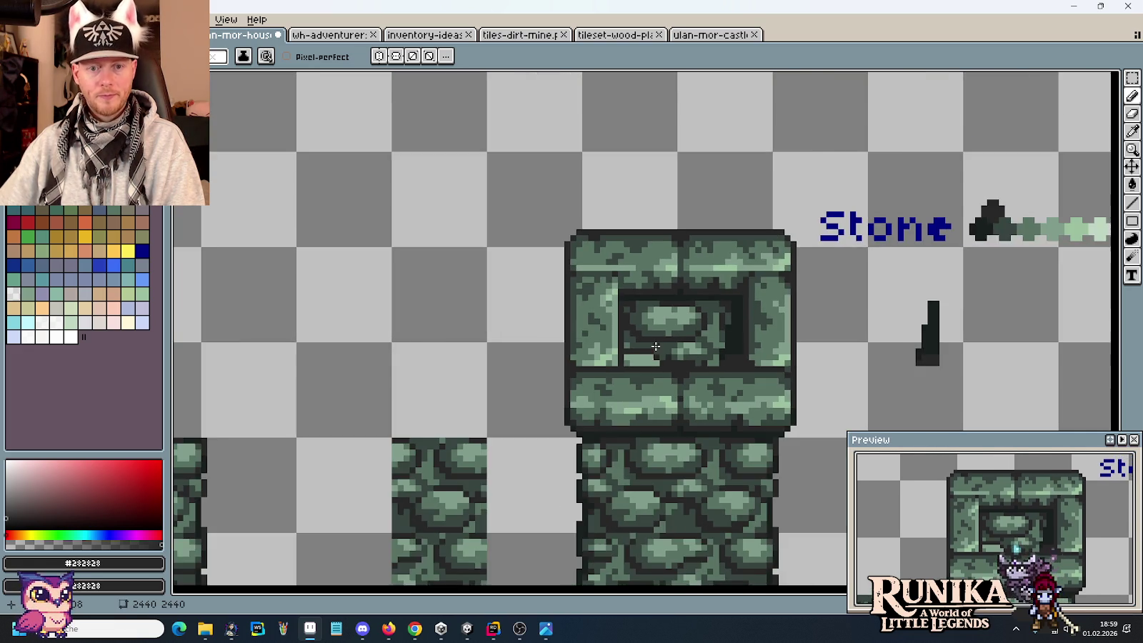
{"action": "scroll", "coordinate": [665, 361], "scroll_direction": "down", "scroll_amount": 1}
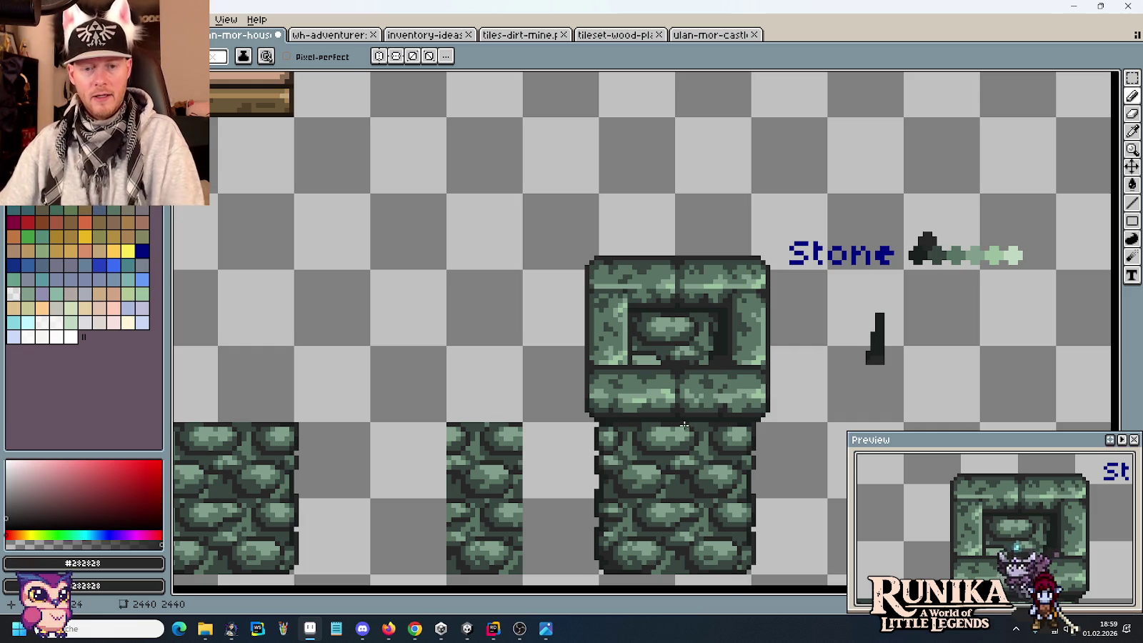
{"action": "scroll", "coordinate": [676, 412], "scroll_direction": "up", "scroll_amount": 2}
Step: Paint the lower ledge stone with mid green #587363 and dark green #384541 shading
{"action": "left_click_drag", "start_coordinate": [593, 313], "coordinate": [566, 395]}
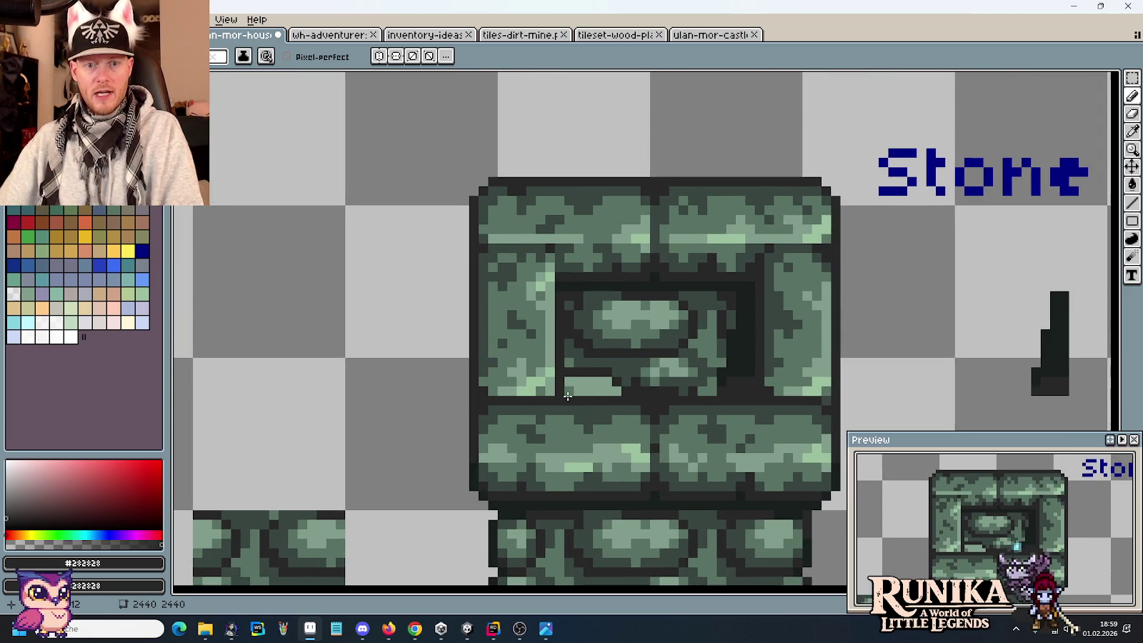
{"action": "scroll", "coordinate": [586, 411], "scroll_direction": "up", "scroll_amount": 2}
{"action": "key", "text": "i"}
{"action": "left_click", "coordinate": [583, 380]}
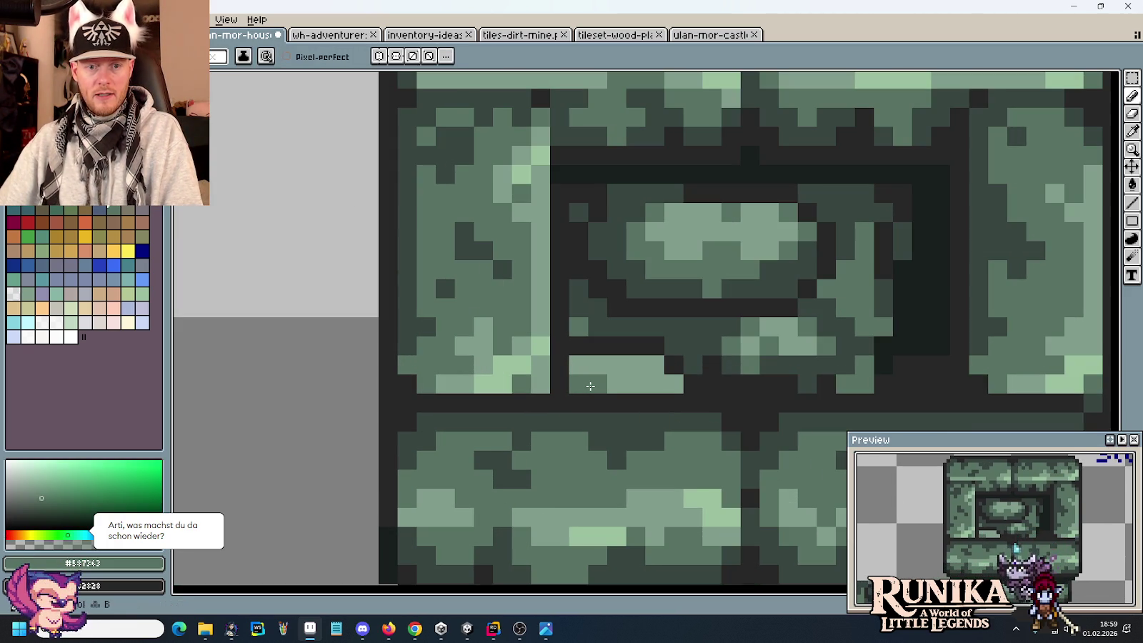
{"action": "left_click", "coordinate": [573, 313]}
{"action": "key", "text": "b"}
{"action": "left_click", "coordinate": [577, 327], "text": "alt"}
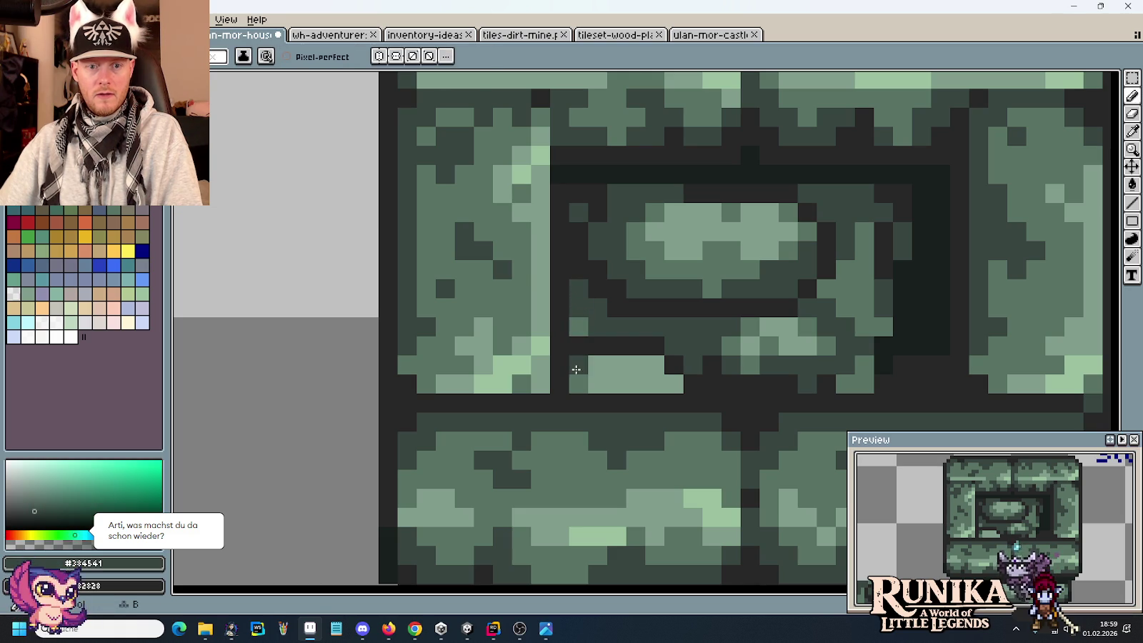
{"action": "left_click", "coordinate": [585, 361], "text": "alt"}
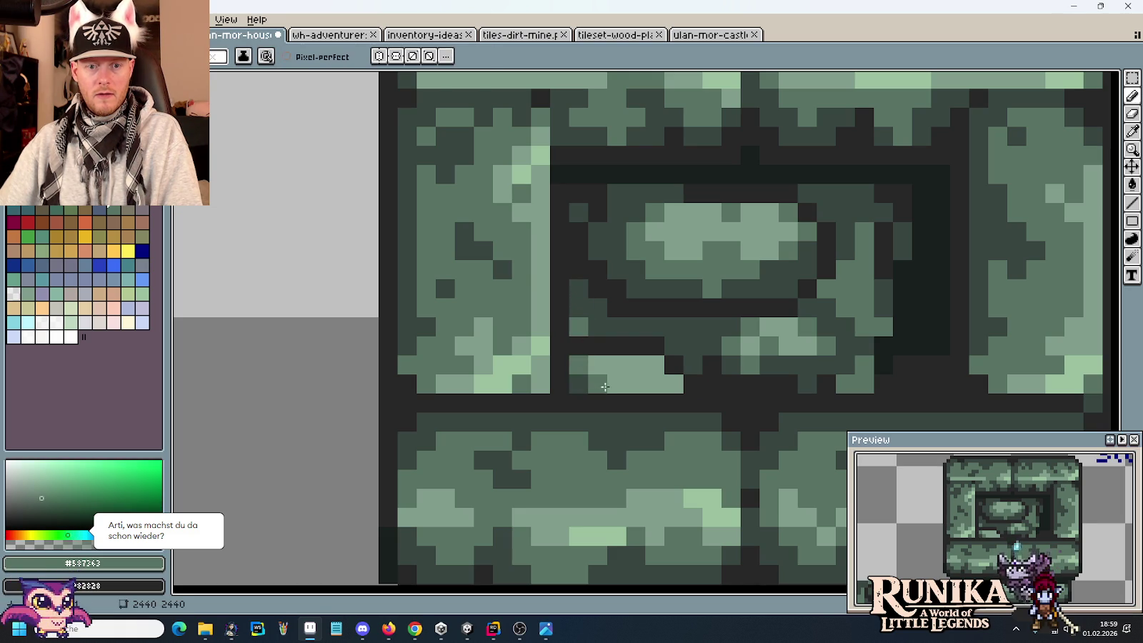
{"action": "scroll", "coordinate": [633, 408], "scroll_direction": "down", "scroll_amount": 4}
{"action": "scroll", "coordinate": [637, 400], "scroll_direction": "up", "scroll_amount": 3}
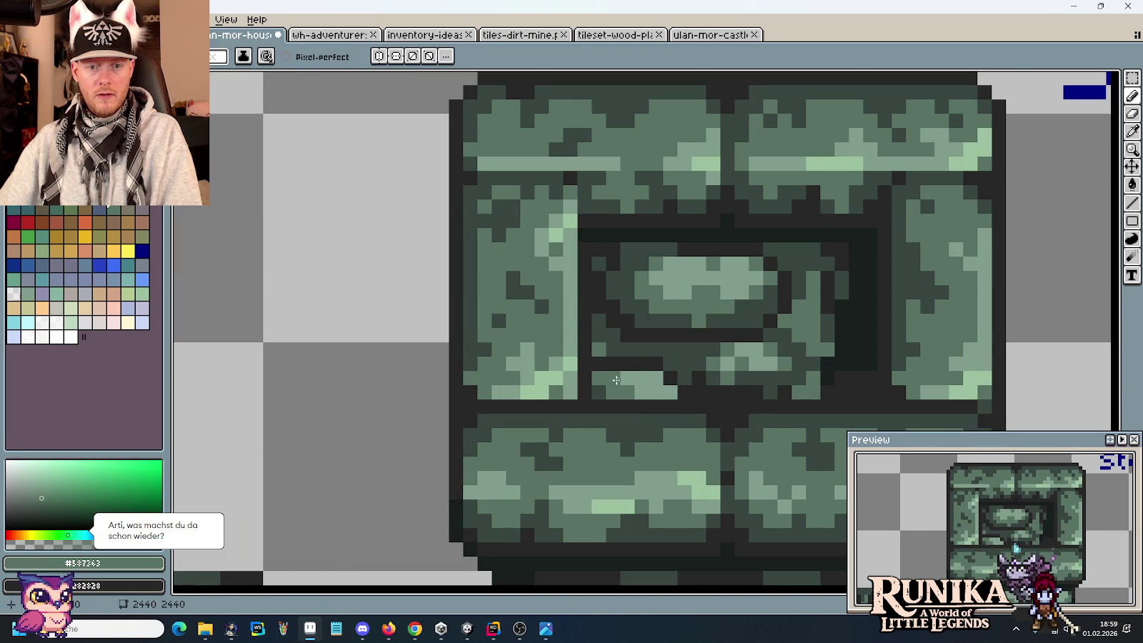
{"action": "scroll", "coordinate": [714, 407], "scroll_direction": "down", "scroll_amount": 2}
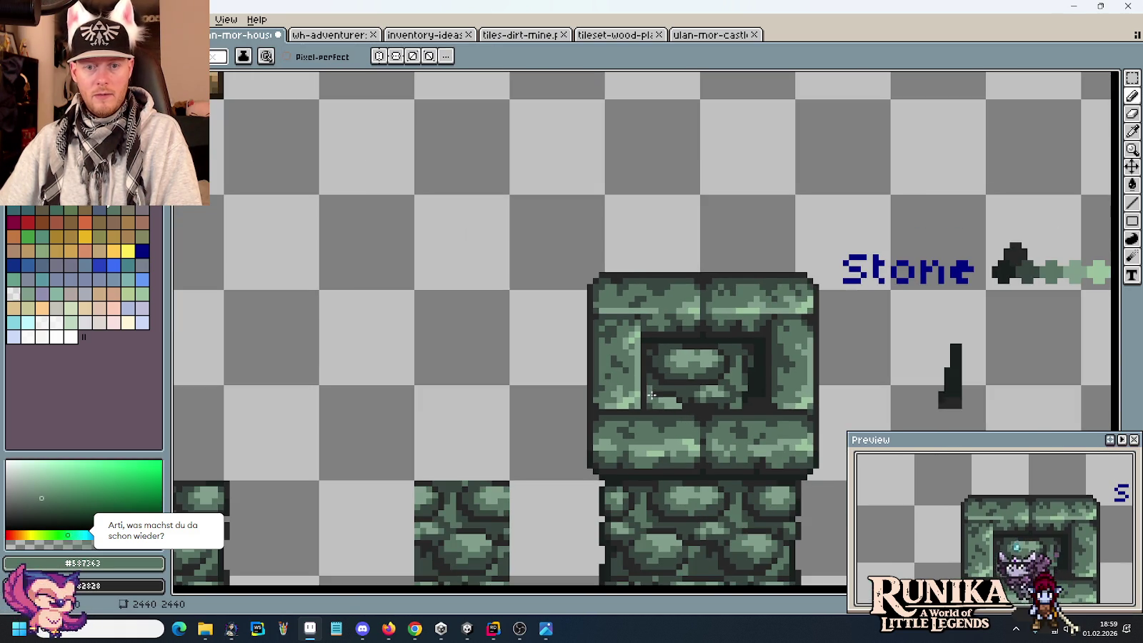
{"action": "scroll", "coordinate": [643, 404], "scroll_direction": "up", "scroll_amount": 1}
{"action": "scroll", "coordinate": [724, 384], "scroll_direction": "up", "scroll_amount": 1}
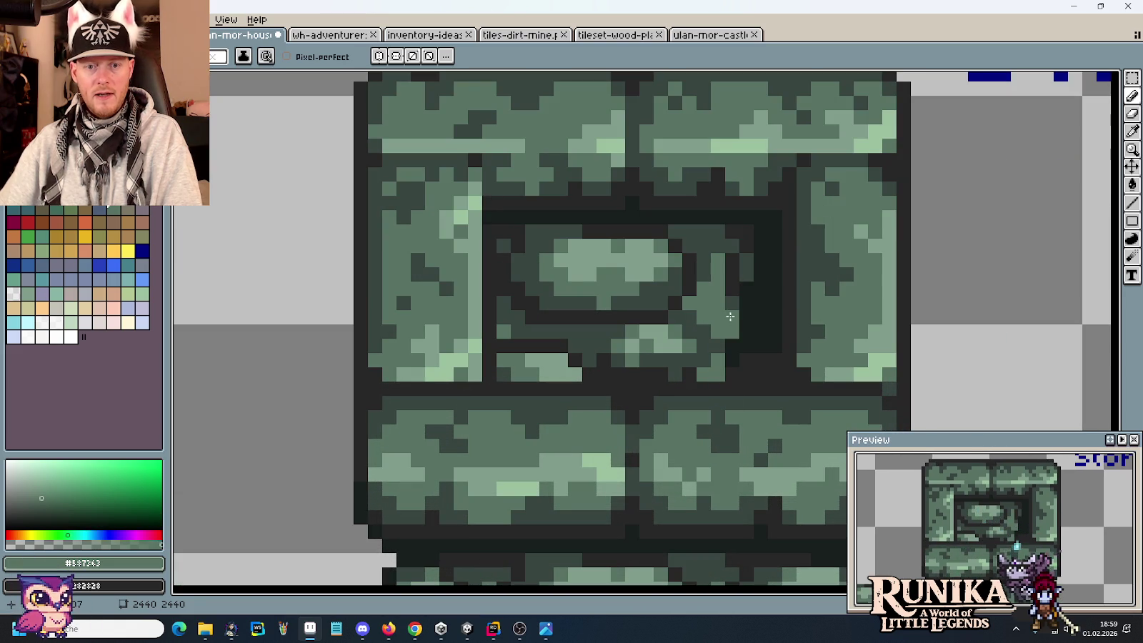
{"action": "scroll", "coordinate": [694, 387], "scroll_direction": "down", "scroll_amount": 2}
{"action": "scroll", "coordinate": [686, 415], "scroll_direction": "down", "scroll_amount": 2}
{"action": "scroll", "coordinate": [678, 451], "scroll_direction": "down", "scroll_amount": 1}
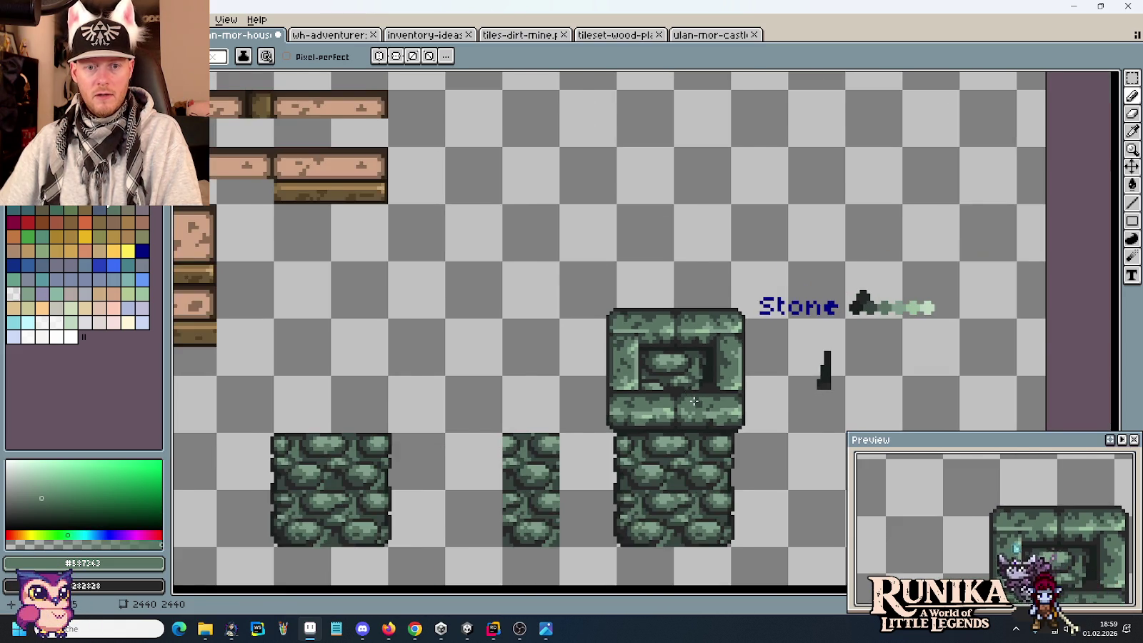
{"action": "scroll", "coordinate": [673, 480], "scroll_direction": "down", "scroll_amount": 1}
{"action": "scroll", "coordinate": [673, 480], "scroll_direction": "down", "scroll_amount": 2}
{"action": "scroll", "coordinate": [683, 457], "scroll_direction": "up", "scroll_amount": 2}
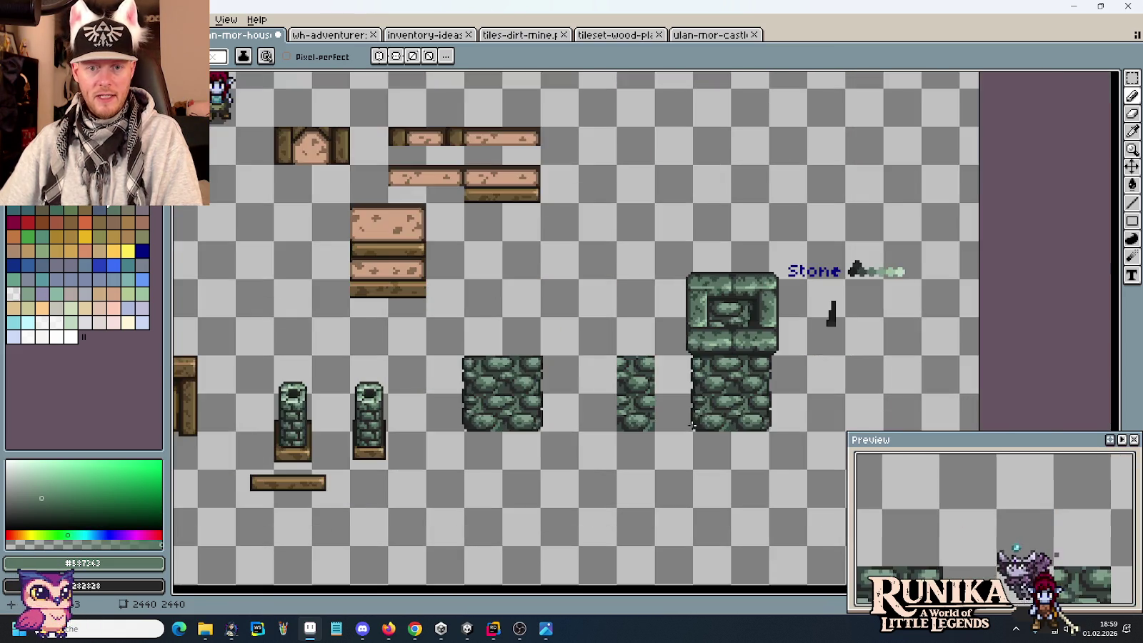
{"action": "scroll", "coordinate": [692, 426], "scroll_direction": "up", "scroll_amount": 1}
Step: Duplicate the cobblestone section below the column to lengthen it downward
{"action": "key", "text": "m"}
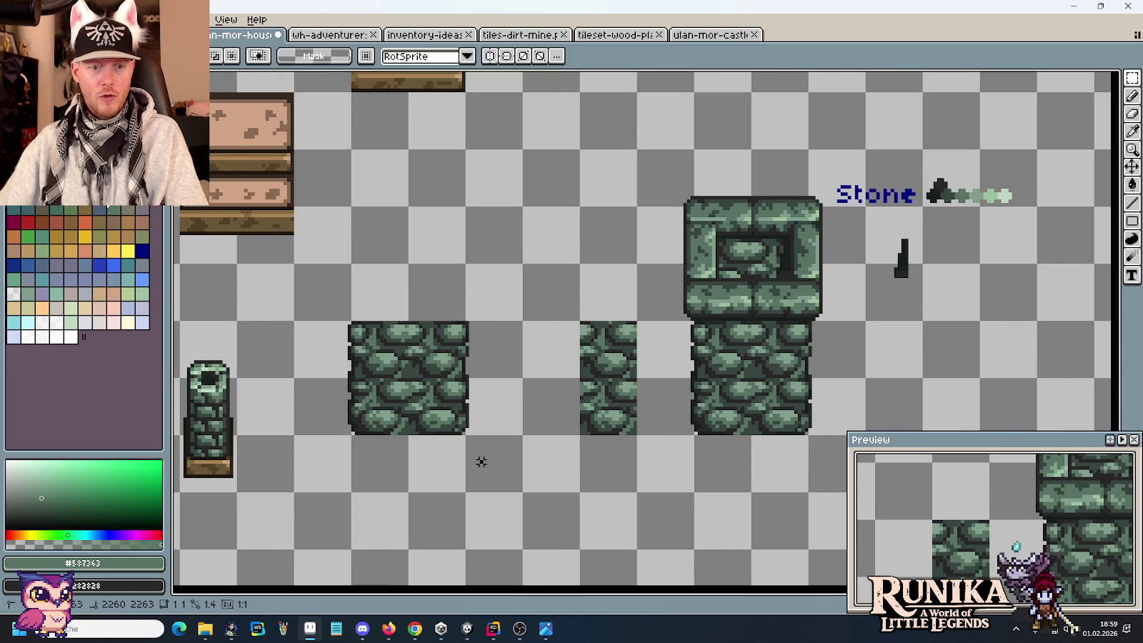
{"action": "mouse_move", "coordinate": [467, 460]}
{"action": "left_mouse_down"}
{"action": "mouse_move", "coordinate": [507, 479]}
{"action": "mouse_move", "coordinate": [344, 307]}
{"action": "left_mouse_up"}
{"action": "mouse_move", "coordinate": [414, 393]}
{"action": "left_mouse_down"}
{"action": "mouse_move", "coordinate": [587, 505]}
{"action": "mouse_move", "coordinate": [748, 513]}
{"action": "left_mouse_up"}
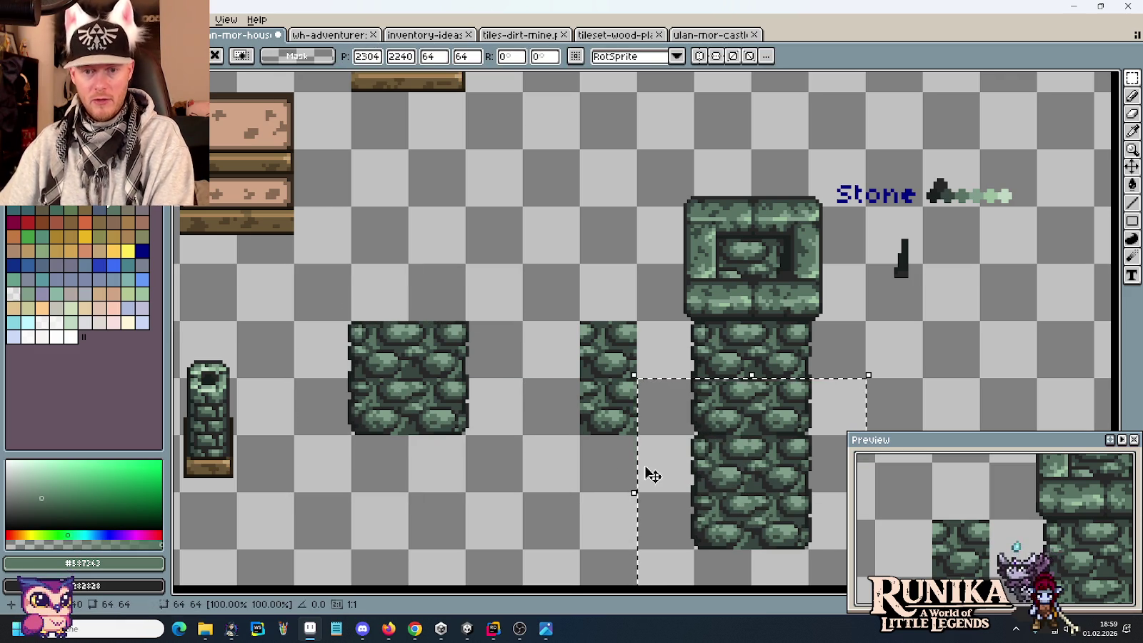
{"action": "left_click", "coordinate": [567, 473]}
{"action": "scroll", "coordinate": [572, 457], "scroll_direction": "up", "scroll_amount": 3}
{"action": "scroll", "coordinate": [583, 400], "scroll_direction": "up", "scroll_amount": 1}
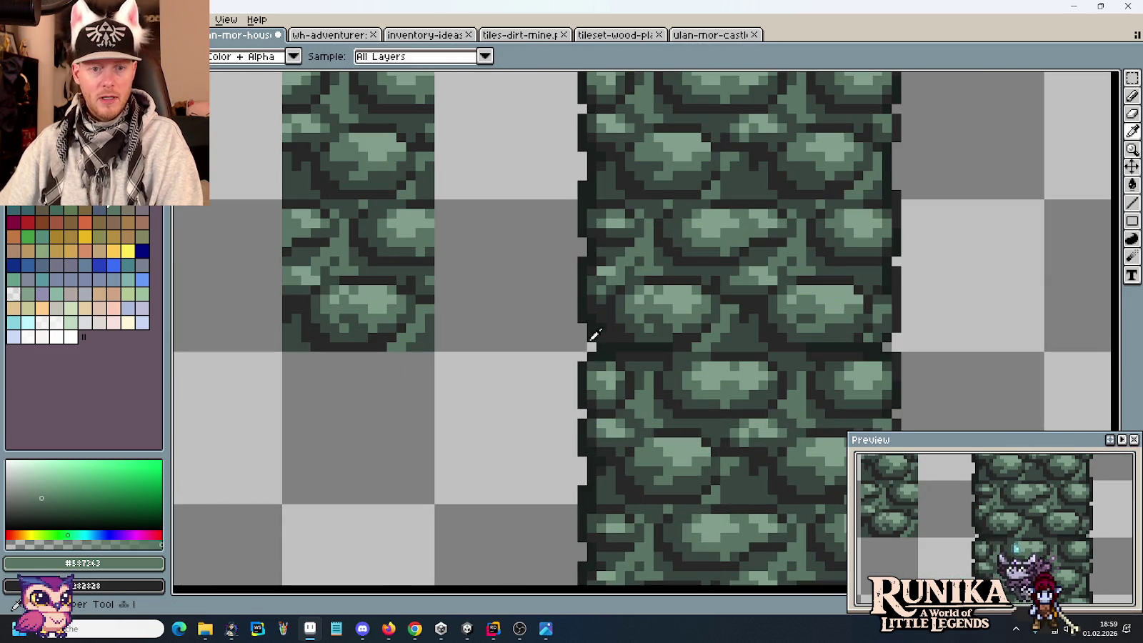
Step: Return to the rectangular marquee and centre the stone window tile in view
{"action": "key", "text": "b"}
{"action": "scroll", "coordinate": [943, 348], "scroll_direction": "down", "scroll_amount": 1}
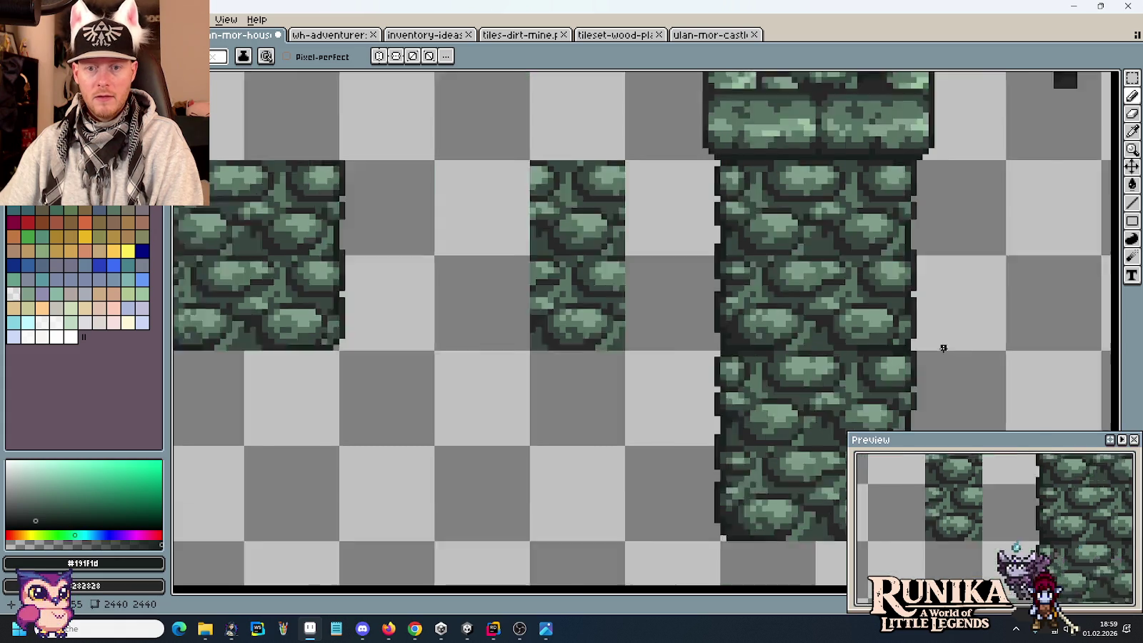
{"action": "scroll", "coordinate": [943, 348], "scroll_direction": "down", "scroll_amount": 2}
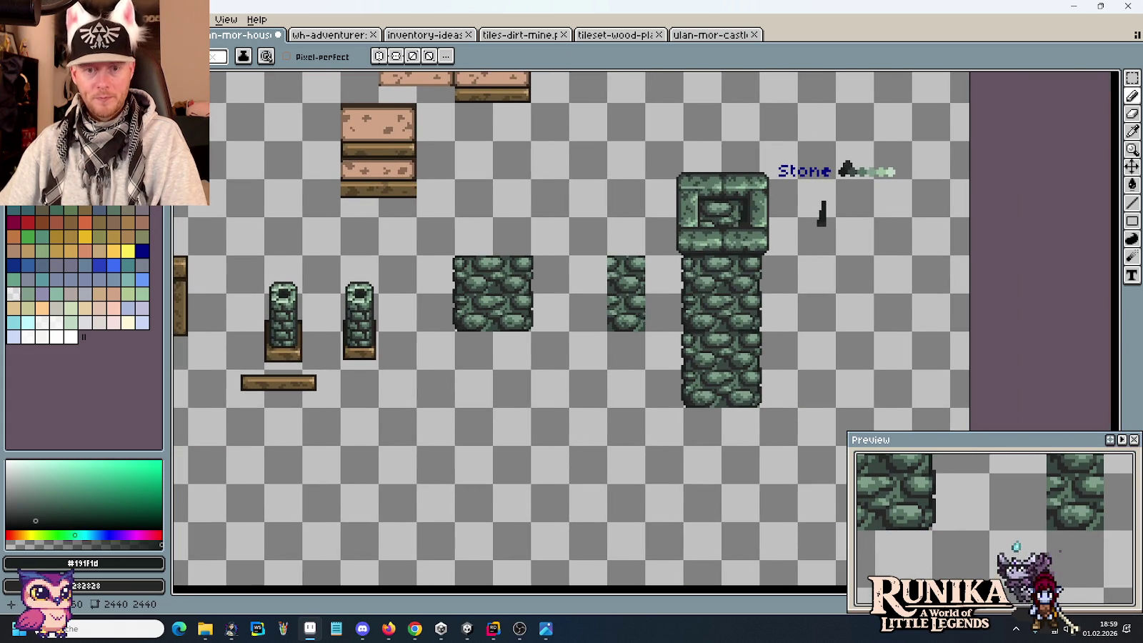
{"action": "key", "text": "m"}
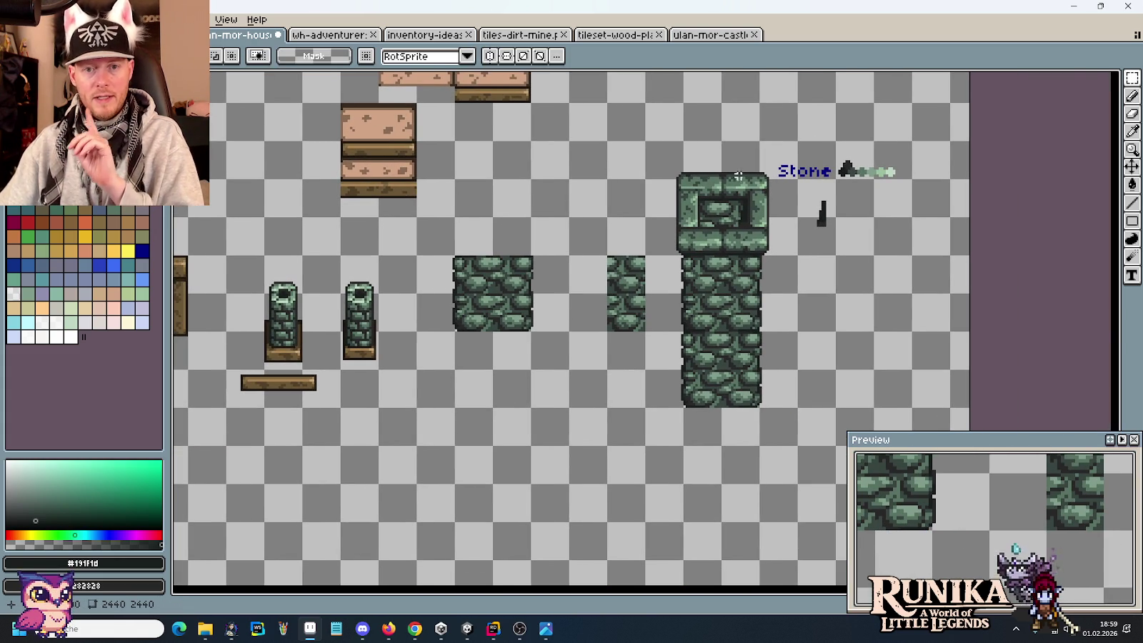
{"action": "scroll", "coordinate": [726, 176], "scroll_direction": "up", "scroll_amount": 2}
{"action": "scroll", "coordinate": [811, 274], "scroll_direction": "up", "scroll_amount": 1}
{"action": "left_click_drag", "start_coordinate": [806, 274], "coordinate": [803, 279]}
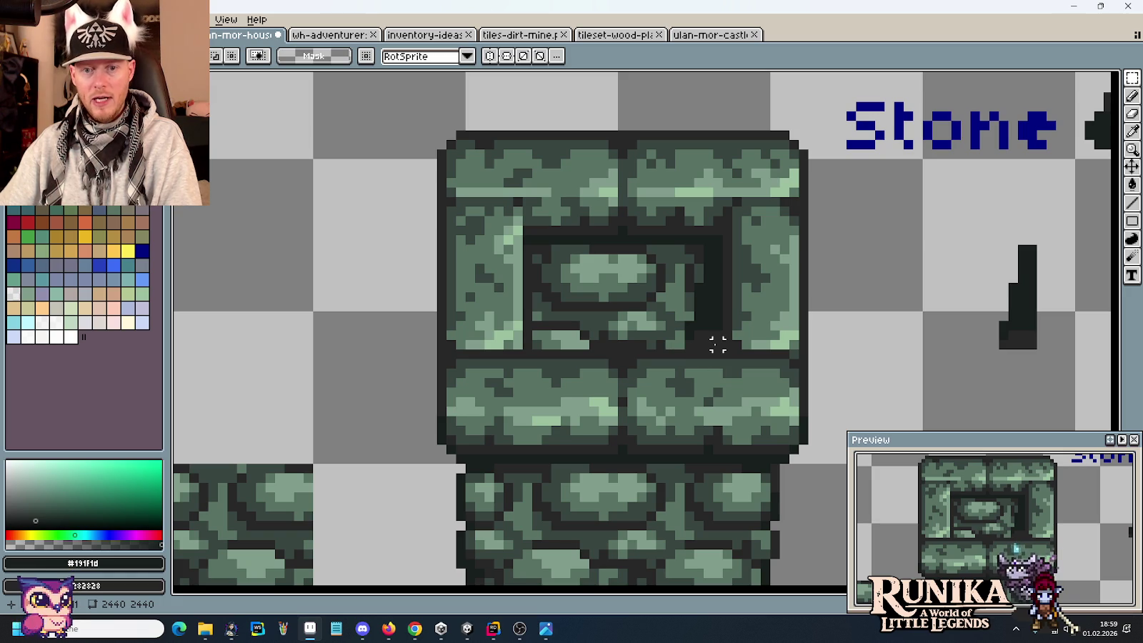
Step: Select the window tile's inner recess and paint it dark
{"action": "left_click_drag", "start_coordinate": [717, 345], "coordinate": [521, 243]}
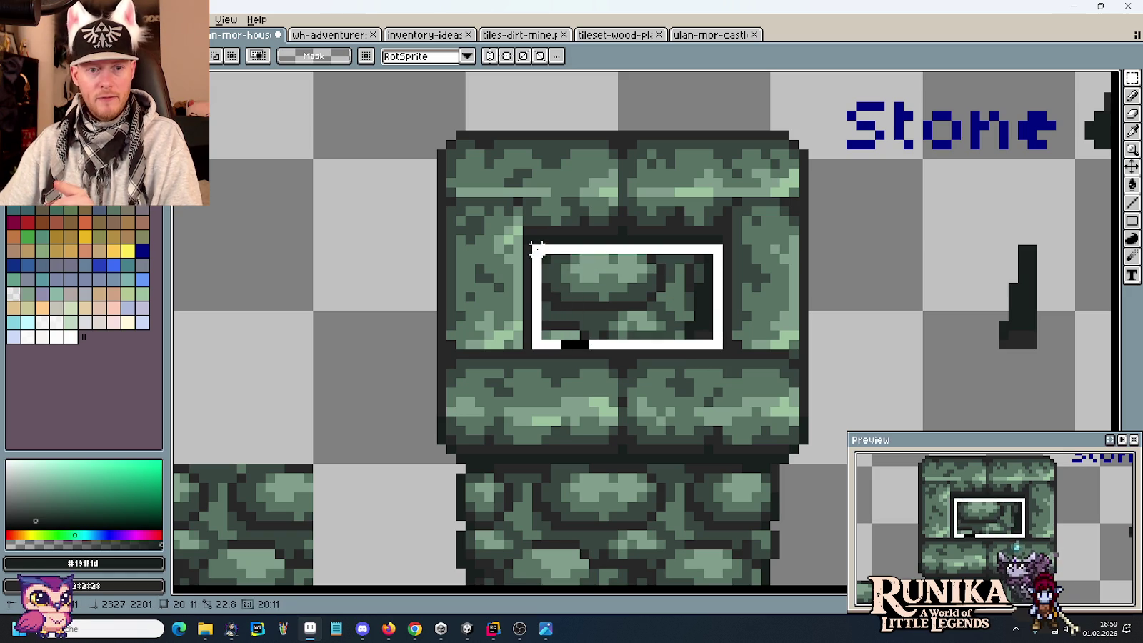
{"action": "scroll", "coordinate": [606, 295], "scroll_direction": "down", "scroll_amount": 1}
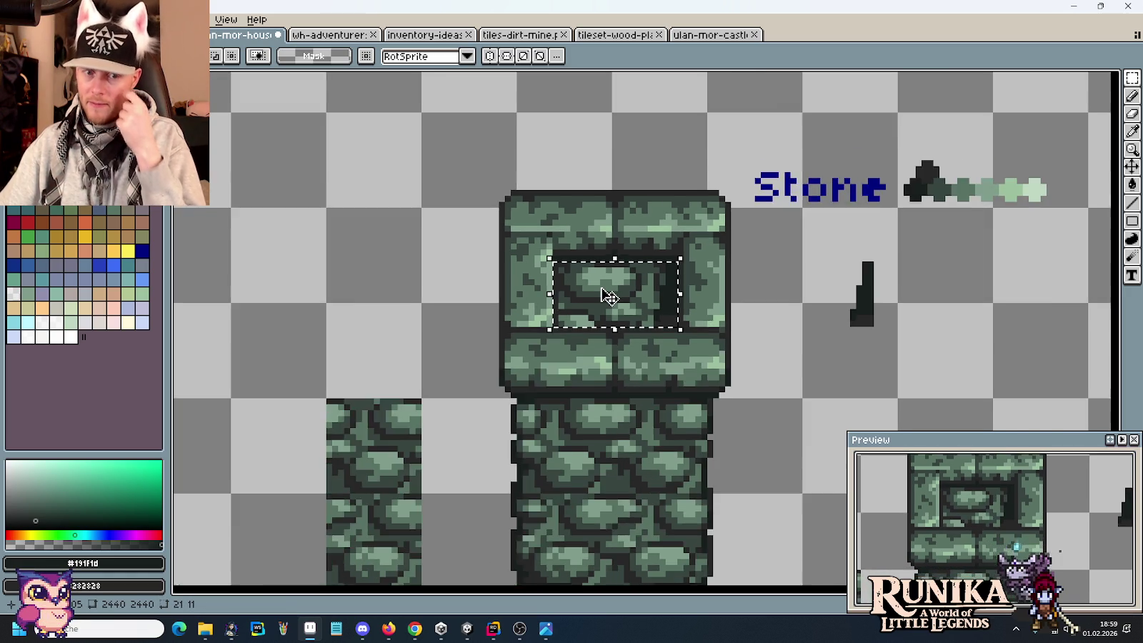
{"action": "scroll", "coordinate": [608, 298], "scroll_direction": "down", "scroll_amount": 1}
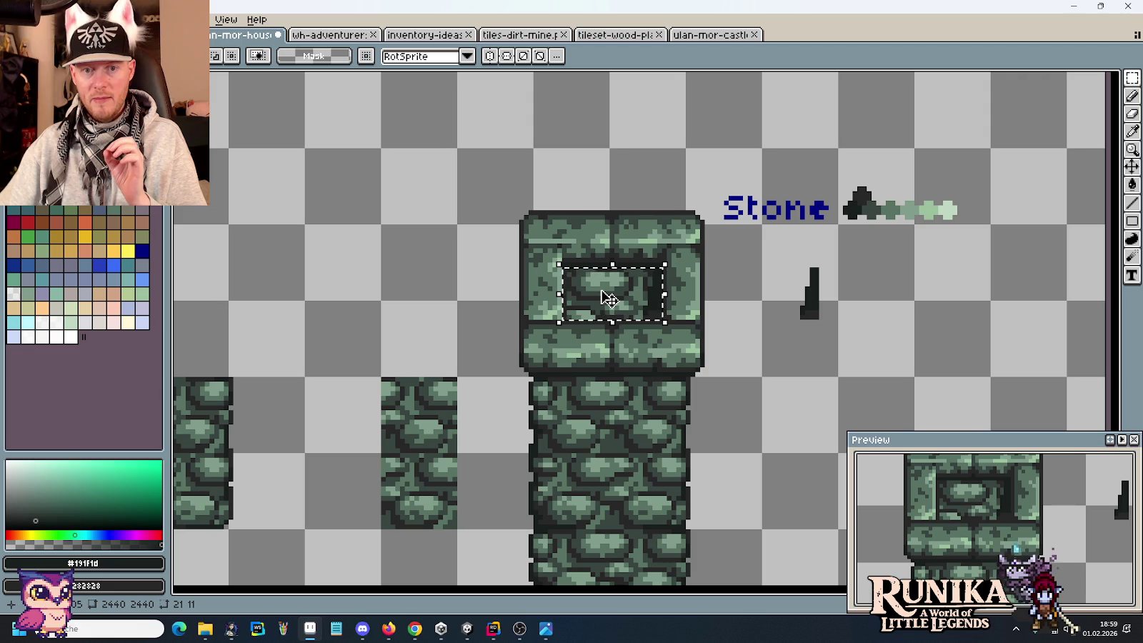
{"action": "scroll", "coordinate": [711, 265], "scroll_direction": "up", "scroll_amount": 1}
{"action": "scroll", "coordinate": [740, 260], "scroll_direction": "up", "scroll_amount": 1}
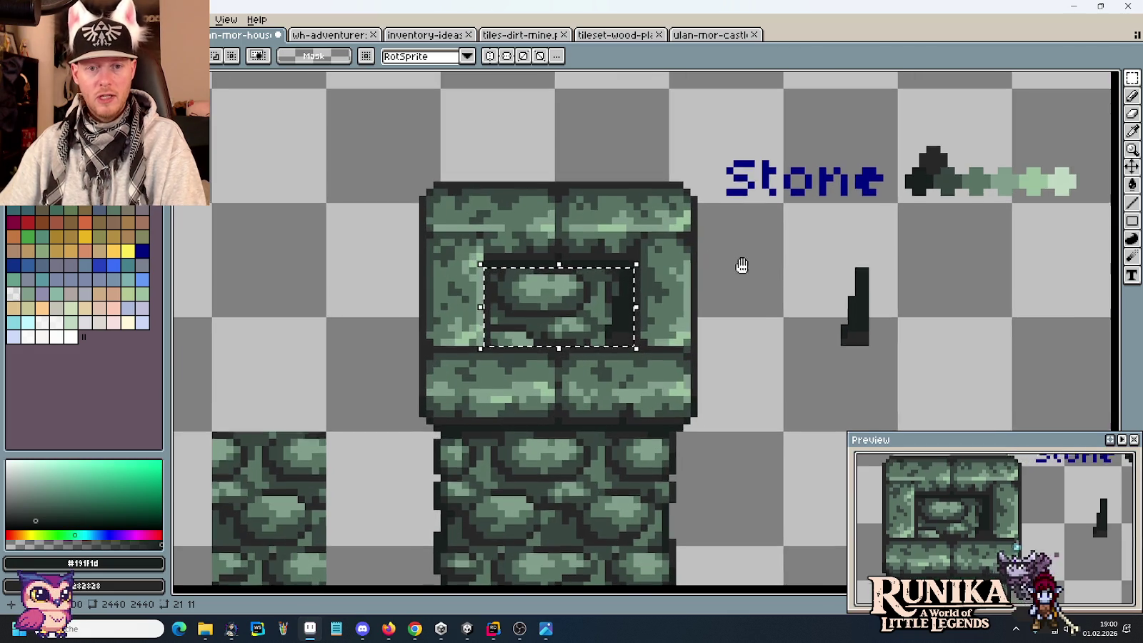
{"action": "scroll", "coordinate": [786, 250], "scroll_direction": "up", "scroll_amount": 1}
{"action": "key", "text": "i"}
{"action": "key", "text": "x"}
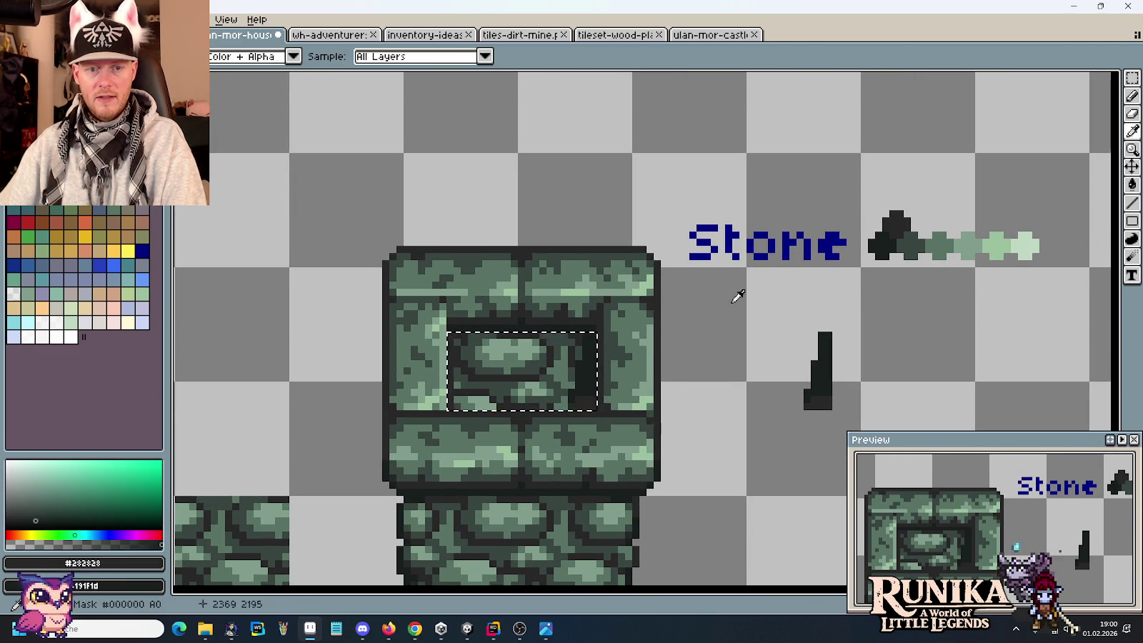
{"action": "key", "text": "b"}
{"action": "left_click_drag", "start_coordinate": [511, 347], "coordinate": [540, 358]}
Step: Paint dark green #384541 and a mid-green from the Stone ramp into the recess
{"action": "key", "text": "i"}
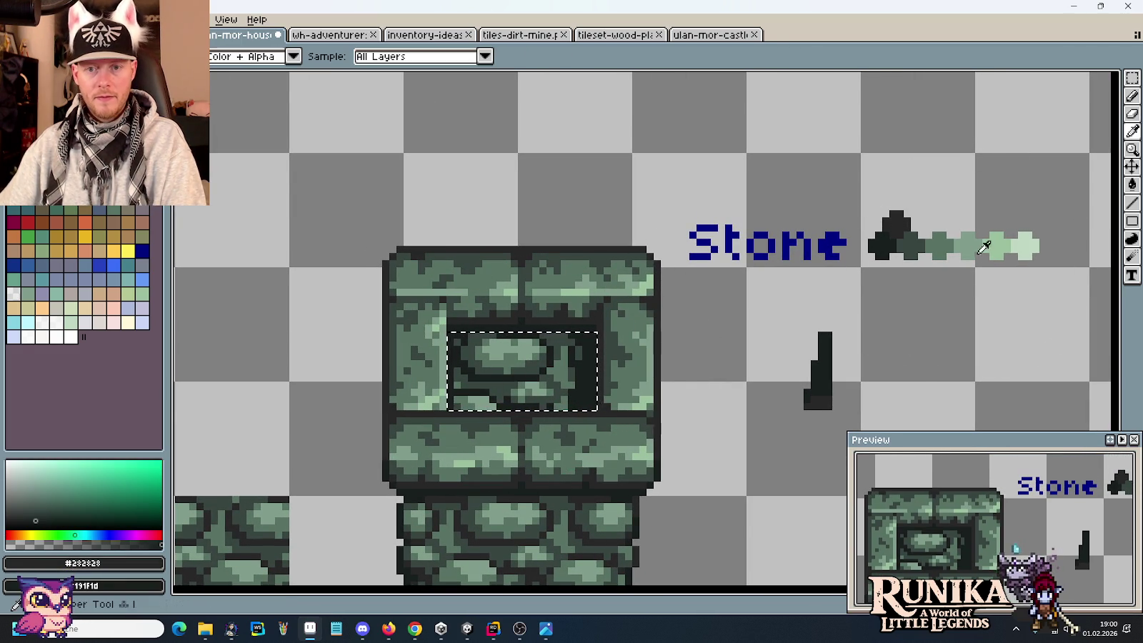
{"action": "key", "text": "x"}
{"action": "left_click", "coordinate": [923, 238]}
{"action": "key", "text": "b"}
{"action": "left_click_drag", "start_coordinate": [471, 343], "coordinate": [550, 393]}
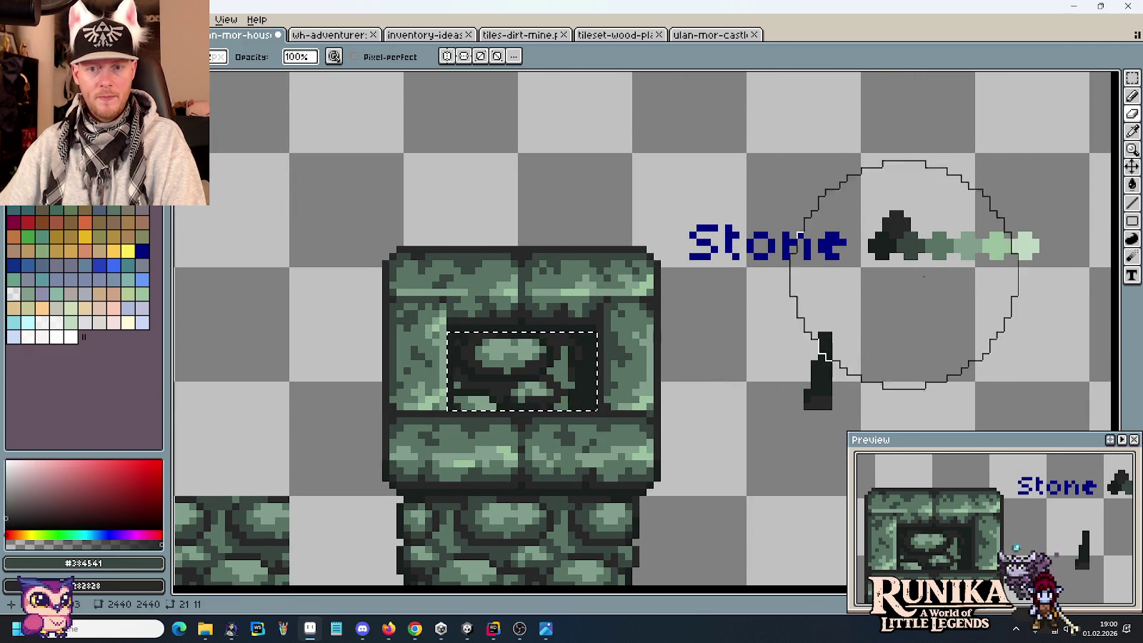
{"action": "key", "text": "i"}
{"action": "left_click", "coordinate": [949, 238]}
{"action": "key", "text": "b"}
{"action": "left_click_drag", "start_coordinate": [501, 350], "coordinate": [543, 372]}
Step: Sample lighter greens from the Stone ramp for the recess shading
{"action": "key", "text": "i"}
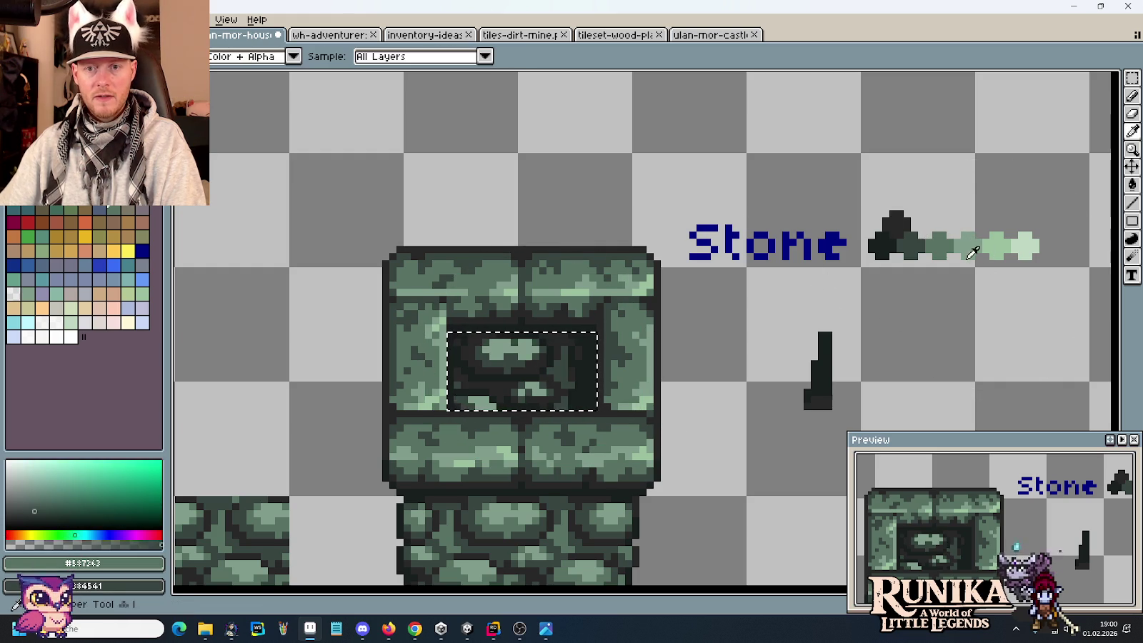
{"action": "left_click", "coordinate": [940, 243]}
{"action": "key", "text": "x"}
{"action": "key", "text": "b"}
{"action": "key", "text": "i"}
{"action": "key", "text": "x"}
{"action": "left_click", "coordinate": [996, 246]}
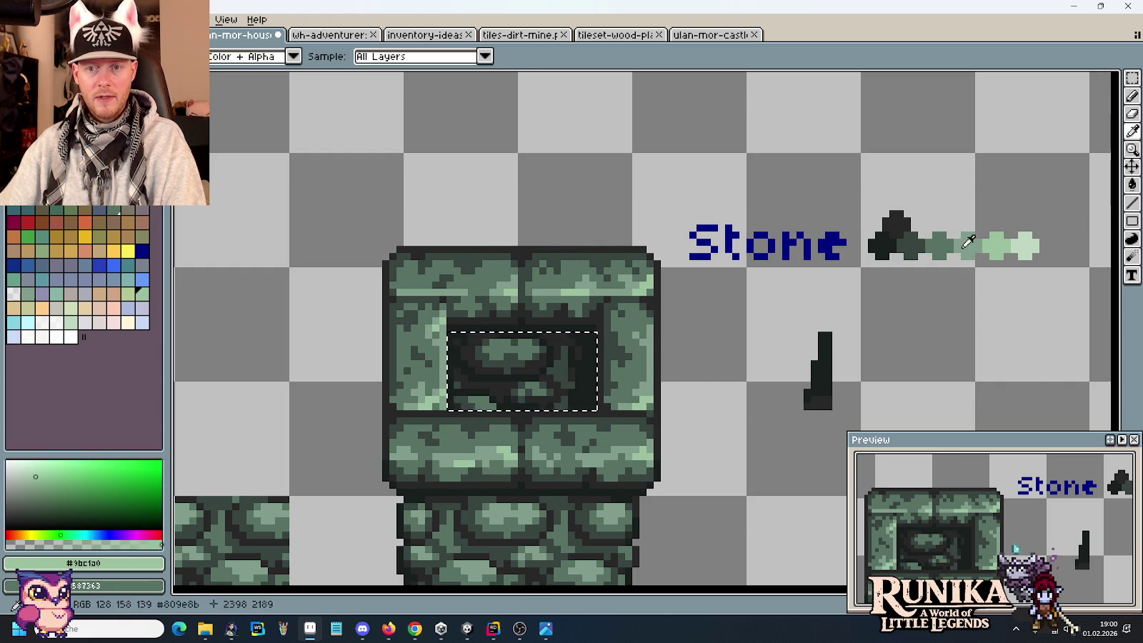
{"action": "key", "text": "e"}
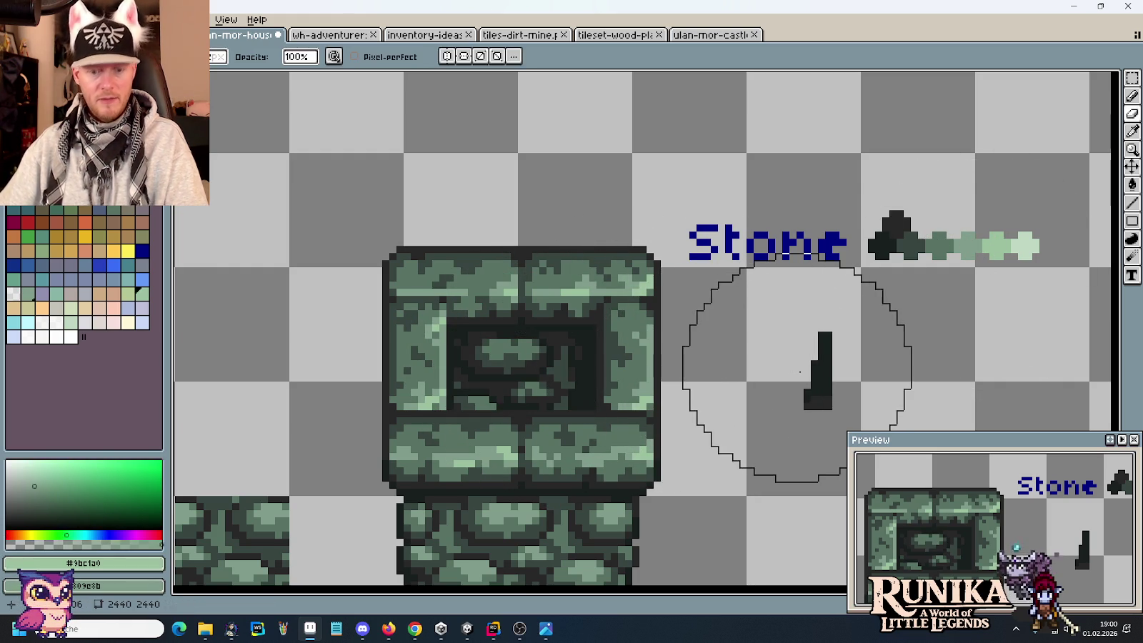
Step: Deselect the window and zoom out to show more of the tileset
{"action": "key", "text": "m"}
{"action": "key", "text": "ctrl+d"}
{"action": "scroll", "coordinate": [800, 371], "scroll_direction": "down", "scroll_amount": 1}
{"action": "scroll", "coordinate": [800, 371], "scroll_direction": "down", "scroll_amount": 2}
{"action": "left_click_drag", "start_coordinate": [806, 370], "coordinate": [740, 301]}
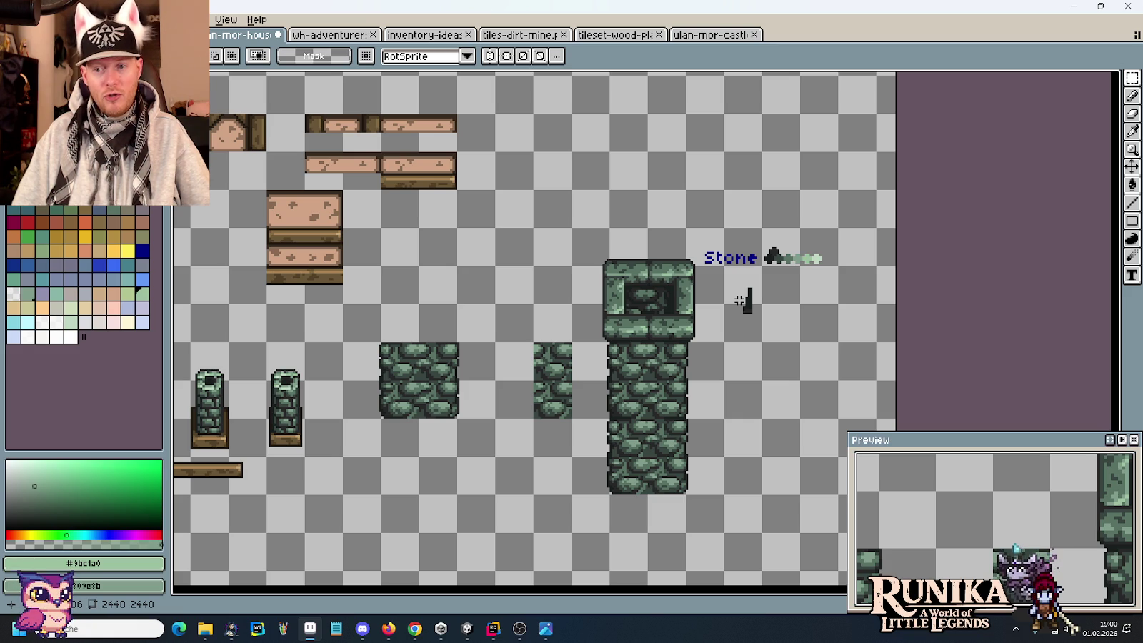
Step: Cycle through the open windows and pan Aseprite to the house tiles and character sprite
{"action": "key", "text": "alt+Tab"}
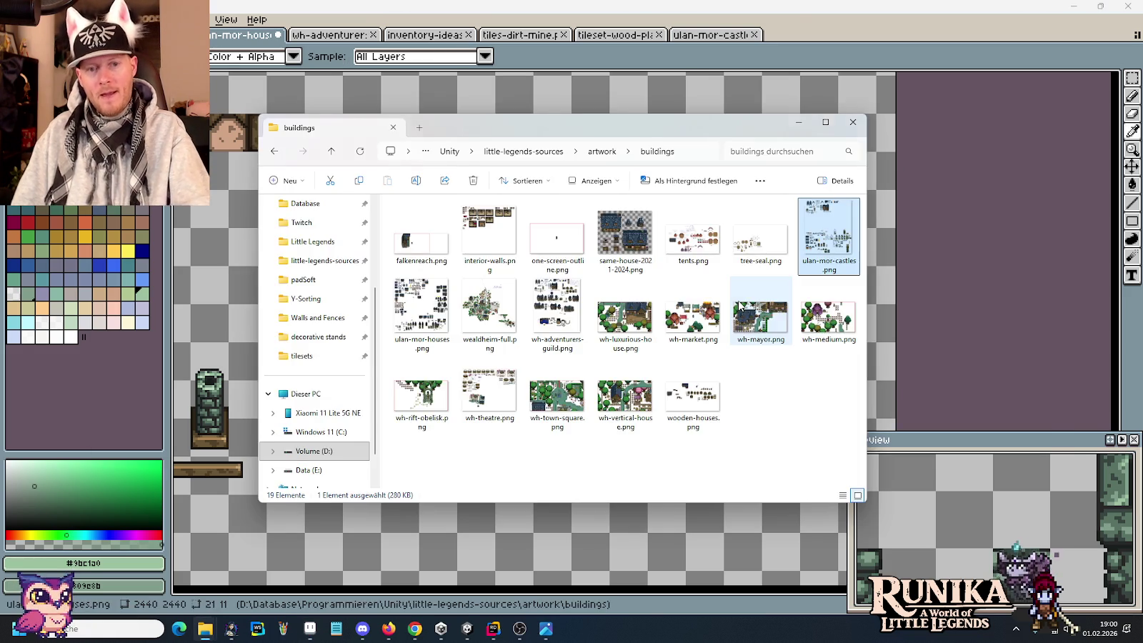
{"action": "key", "text": "alt+Tab"}
{"action": "key", "text": "alt+Tab"}
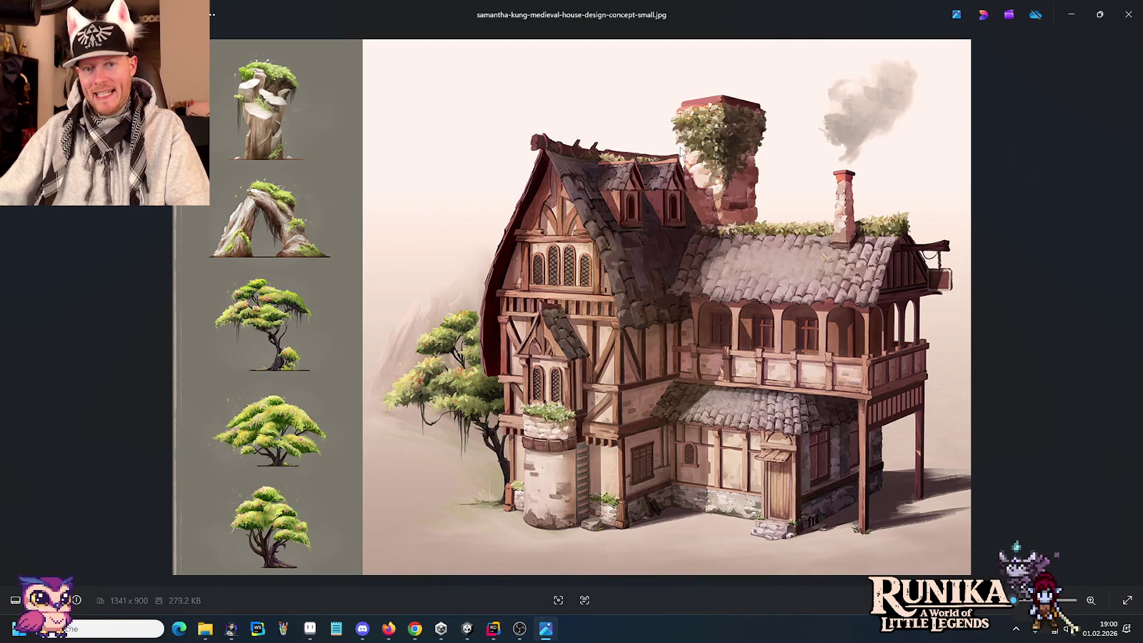
{"action": "key", "text": "alt+Tab"}
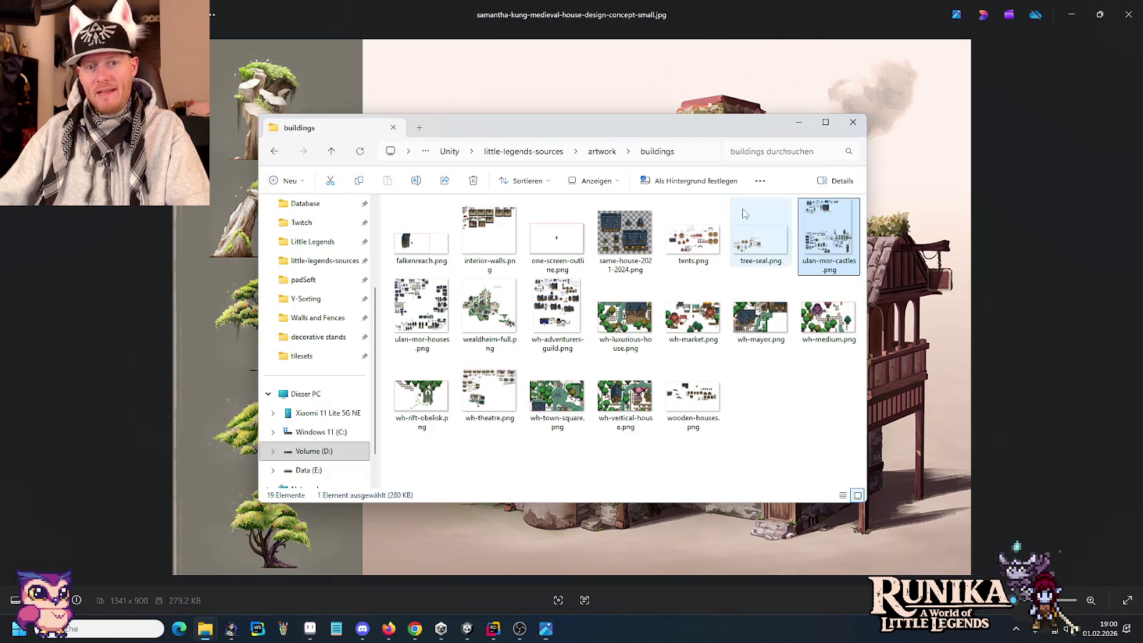
{"action": "key", "text": "alt+Tab"}
{"action": "key", "text": "alt+Tab"}
{"action": "scroll", "coordinate": [755, 238], "scroll_direction": "down", "scroll_amount": 2}
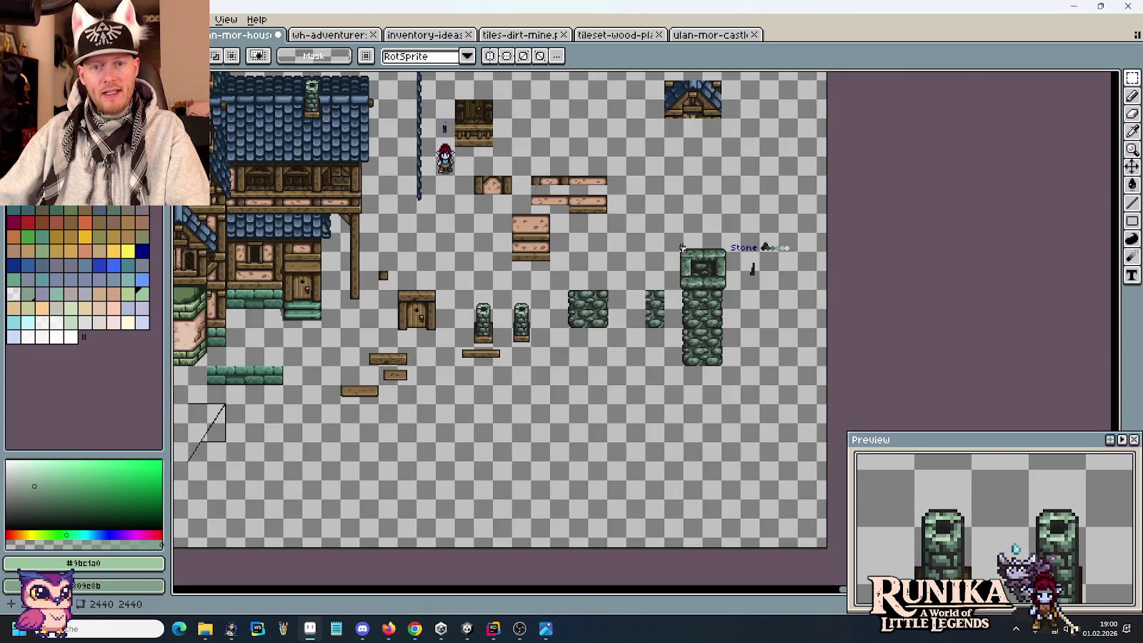
{"action": "scroll", "coordinate": [675, 246], "scroll_direction": "up", "scroll_amount": 2}
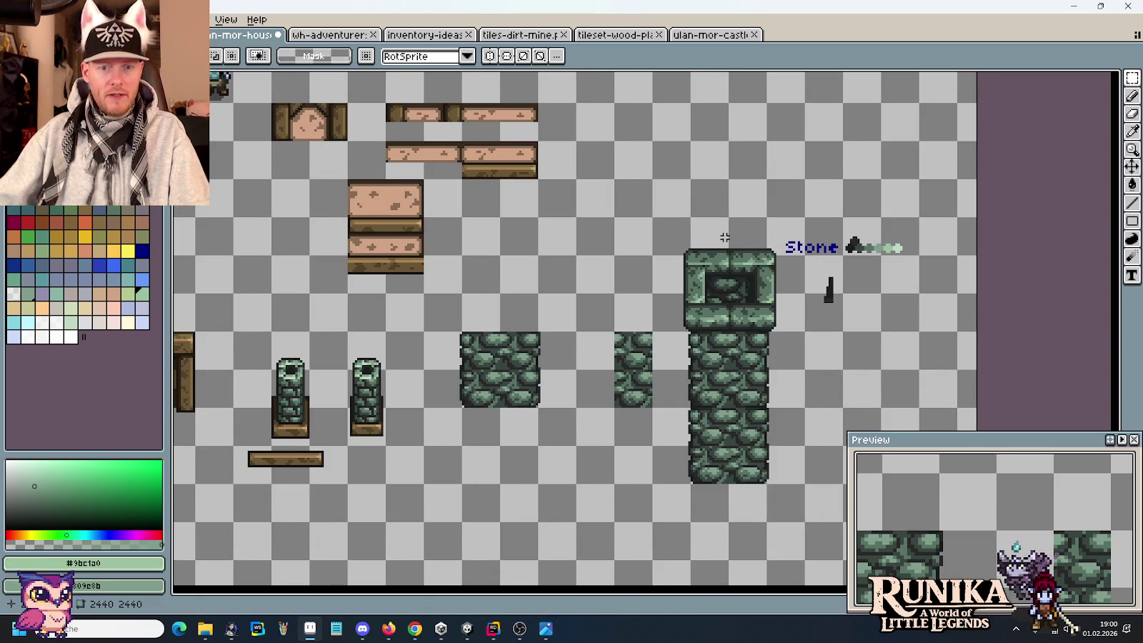
{"action": "left_click_drag", "start_coordinate": [675, 246], "coordinate": [893, 316]}
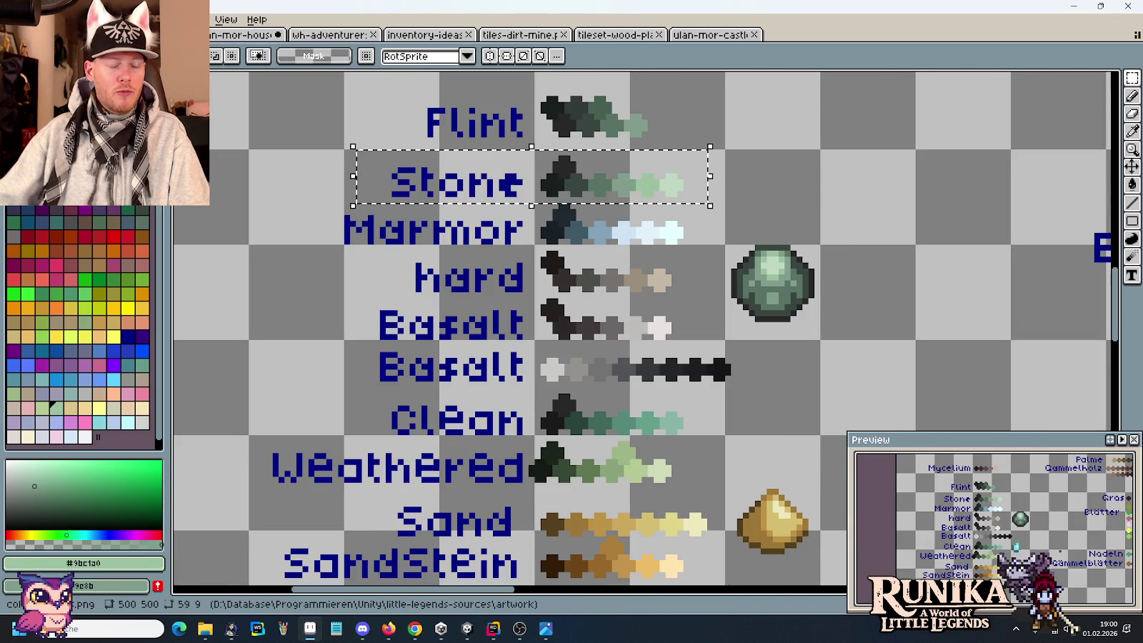
{"action": "key", "text": "ctrl+Tab"}
{"action": "mouse_move", "coordinate": [205, 629]}
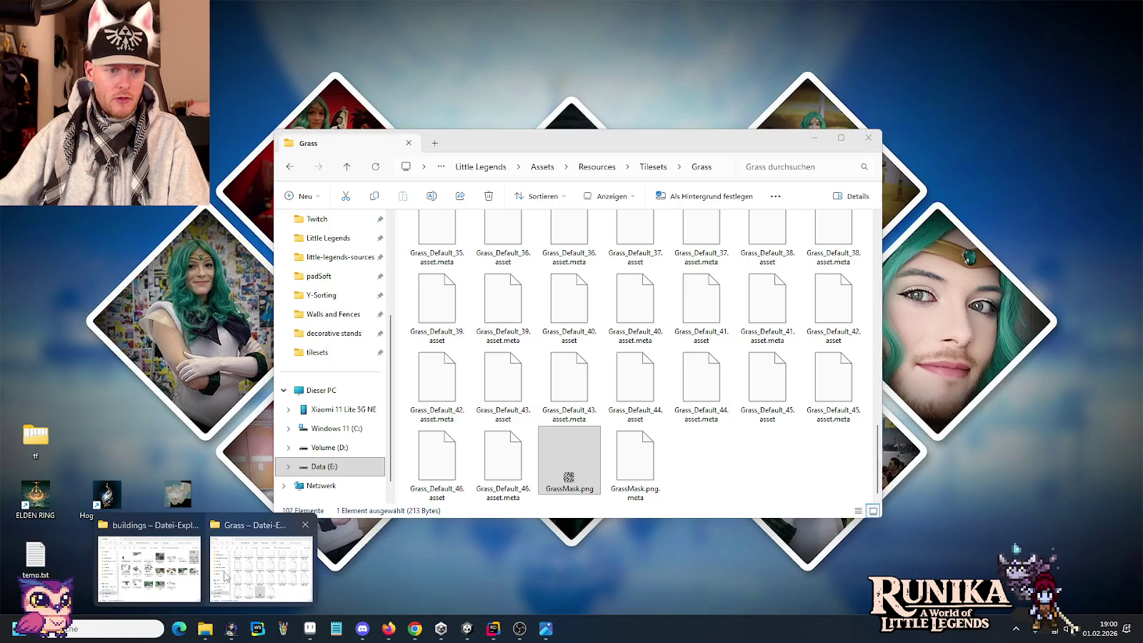
Step: Go from buildings up to artwork, into theme ancients, and open portal.png
{"action": "left_click", "coordinate": [187, 564]}
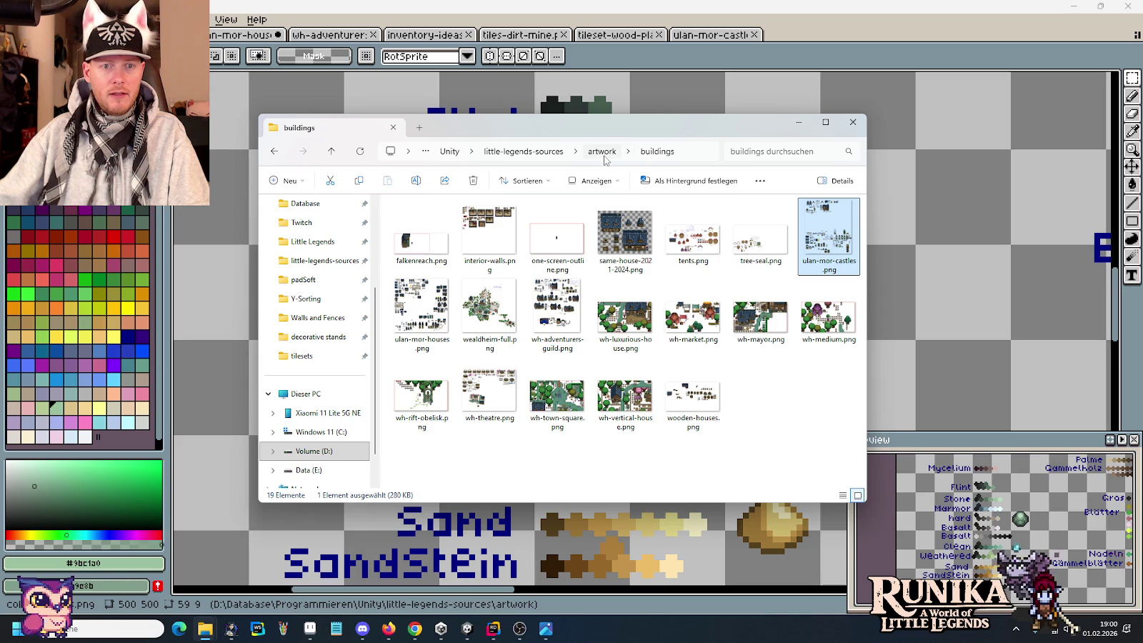
{"action": "left_click", "coordinate": [602, 151]}
{"action": "scroll", "coordinate": [696, 351], "scroll_direction": "down", "scroll_amount": 5}
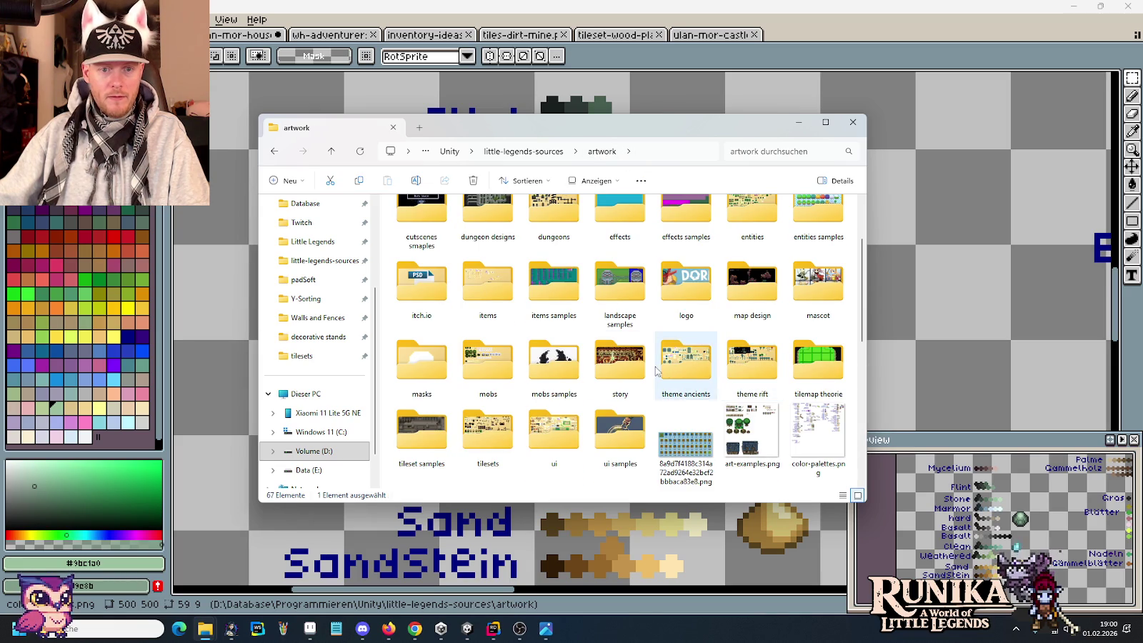
{"action": "double_click", "coordinate": [682, 364]}
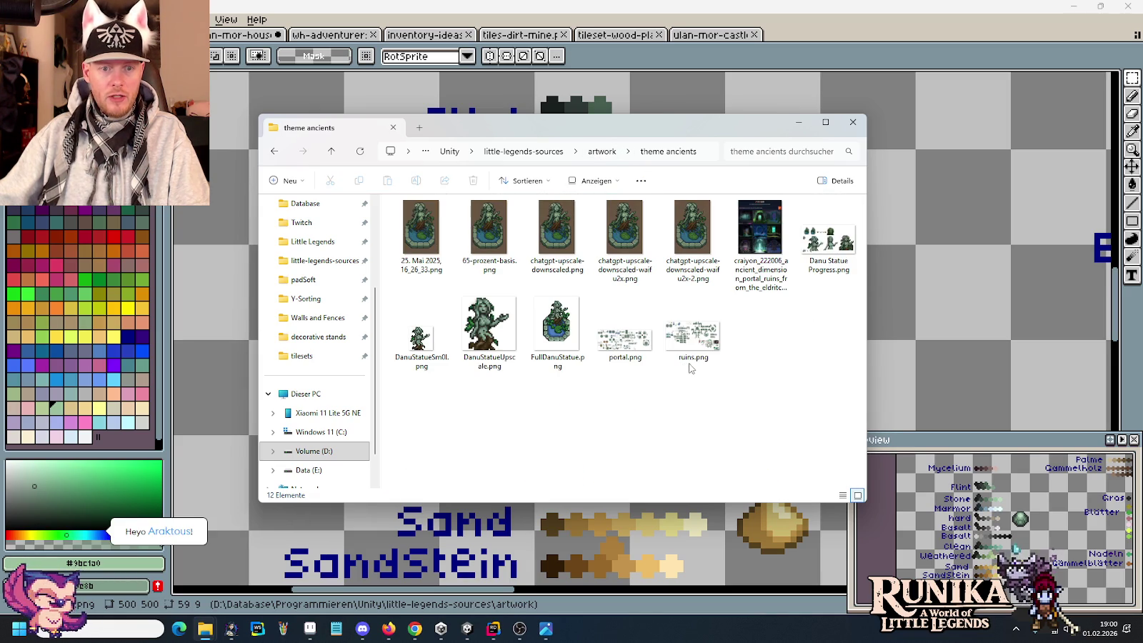
{"action": "double_click", "coordinate": [625, 337]}
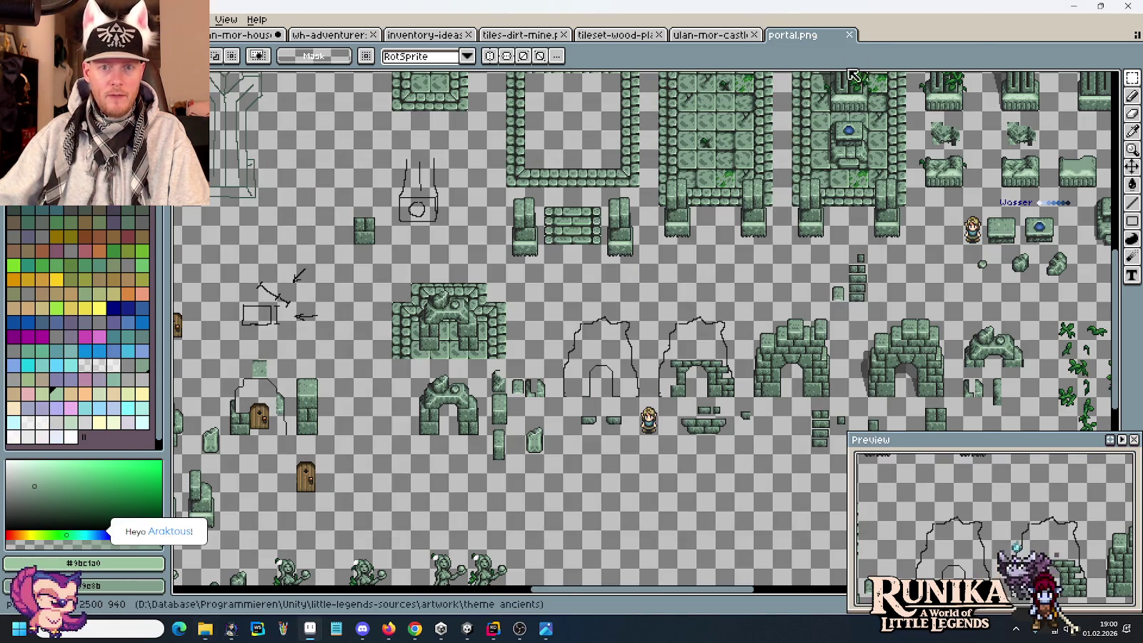
Step: Close portal.png, open ruins.png instead, and select its block of ivy vine tiles
{"action": "left_click", "coordinate": [849, 34]}
{"action": "key", "text": "alt+Tab"}
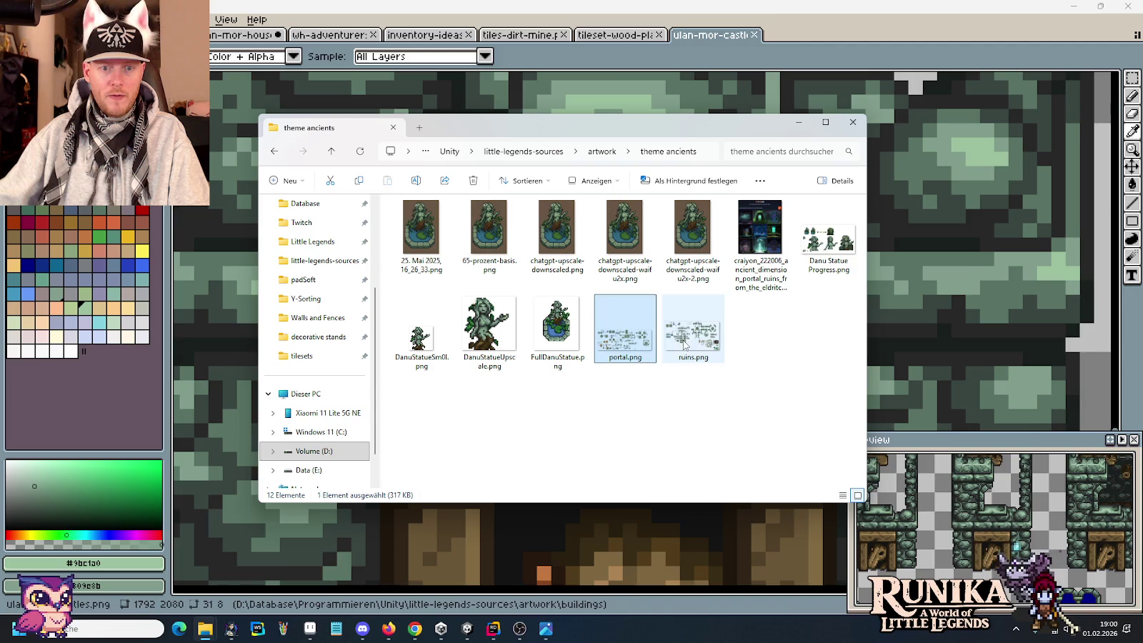
{"action": "double_click", "coordinate": [684, 344]}
{"action": "scroll", "coordinate": [484, 326], "scroll_direction": "up", "scroll_amount": 1}
{"action": "scroll", "coordinate": [484, 327], "scroll_direction": "up", "scroll_amount": 1}
{"action": "scroll", "coordinate": [484, 326], "scroll_direction": "left", "scroll_amount": 5}
{"action": "scroll", "coordinate": [600, 457], "scroll_direction": "up", "scroll_amount": 1}
{"action": "left_click_drag", "start_coordinate": [693, 476], "coordinate": [501, 246]}
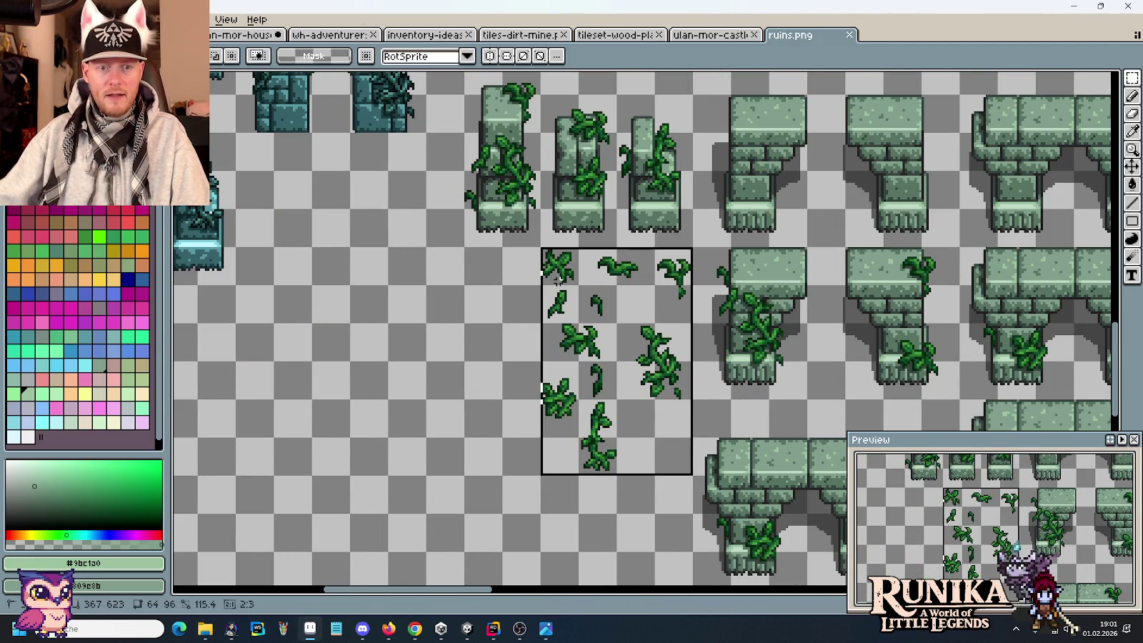
Step: In the house tileset, delete the Stone label and the stray stroke
{"action": "key", "text": "ctrl+Tab"}
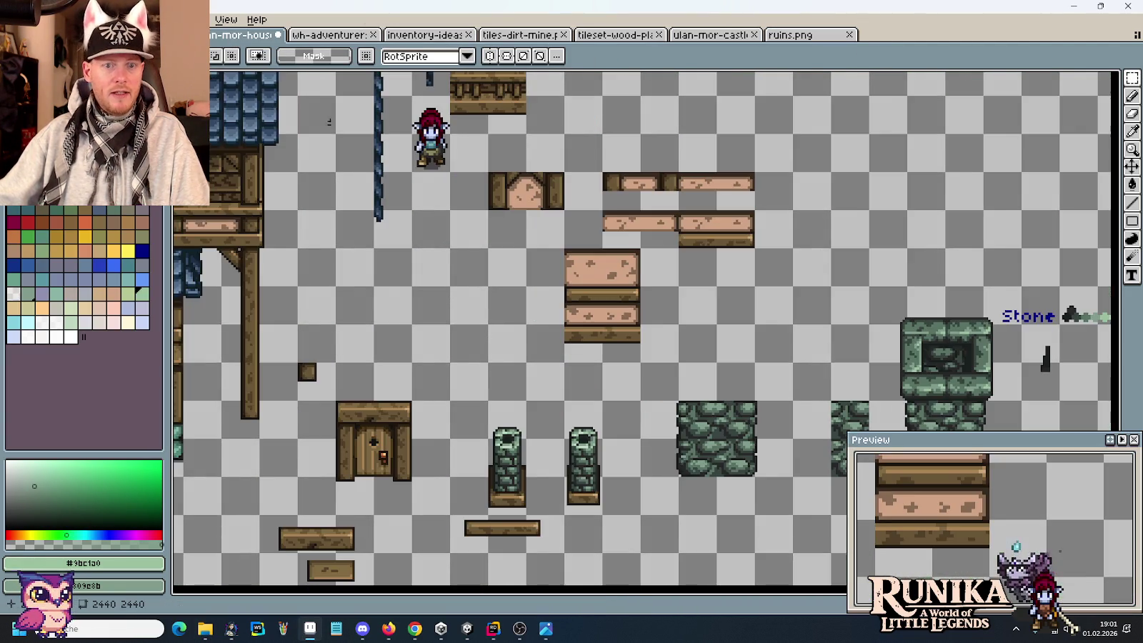
{"action": "scroll", "coordinate": [481, 235], "scroll_direction": "right", "scroll_amount": 5}
{"action": "scroll", "coordinate": [481, 236], "scroll_direction": "right", "scroll_amount": 3}
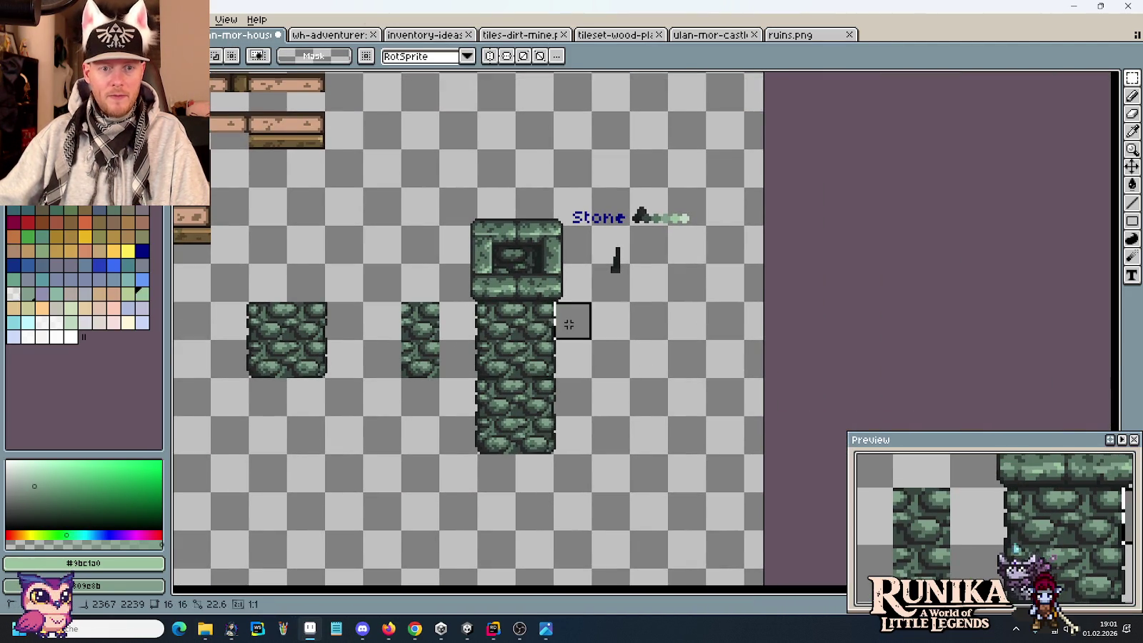
{"action": "left_click_drag", "start_coordinate": [568, 184], "coordinate": [715, 293]}
{"action": "key", "text": "Delete"}
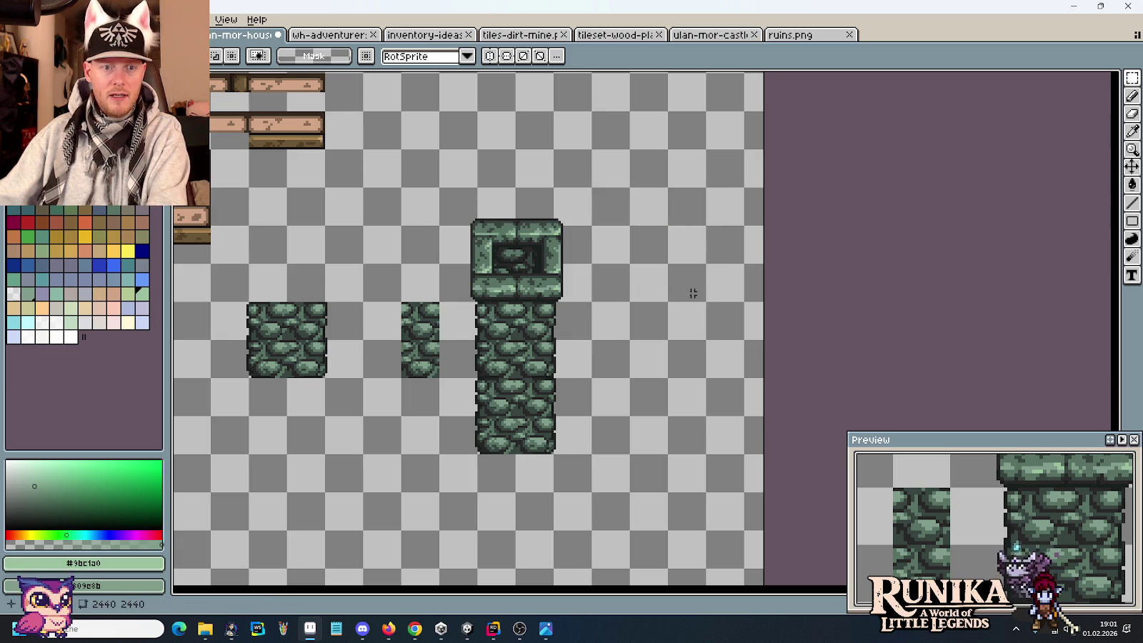
Step: Copy the stone window tower to the right and paste in the ivy vines
{"action": "left_click_drag", "start_coordinate": [593, 342], "coordinate": [437, 185]}
{"action": "mouse_move", "coordinate": [513, 299]}
{"action": "left_mouse_down"}
{"action": "mouse_move", "coordinate": [661, 298]}
{"action": "mouse_move", "coordinate": [671, 237]}
{"action": "left_mouse_up"}
{"action": "key", "text": "ctrl+d"}
{"action": "scroll", "coordinate": [669, 446], "scroll_direction": "up", "scroll_amount": 4}
{"action": "key", "text": "ctrl+v"}
{"action": "key", "text": "ctrl+d"}
Step: Try moving the tall vertical vine onto the right tower, then cancel it
{"action": "scroll", "coordinate": [685, 386], "scroll_direction": "up", "scroll_amount": 1}
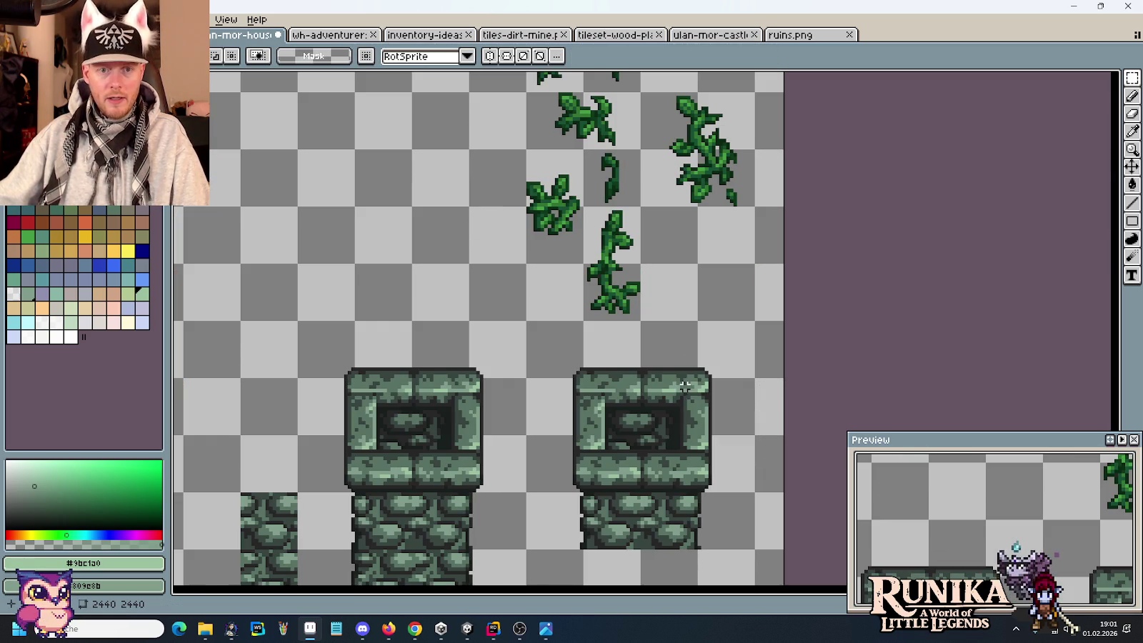
{"action": "left_click_drag", "start_coordinate": [583, 206], "coordinate": [642, 321]}
{"action": "mouse_move", "coordinate": [619, 274]}
{"action": "left_mouse_down"}
{"action": "mouse_move", "coordinate": [709, 447]}
{"action": "mouse_move", "coordinate": [728, 421]}
{"action": "left_mouse_up"}
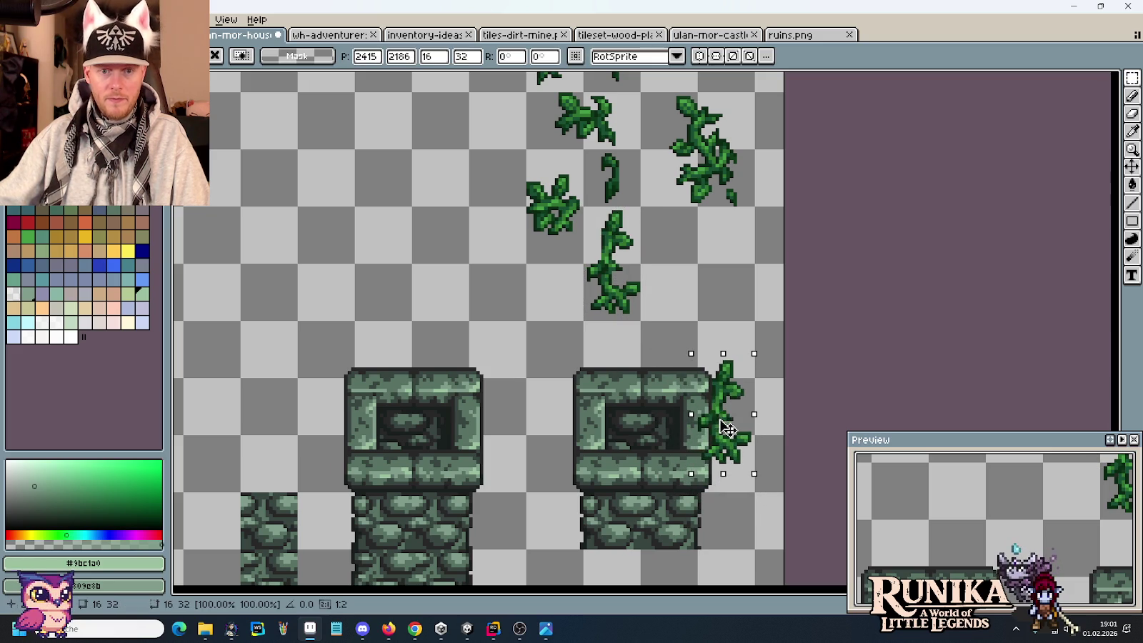
{"action": "mouse_move", "coordinate": [727, 420]}
{"action": "left_mouse_down"}
{"action": "mouse_move", "coordinate": [717, 528]}
{"action": "mouse_move", "coordinate": [486, 528]}
{"action": "left_mouse_up"}
{"action": "scroll", "coordinate": [538, 533], "scroll_direction": "down", "scroll_amount": 2}
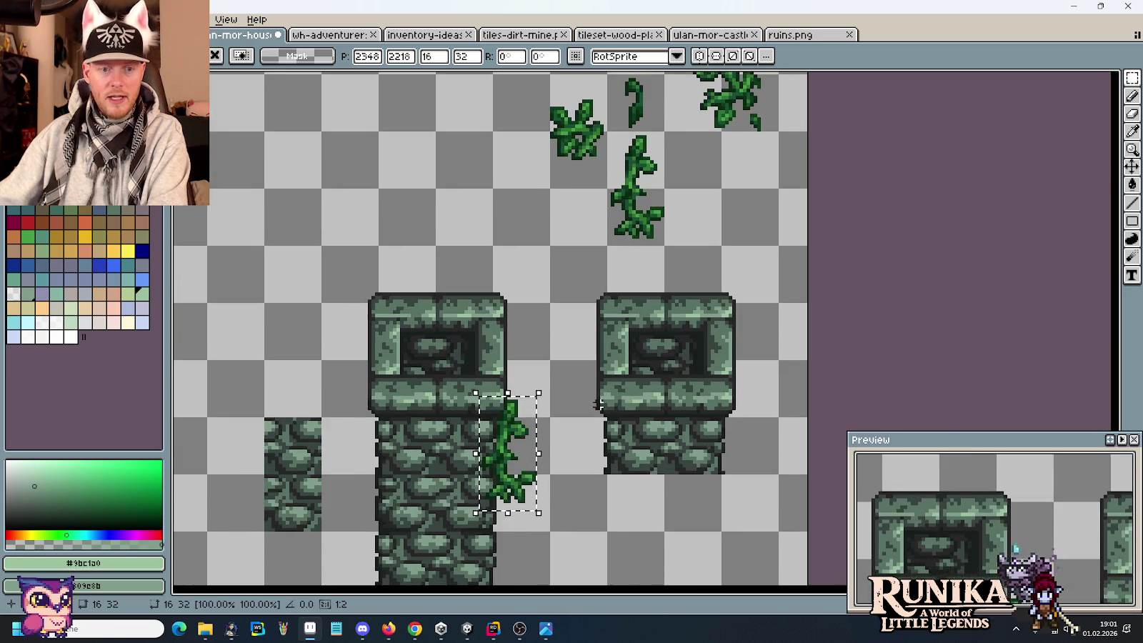
{"action": "scroll", "coordinate": [711, 258], "scroll_direction": "up", "scroll_amount": 3}
{"action": "key", "text": "Escape"}
Step: Try copies of the top-right and curly vines on the right tower, undoing each
{"action": "left_click_drag", "start_coordinate": [734, 216], "coordinate": [646, 118]}
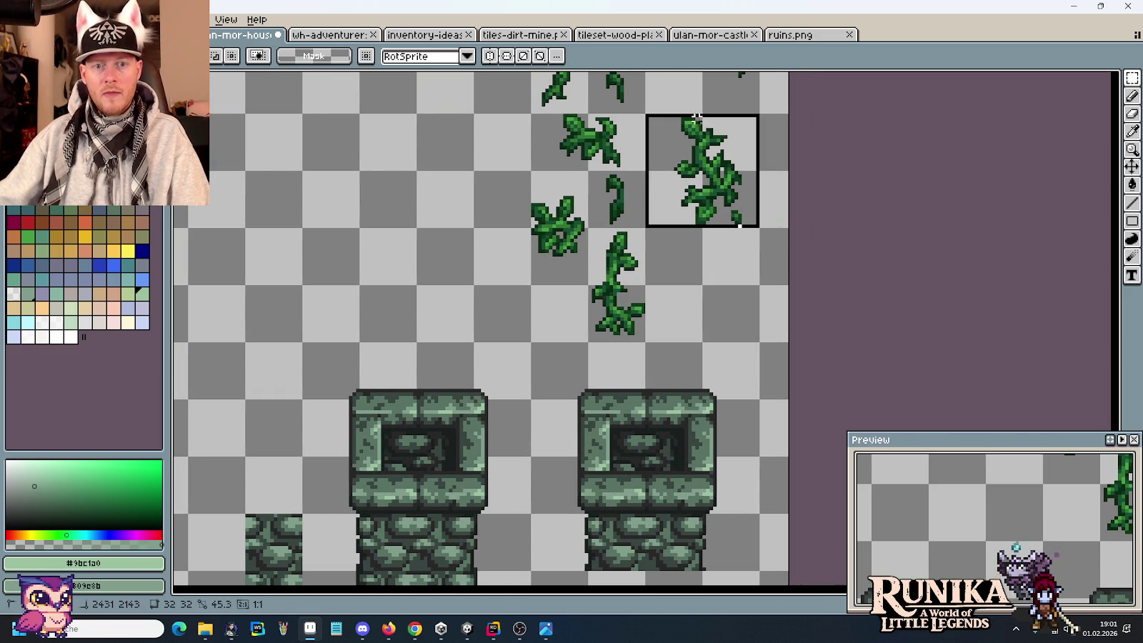
{"action": "mouse_move", "coordinate": [723, 156]}
{"action": "left_mouse_down"}
{"action": "mouse_move", "coordinate": [663, 398]}
{"action": "mouse_move", "coordinate": [743, 341]}
{"action": "mouse_move", "coordinate": [731, 417]}
{"action": "mouse_move", "coordinate": [710, 451]}
{"action": "left_mouse_up"}
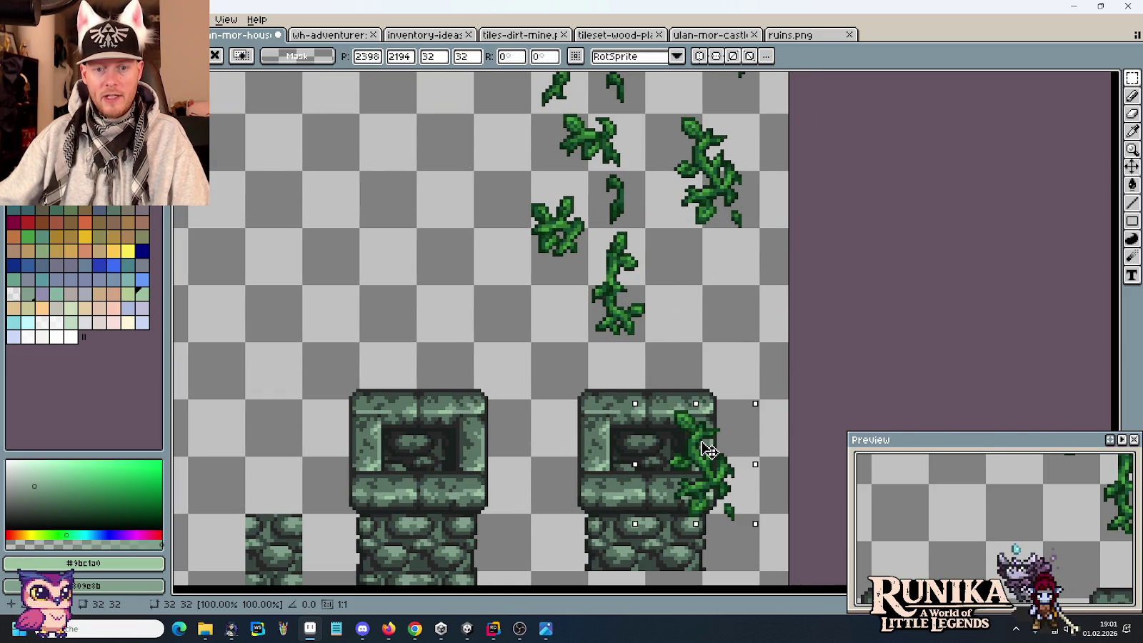
{"action": "key", "text": "ctrl+z"}
{"action": "left_click_drag", "start_coordinate": [532, 172], "coordinate": [571, 236]}
{"action": "mouse_move", "coordinate": [590, 171]}
{"action": "left_mouse_down"}
{"action": "mouse_move", "coordinate": [646, 230]}
{"action": "mouse_move", "coordinate": [597, 449]}
{"action": "left_mouse_up"}
{"action": "key", "text": "ctrl+d"}
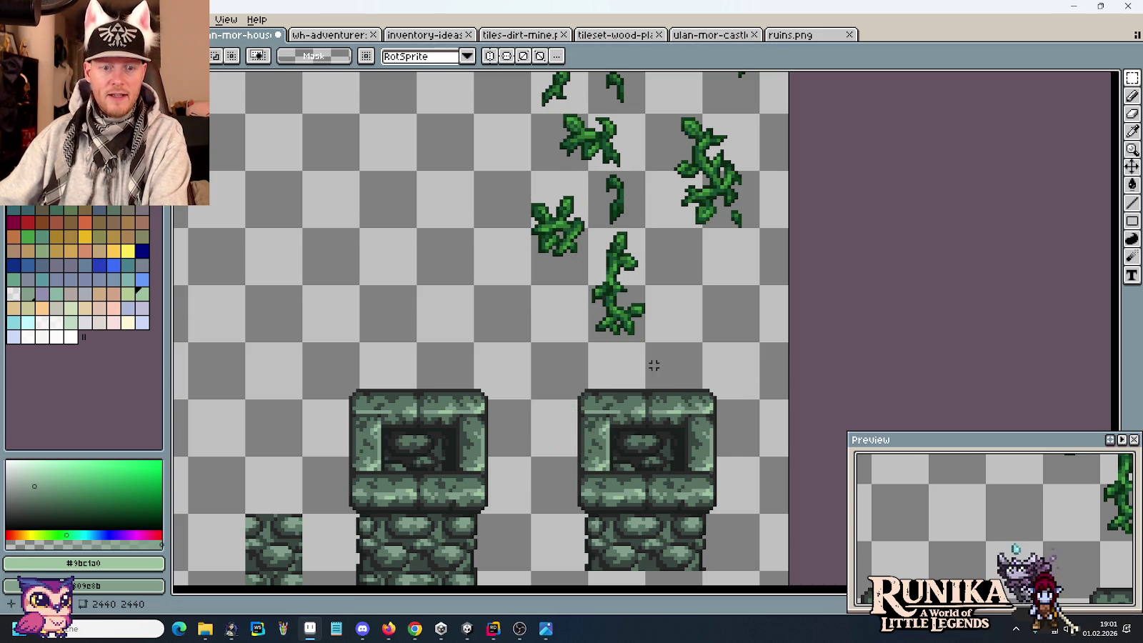
{"action": "scroll", "coordinate": [653, 364], "scroll_direction": "up", "scroll_amount": 3}
{"action": "left_click_drag", "start_coordinate": [744, 231], "coordinate": [703, 132]}
{"action": "left_click_drag", "start_coordinate": [725, 186], "coordinate": [724, 520]}
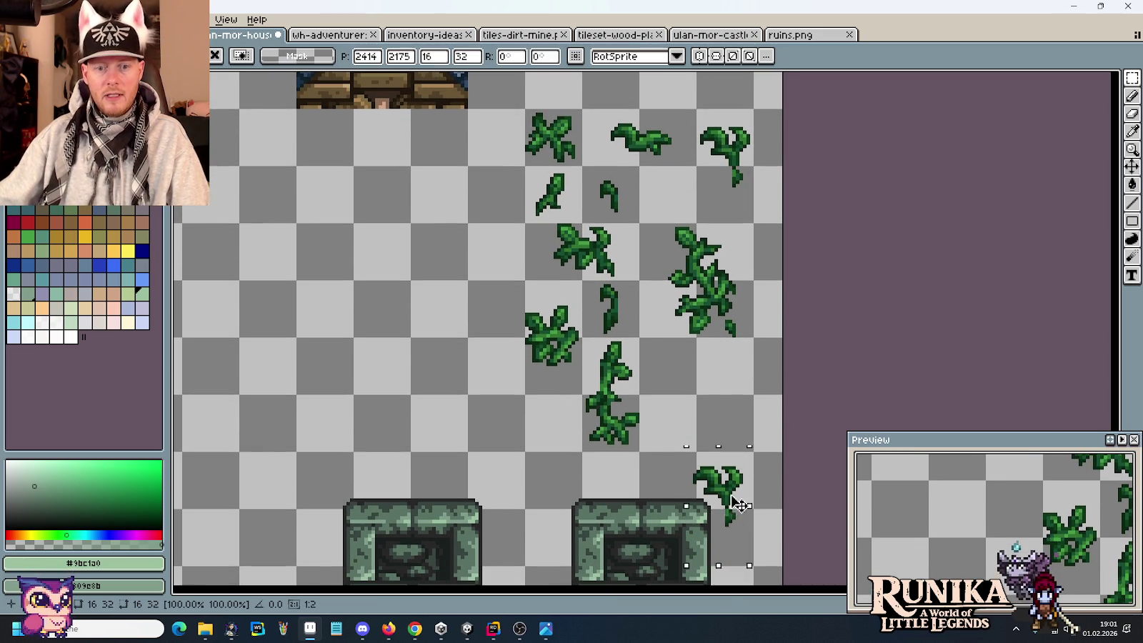
{"action": "scroll", "coordinate": [725, 525], "scroll_direction": "down", "scroll_amount": 1}
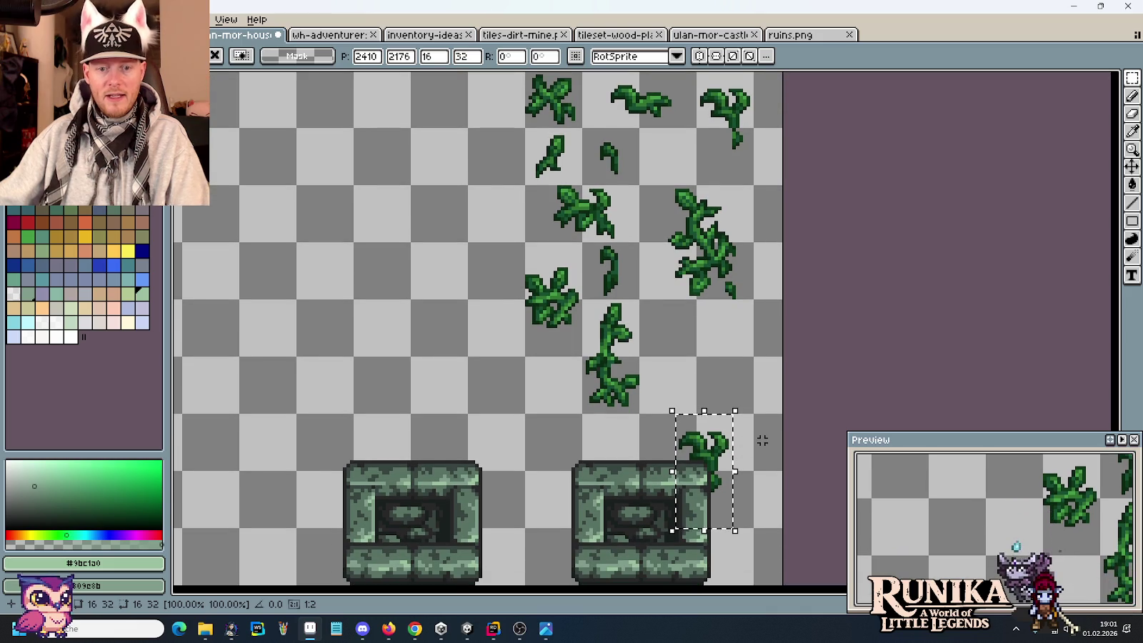
{"action": "key", "text": "ctrl+z"}
{"action": "scroll", "coordinate": [672, 346], "scroll_direction": "up", "scroll_amount": 2}
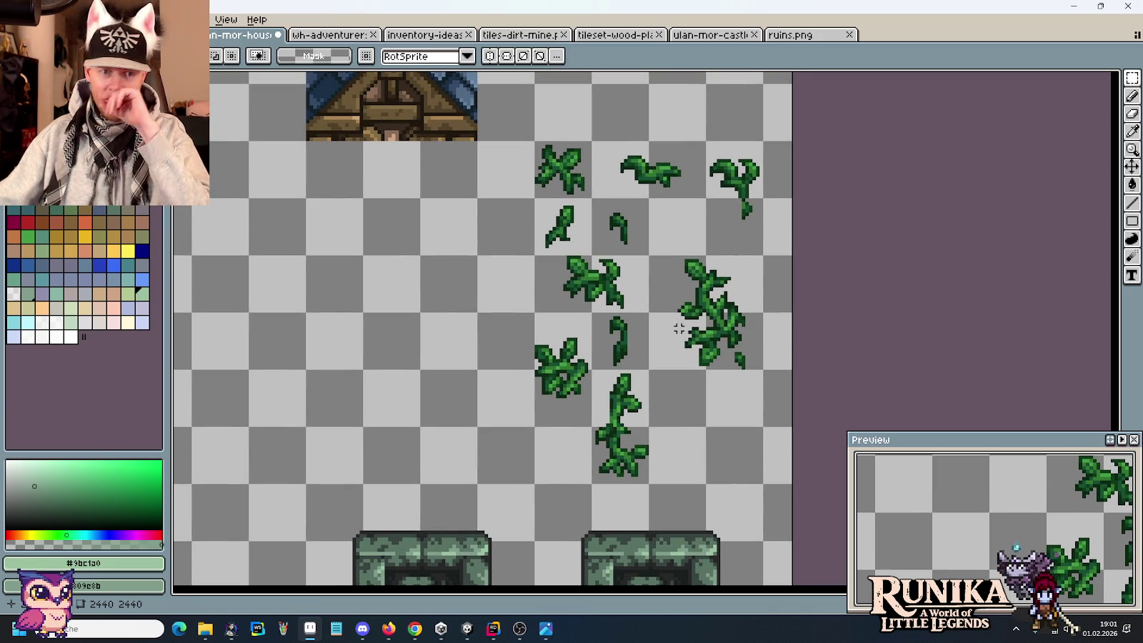
Step: Place a copy of a small leafy vine on the right tower's window corner
{"action": "left_click", "coordinate": [584, 187]}
{"action": "key", "text": "ctrl+c"}
{"action": "key", "text": "ctrl+v"}
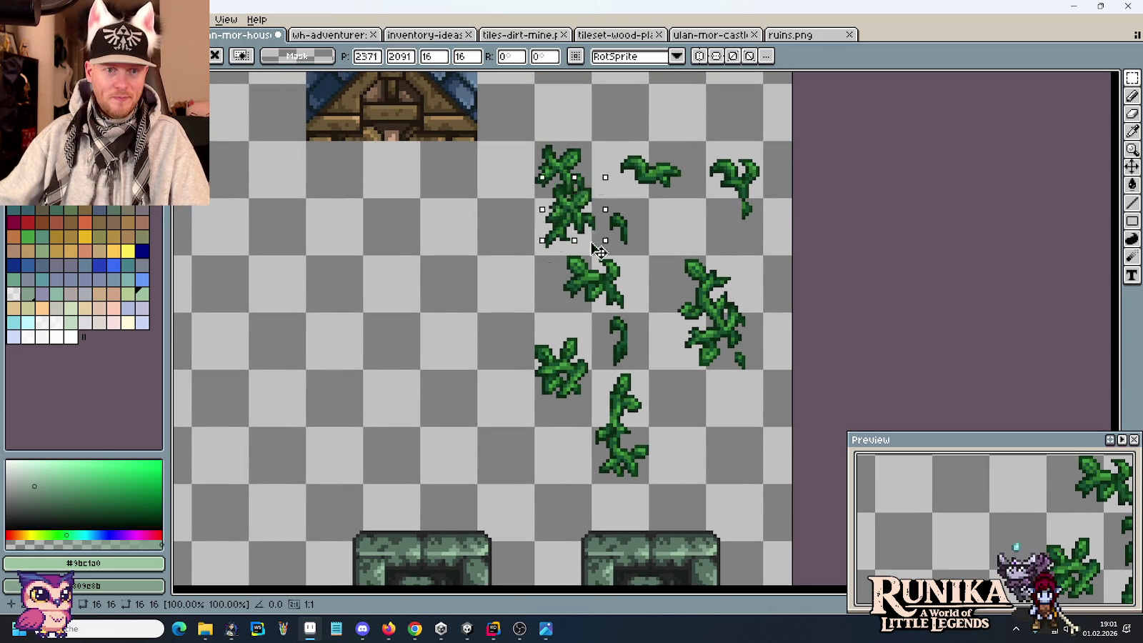
{"action": "left_click_drag", "start_coordinate": [587, 224], "coordinate": [664, 472]}
{"action": "scroll", "coordinate": [713, 440], "scroll_direction": "down", "scroll_amount": 5}
{"action": "left_click_drag", "start_coordinate": [713, 440], "coordinate": [713, 464]}
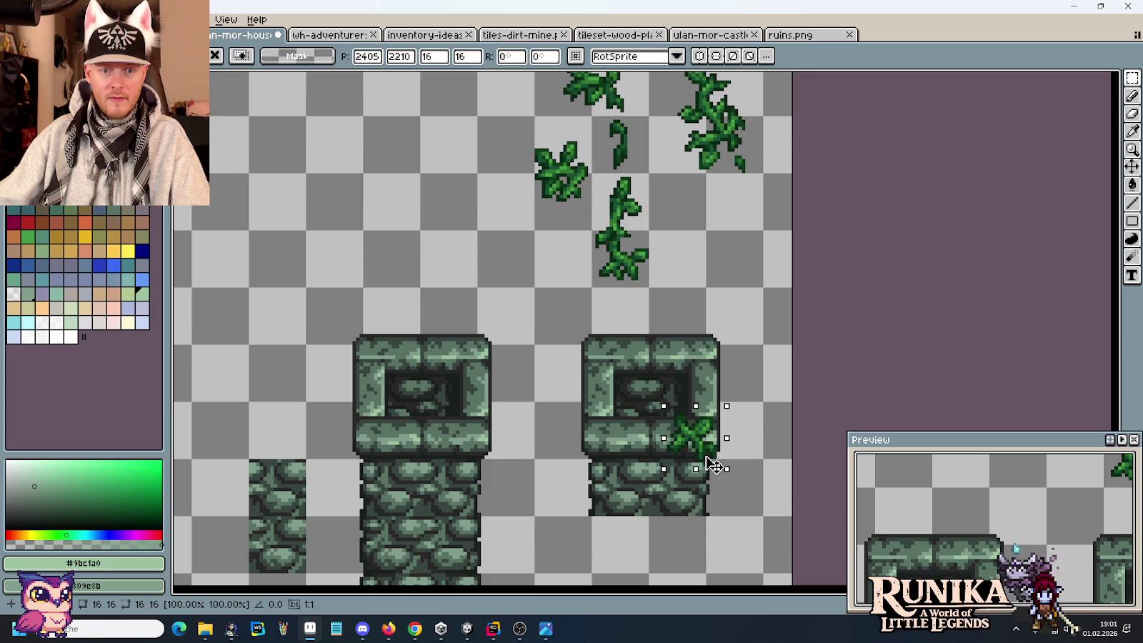
{"action": "left_click", "coordinate": [743, 357]}
{"action": "scroll", "coordinate": [742, 357], "scroll_direction": "down", "scroll_amount": 1}
{"action": "scroll", "coordinate": [623, 364], "scroll_direction": "down", "scroll_amount": 2}
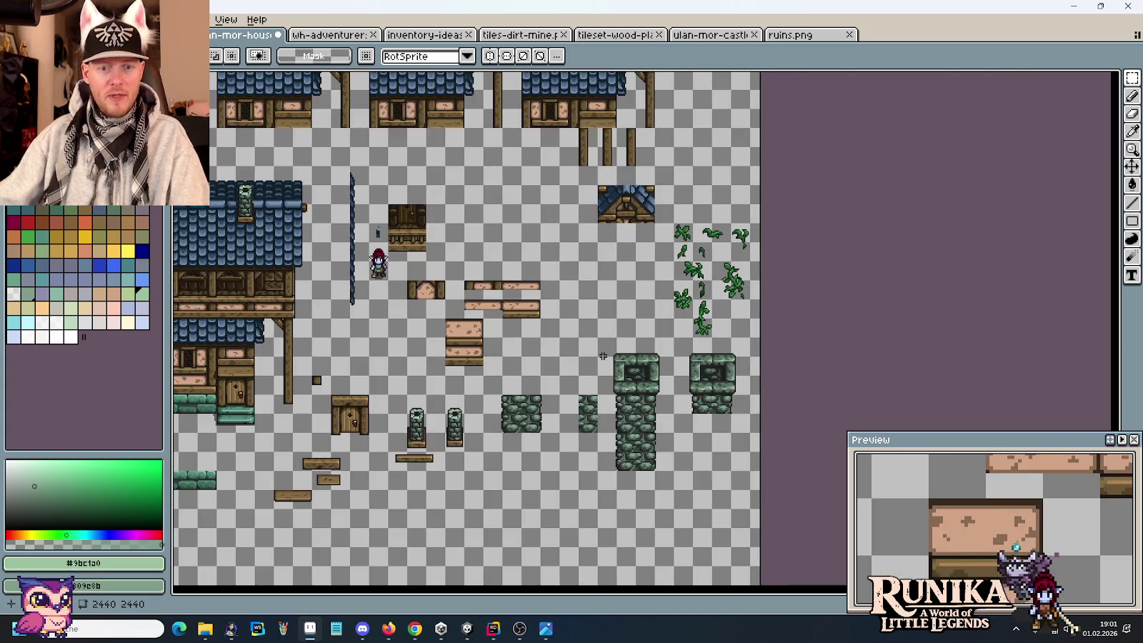
Step: Bring the loose house tiles into view and delete the thin vertical post
{"action": "scroll", "coordinate": [623, 364], "scroll_direction": "left", "scroll_amount": 5}
{"action": "scroll", "coordinate": [604, 278], "scroll_direction": "left", "scroll_amount": 3}
{"action": "scroll", "coordinate": [604, 277], "scroll_direction": "up", "scroll_amount": 3}
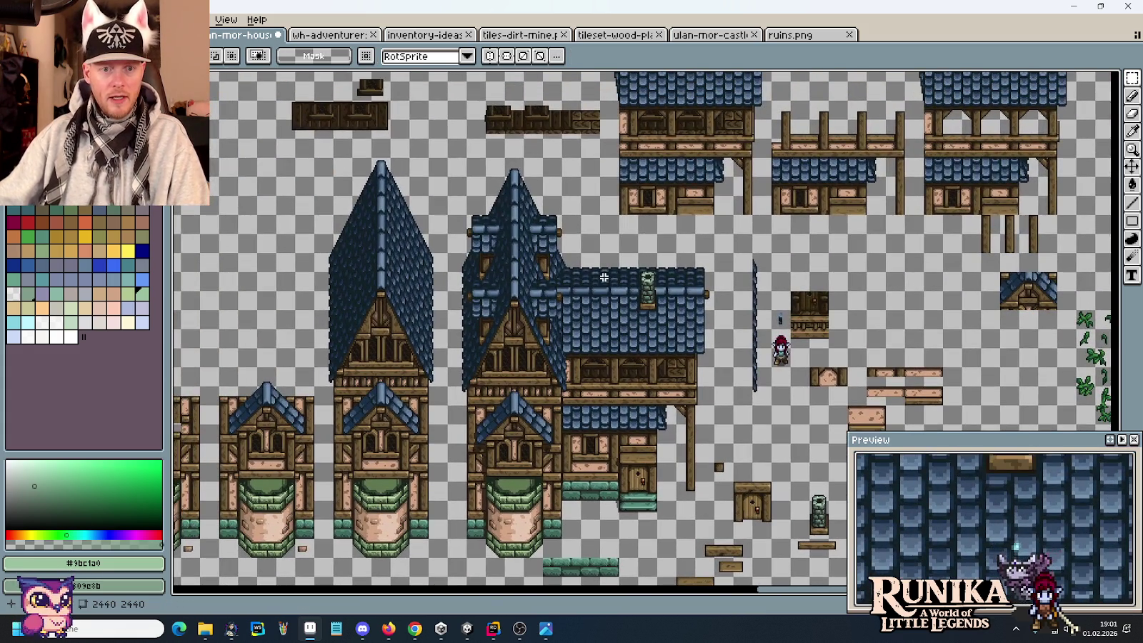
{"action": "scroll", "coordinate": [604, 278], "scroll_direction": "up", "scroll_amount": 1}
{"action": "scroll", "coordinate": [638, 411], "scroll_direction": "up", "scroll_amount": 3}
{"action": "mouse_move", "coordinate": [638, 410]}
{"action": "left_mouse_down"}
{"action": "mouse_move", "coordinate": [519, 337]}
{"action": "mouse_move", "coordinate": [613, 166]}
{"action": "left_mouse_up"}
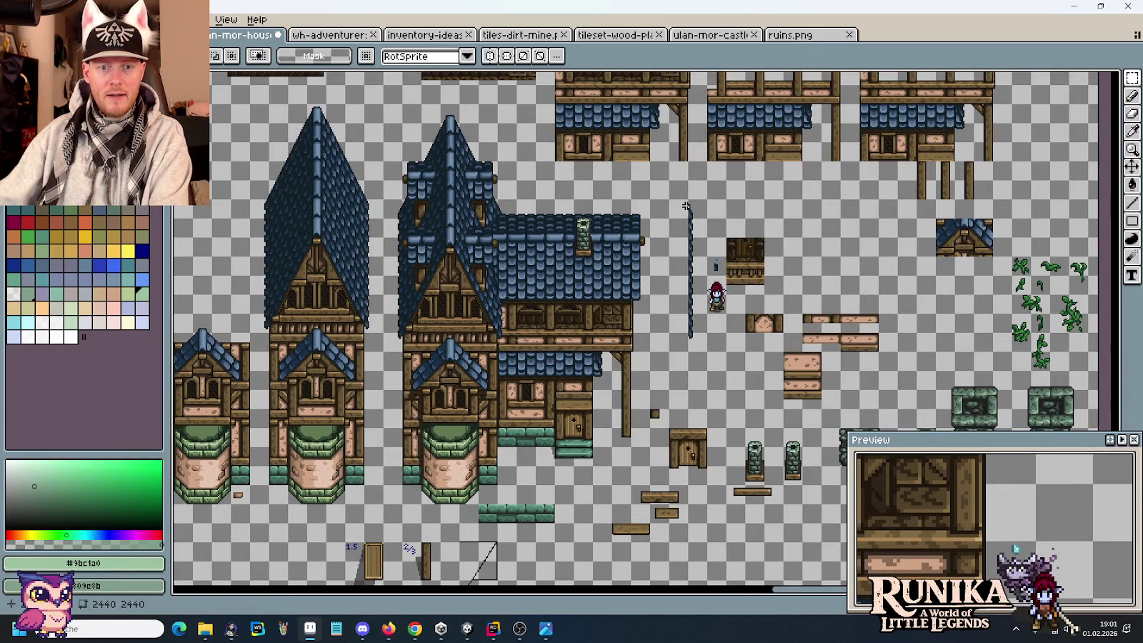
{"action": "left_click_drag", "start_coordinate": [686, 196], "coordinate": [711, 373]}
{"action": "key", "text": "Delete"}
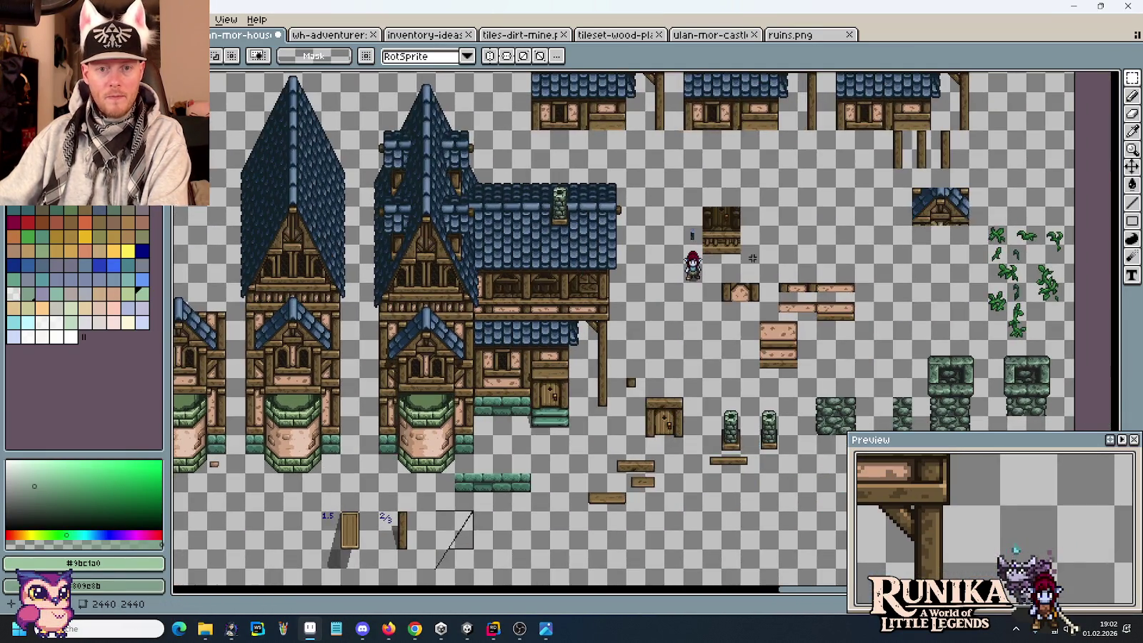
Step: Delete the spare door piece and select the row of small window pieces
{"action": "scroll", "coordinate": [765, 250], "scroll_direction": "up", "scroll_amount": 1}
{"action": "left_click_drag", "start_coordinate": [636, 123], "coordinate": [711, 256]}
{"action": "key", "text": "Delete"}
{"action": "mouse_move", "coordinate": [675, 314]}
{"action": "left_mouse_down"}
{"action": "mouse_move", "coordinate": [537, 179]}
{"action": "mouse_move", "coordinate": [610, 214]}
{"action": "left_mouse_up"}
{"action": "mouse_move", "coordinate": [536, 179]}
{"action": "left_mouse_down"}
{"action": "mouse_move", "coordinate": [803, 218]}
{"action": "mouse_move", "coordinate": [682, 395]}
{"action": "left_mouse_up"}
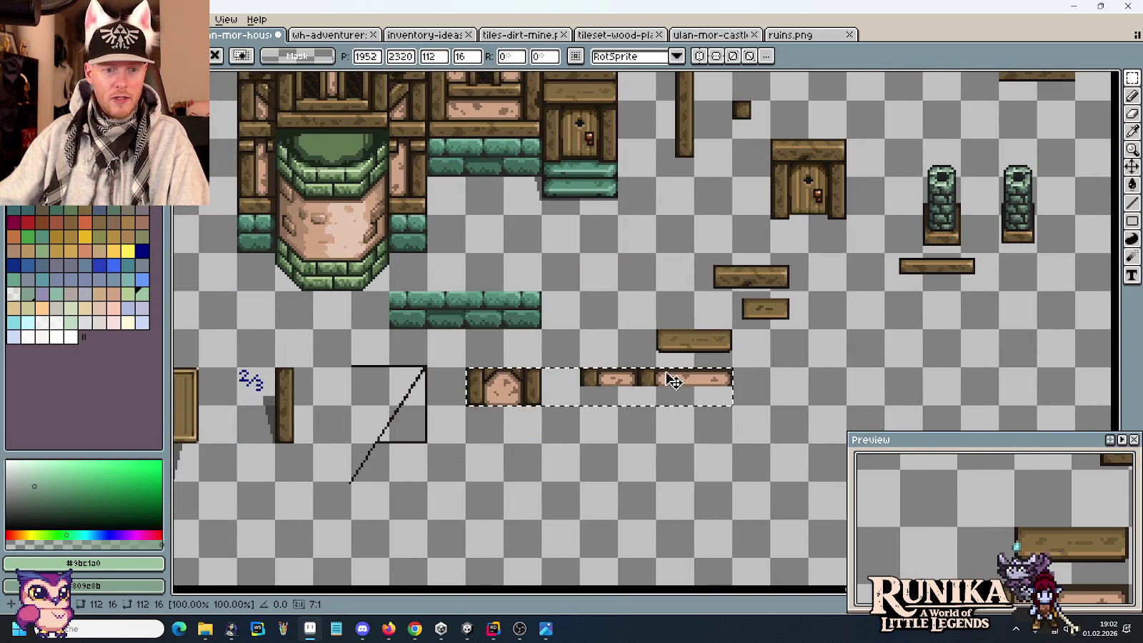
Step: Move the wooden plank below the arched window piece and delete the right-hand door
{"action": "scroll", "coordinate": [682, 395], "scroll_direction": "right", "scroll_amount": 3}
{"action": "scroll", "coordinate": [683, 395], "scroll_direction": "up", "scroll_amount": 1}
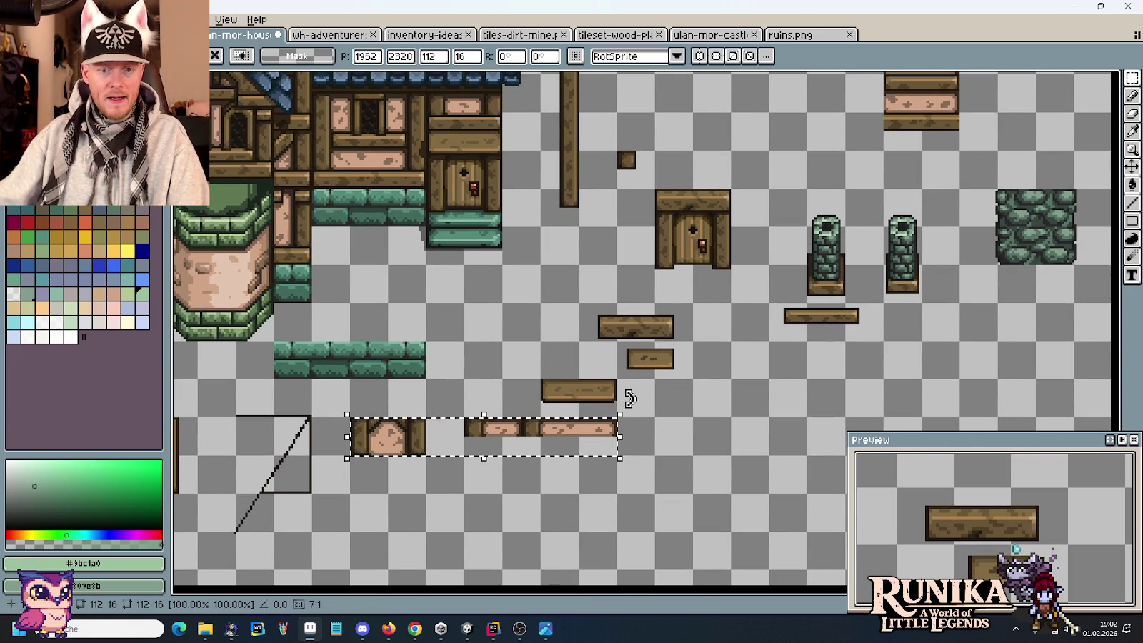
{"action": "left_click_drag", "start_coordinate": [539, 378], "coordinate": [659, 421]}
{"action": "left_click_drag", "start_coordinate": [598, 391], "coordinate": [406, 504]}
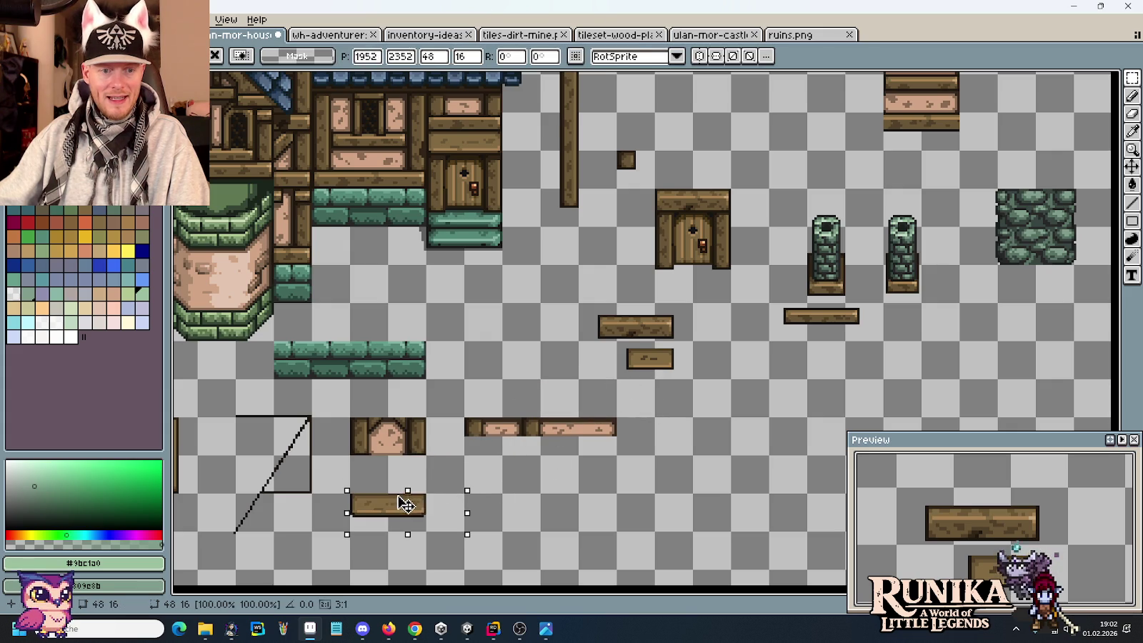
{"action": "mouse_move", "coordinate": [729, 300]}
{"action": "left_mouse_down"}
{"action": "mouse_move", "coordinate": [695, 230]}
{"action": "mouse_move", "coordinate": [656, 187]}
{"action": "left_mouse_up"}
{"action": "key", "text": "Delete"}
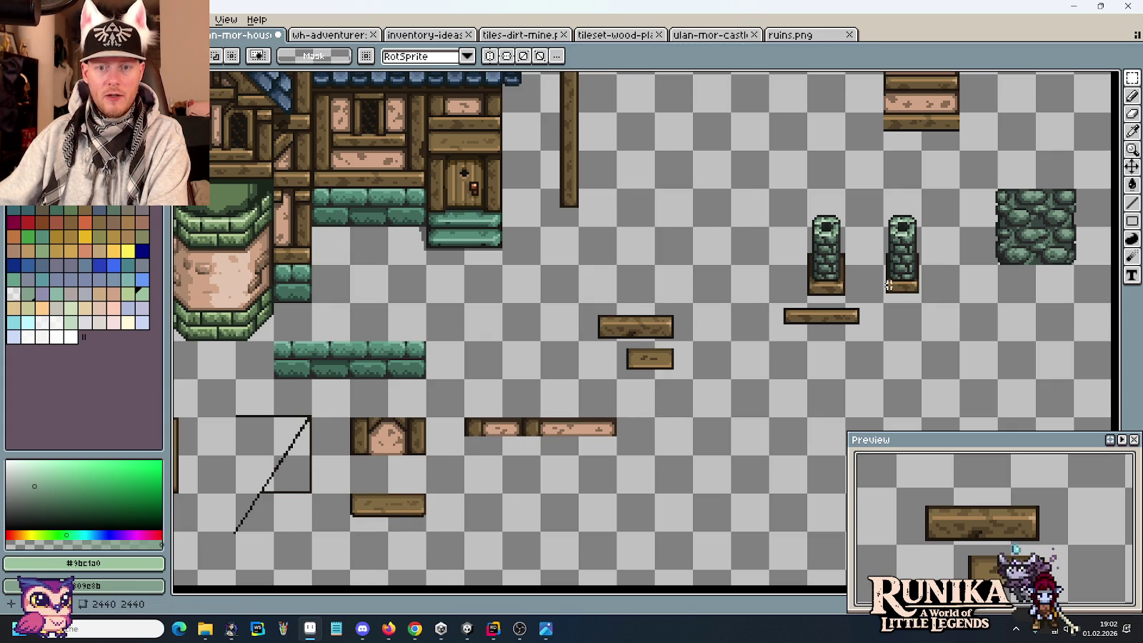
Step: Move the right green pillar next to the other green pillars
{"action": "left_click_drag", "start_coordinate": [923, 300], "coordinate": [886, 190]}
{"action": "scroll", "coordinate": [914, 252], "scroll_direction": "down", "scroll_amount": 5}
{"action": "scroll", "coordinate": [800, 172], "scroll_direction": "up", "scroll_amount": 2}
{"action": "scroll", "coordinate": [715, 215], "scroll_direction": "up", "scroll_amount": 2}
{"action": "scroll", "coordinate": [616, 261], "scroll_direction": "up", "scroll_amount": 3}
{"action": "scroll", "coordinate": [616, 261], "scroll_direction": "up", "scroll_amount": 2}
{"action": "scroll", "coordinate": [636, 300], "scroll_direction": "up", "scroll_amount": 2}
{"action": "left_click_drag", "start_coordinate": [656, 327], "coordinate": [794, 334]}
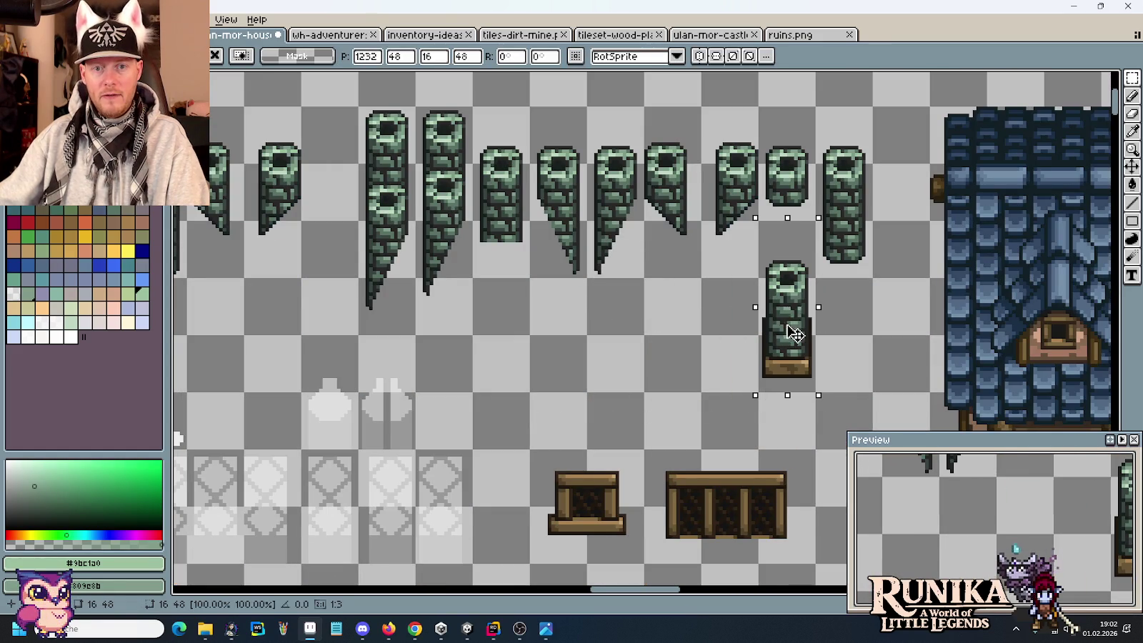
{"action": "left_click", "coordinate": [875, 293]}
{"action": "scroll", "coordinate": [875, 293], "scroll_direction": "down", "scroll_amount": 1}
{"action": "scroll", "coordinate": [714, 329], "scroll_direction": "down", "scroll_amount": 2}
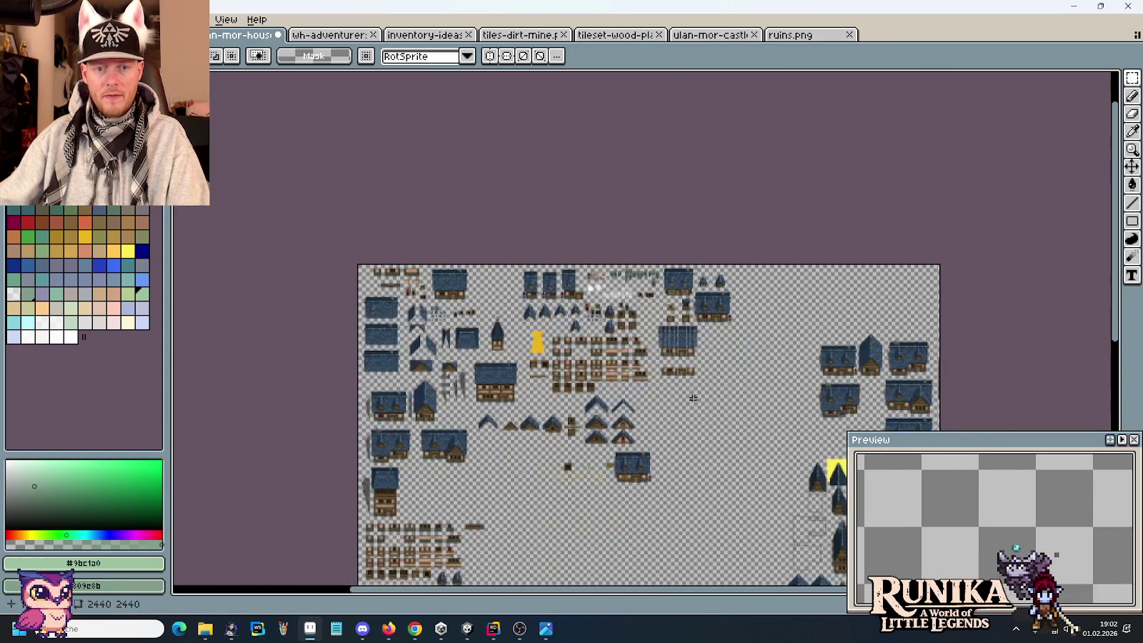
Step: Erase the two small pillars and all leftover planks from the tileset
{"action": "scroll", "coordinate": [625, 365], "scroll_direction": "up", "scroll_amount": 1}
{"action": "scroll", "coordinate": [762, 401], "scroll_direction": "up", "scroll_amount": 4}
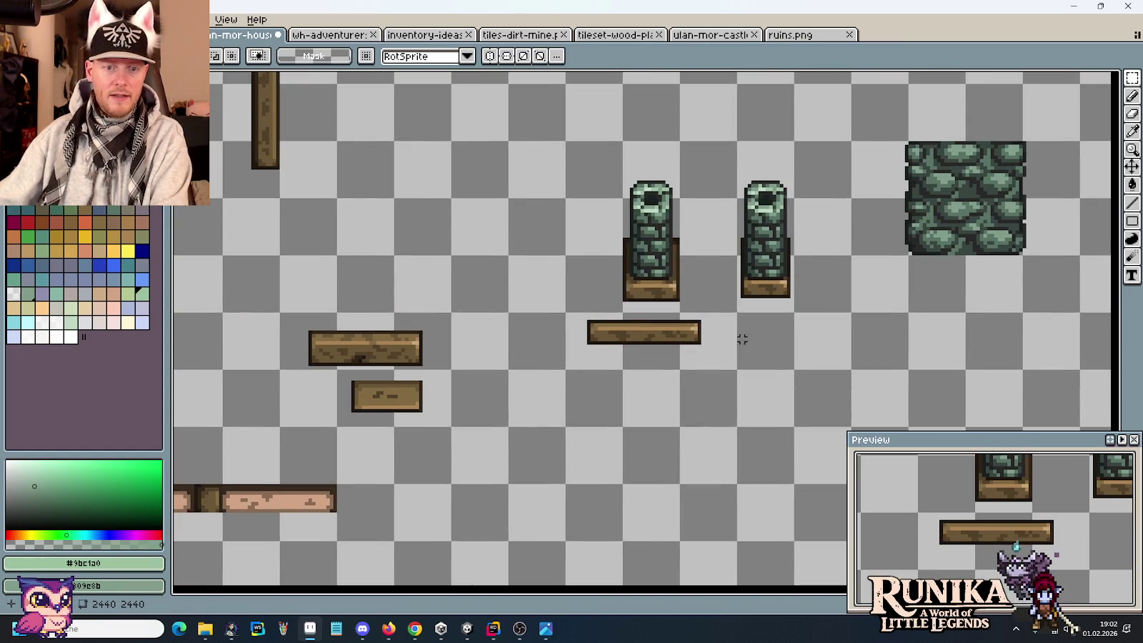
{"action": "left_click_drag", "start_coordinate": [740, 324], "coordinate": [595, 158]}
{"action": "key", "text": "Delete"}
{"action": "left_click_drag", "start_coordinate": [342, 347], "coordinate": [488, 436]}
{"action": "key", "text": "Delete"}
{"action": "scroll", "coordinate": [592, 323], "scroll_direction": "down", "scroll_amount": 1}
{"action": "scroll", "coordinate": [592, 324], "scroll_direction": "down", "scroll_amount": 1}
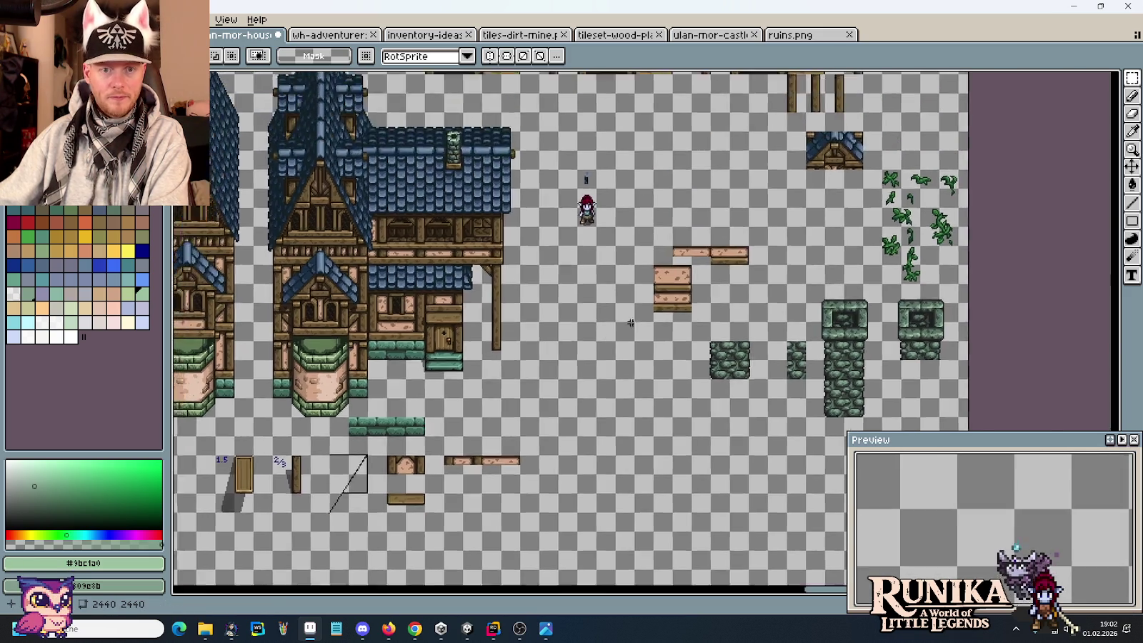
{"action": "scroll", "coordinate": [617, 331], "scroll_direction": "up", "scroll_amount": 2}
{"action": "left_click_drag", "start_coordinate": [614, 93], "coordinate": [993, 339]}
{"action": "key", "text": "Delete"}
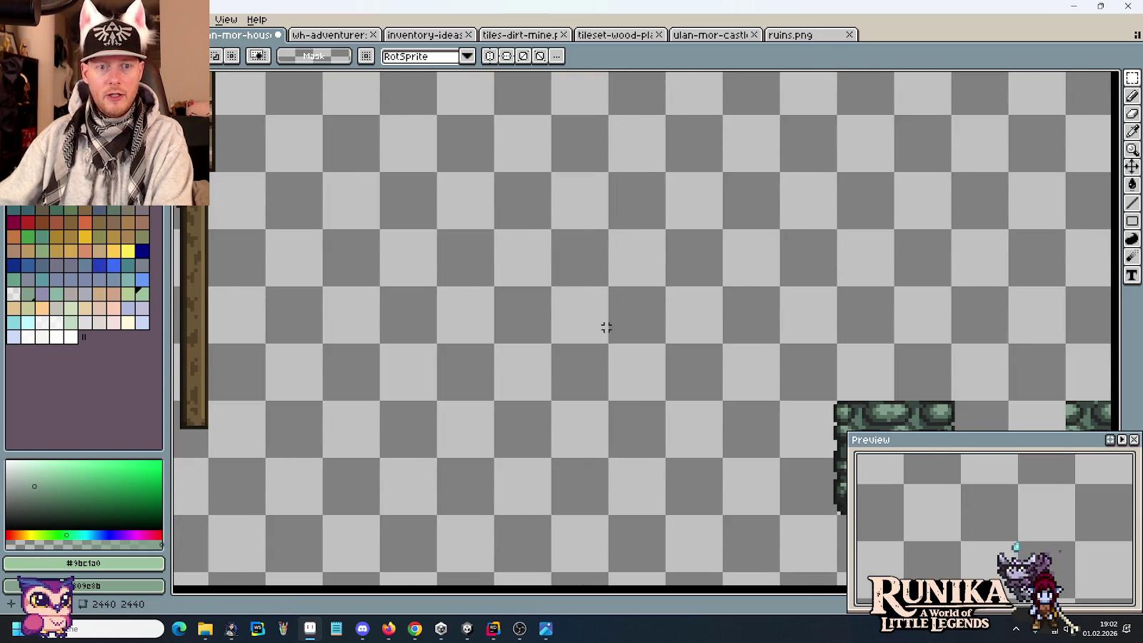
Step: Move the character sprite down beside the window pieces and save the tileset
{"action": "scroll", "coordinate": [606, 327], "scroll_direction": "down", "scroll_amount": 3}
{"action": "scroll", "coordinate": [711, 210], "scroll_direction": "up", "scroll_amount": 2}
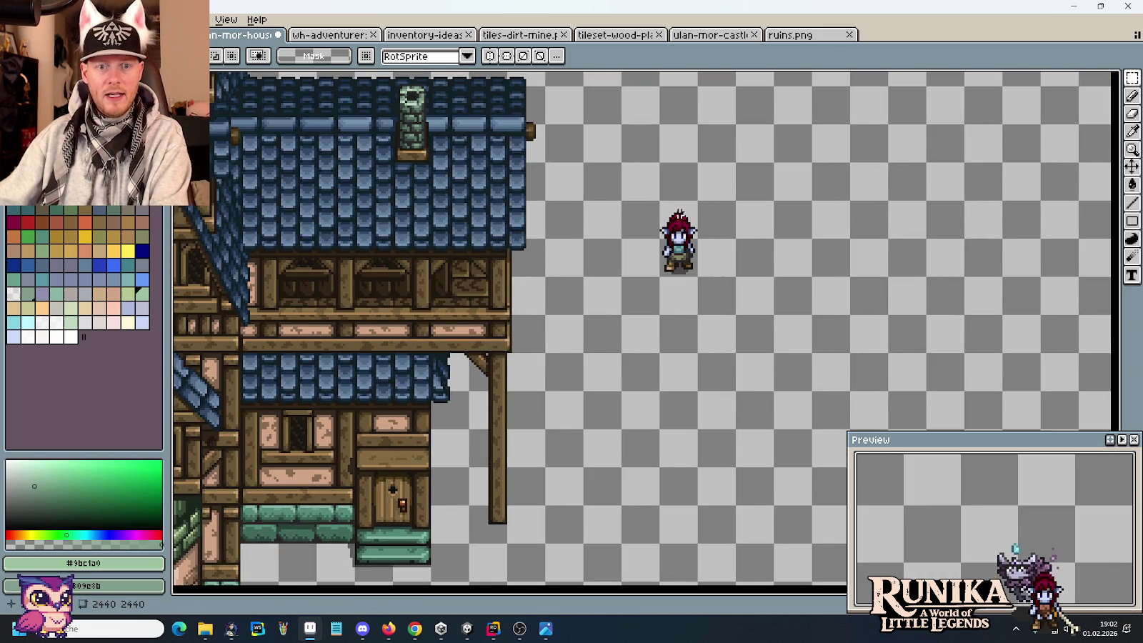
{"action": "mouse_move", "coordinate": [658, 200]}
{"action": "left_mouse_down"}
{"action": "mouse_move", "coordinate": [699, 277]}
{"action": "mouse_move", "coordinate": [204, 477]}
{"action": "mouse_move", "coordinate": [530, 306]}
{"action": "left_mouse_up"}
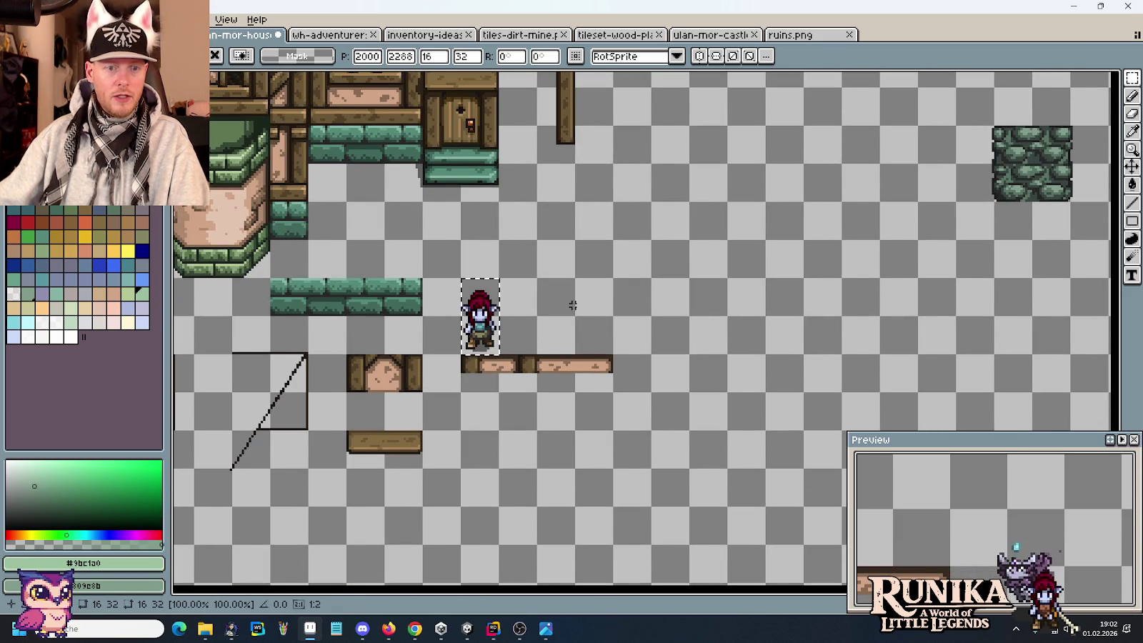
{"action": "key", "text": "ctrl+s"}
{"action": "left_click", "coordinate": [585, 315]}
Step: Copy the upper section of the tower roof into empty space
{"action": "scroll", "coordinate": [734, 261], "scroll_direction": "down", "scroll_amount": 2}
{"action": "left_click_drag", "start_coordinate": [734, 260], "coordinate": [567, 289]}
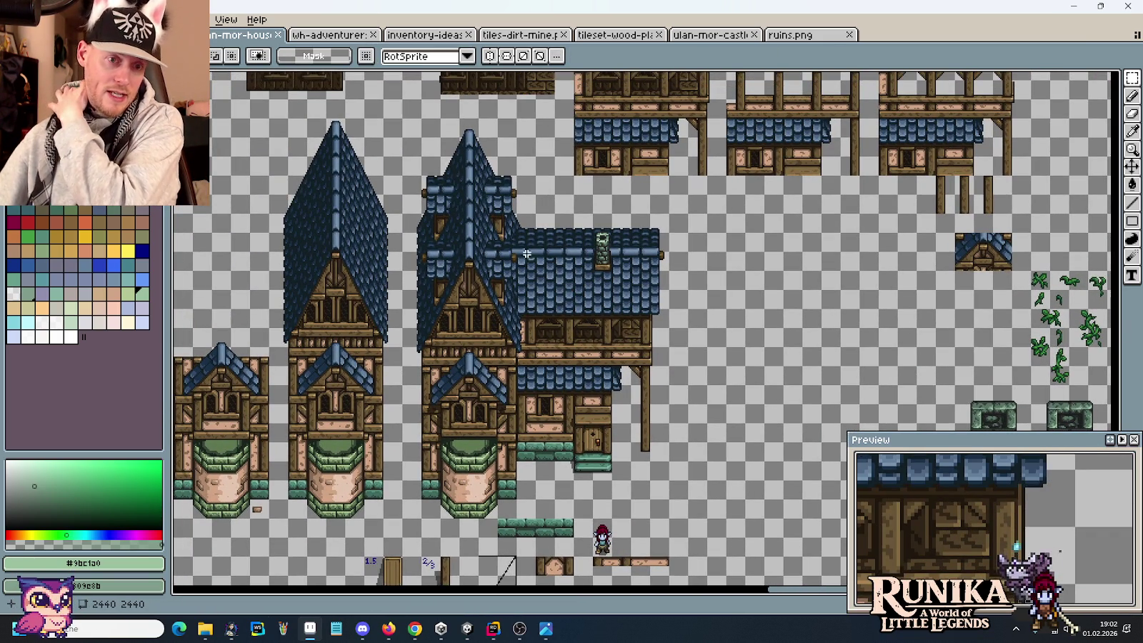
{"action": "left_click_drag", "start_coordinate": [539, 254], "coordinate": [476, 134]}
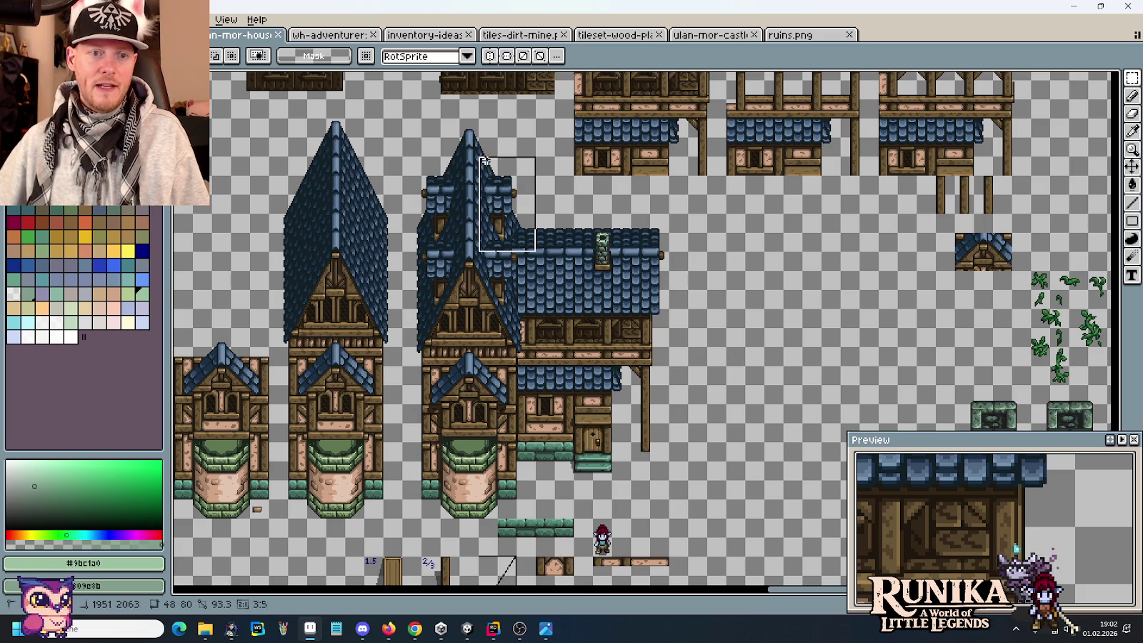
{"action": "left_click_drag", "start_coordinate": [503, 177], "coordinate": [790, 358]}
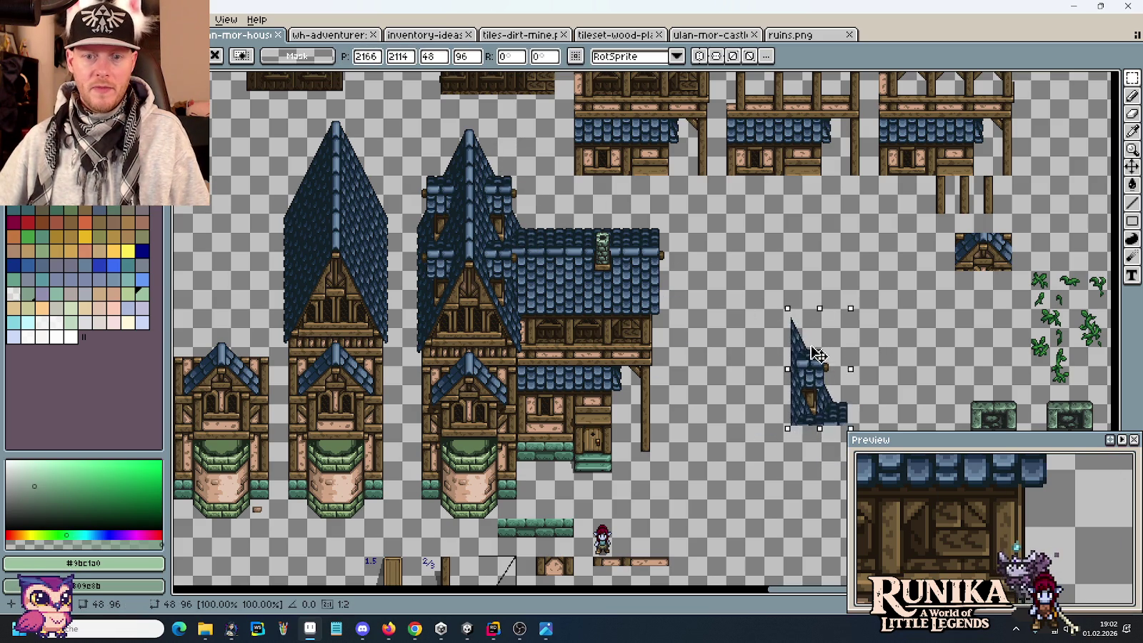
Step: Drop the copied roof piece in place and zoom in on it
{"action": "left_click", "coordinate": [886, 374]}
{"action": "scroll", "coordinate": [887, 374], "scroll_direction": "up", "scroll_amount": 1}
{"action": "scroll", "coordinate": [664, 302], "scroll_direction": "up", "scroll_amount": 1}
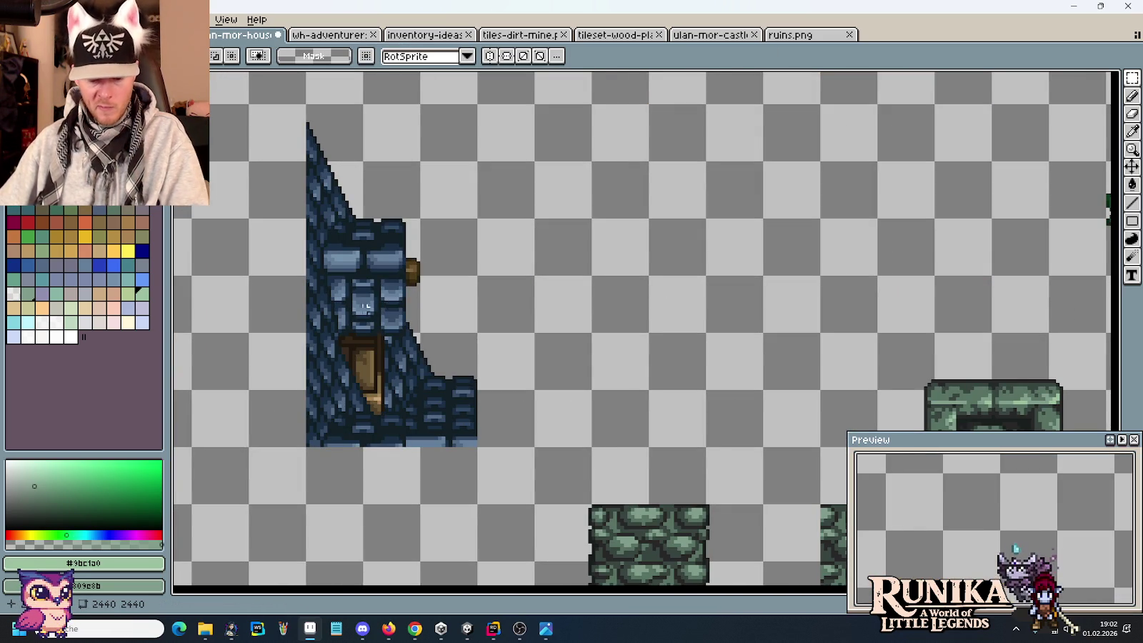
{"action": "scroll", "coordinate": [348, 312], "scroll_direction": "up", "scroll_amount": 1}
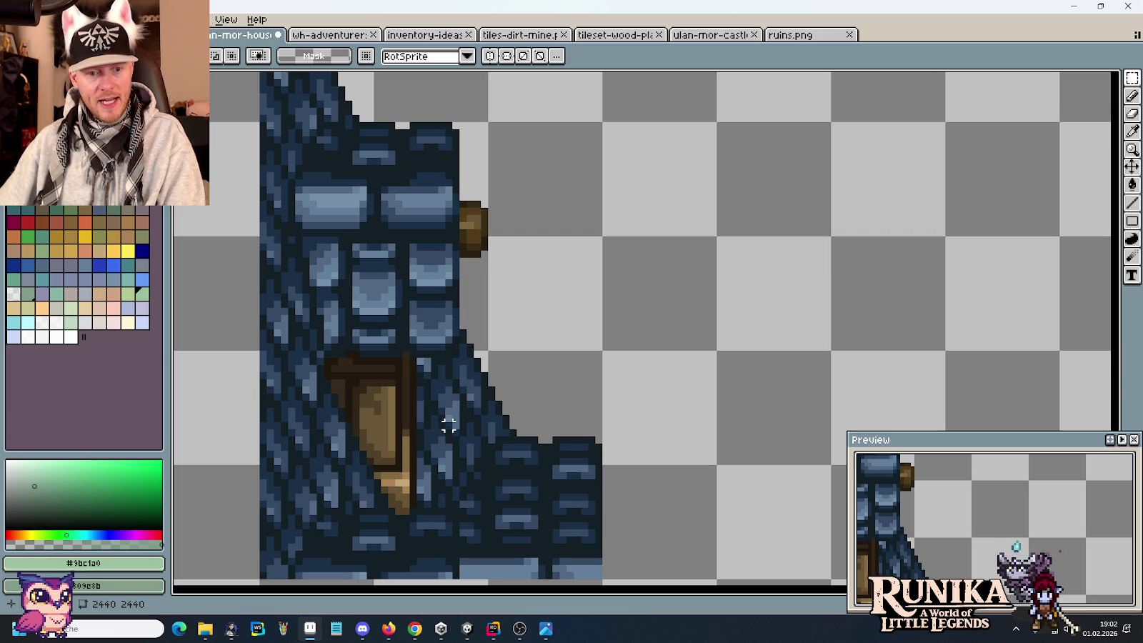
{"action": "scroll", "coordinate": [556, 390], "scroll_direction": "down", "scroll_amount": 1}
{"action": "scroll", "coordinate": [556, 389], "scroll_direction": "down", "scroll_amount": 1}
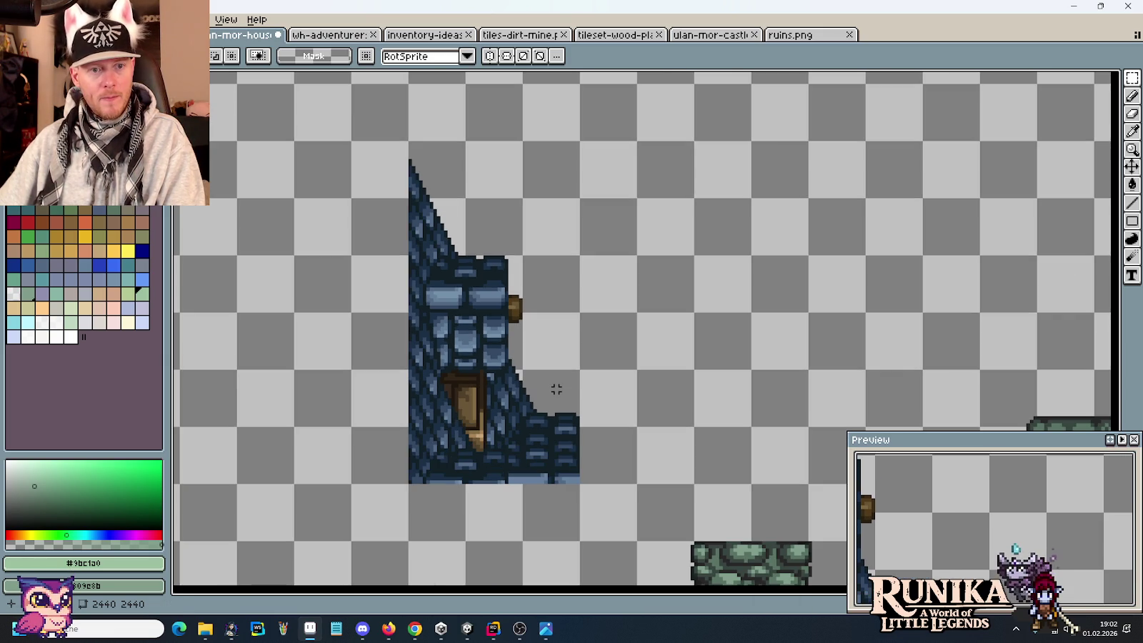
{"action": "scroll", "coordinate": [556, 389], "scroll_direction": "down", "scroll_amount": 2}
{"action": "scroll", "coordinate": [556, 389], "scroll_direction": "up", "scroll_amount": 1}
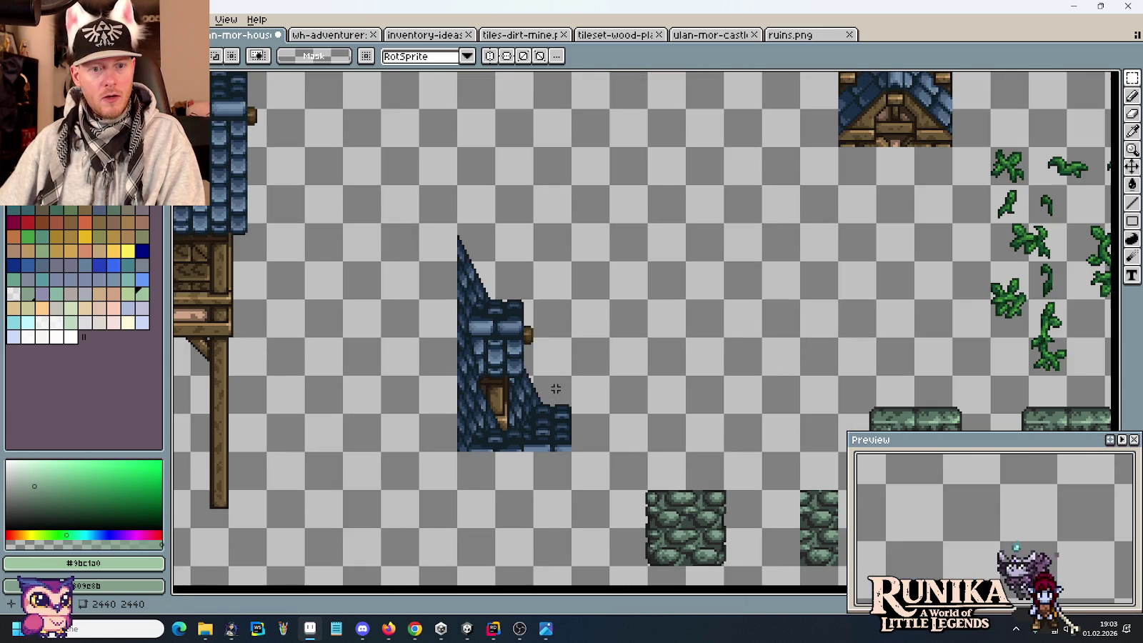
{"action": "scroll", "coordinate": [555, 389], "scroll_direction": "up", "scroll_amount": 1}
Step: Clear the selection on the copied gable and switch to the Pencil tool
{"action": "left_click_drag", "start_coordinate": [528, 368], "coordinate": [430, 218]}
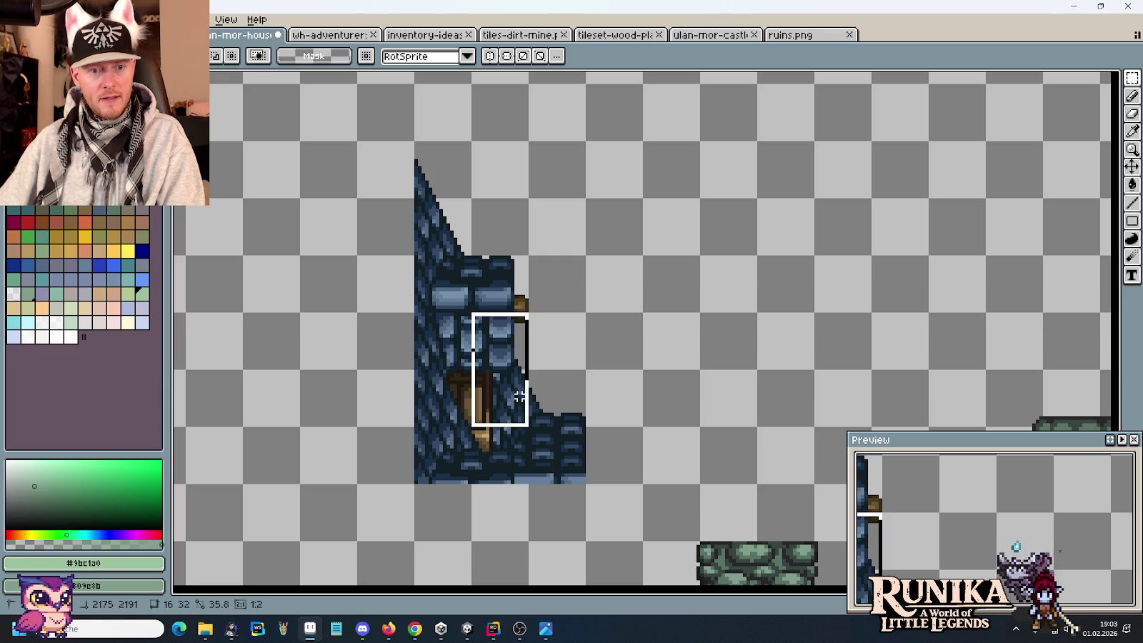
{"action": "left_click", "coordinate": [522, 402]}
{"action": "scroll", "coordinate": [522, 403], "scroll_direction": "up", "scroll_amount": 1}
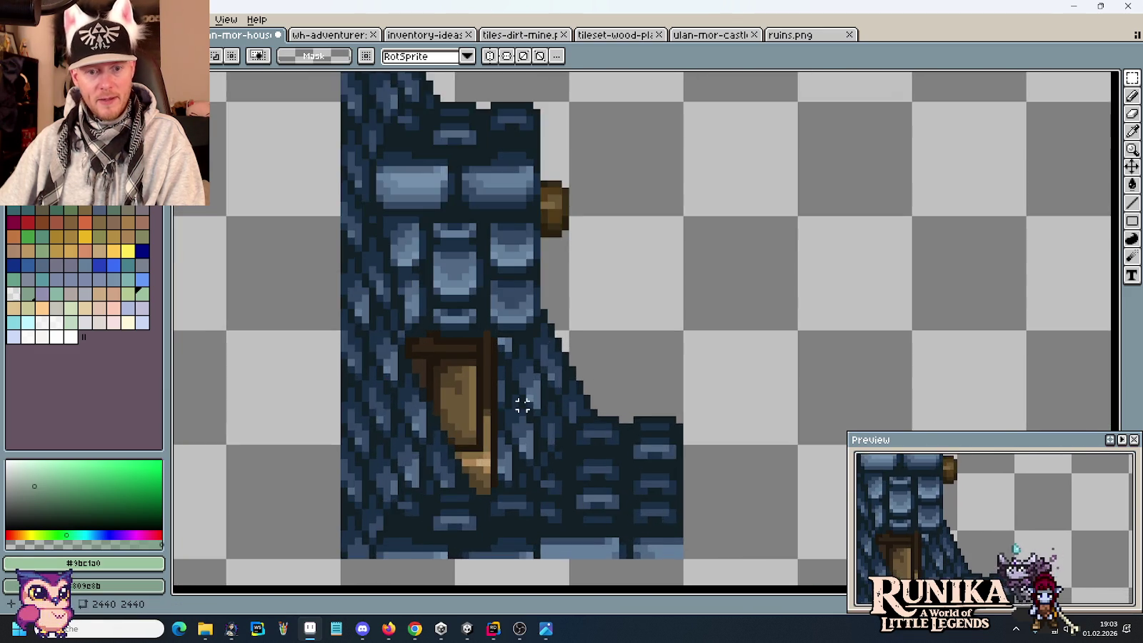
{"action": "scroll", "coordinate": [521, 404], "scroll_direction": "up", "scroll_amount": 1}
{"action": "scroll", "coordinate": [569, 340], "scroll_direction": "up", "scroll_amount": 1}
{"action": "key", "text": "b"}
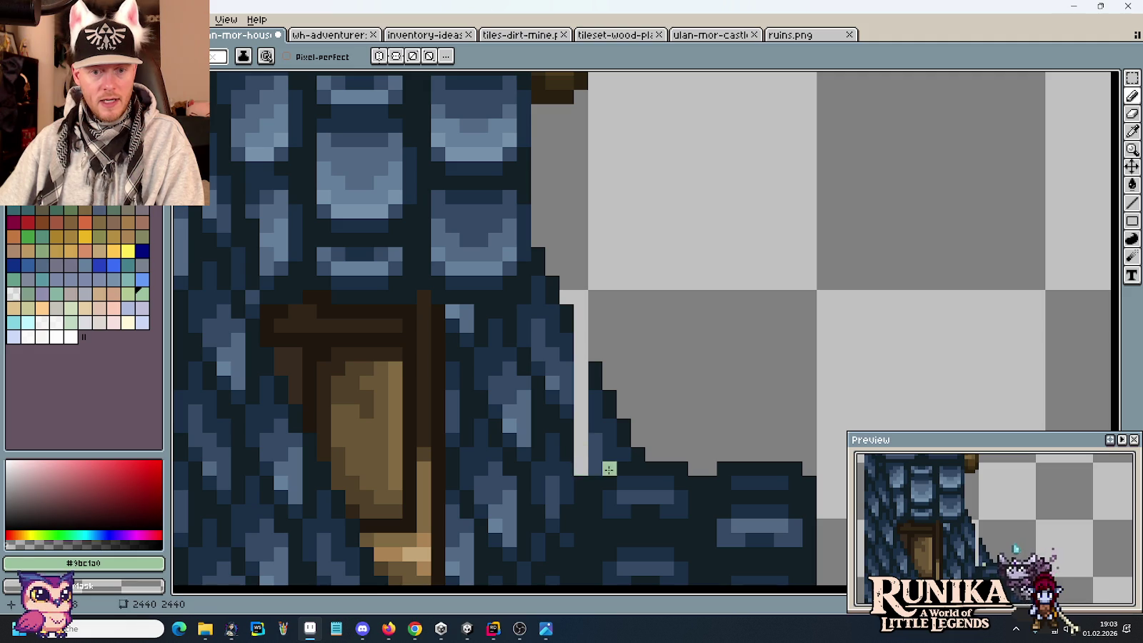
{"action": "scroll", "coordinate": [599, 469], "scroll_direction": "down", "scroll_amount": 3}
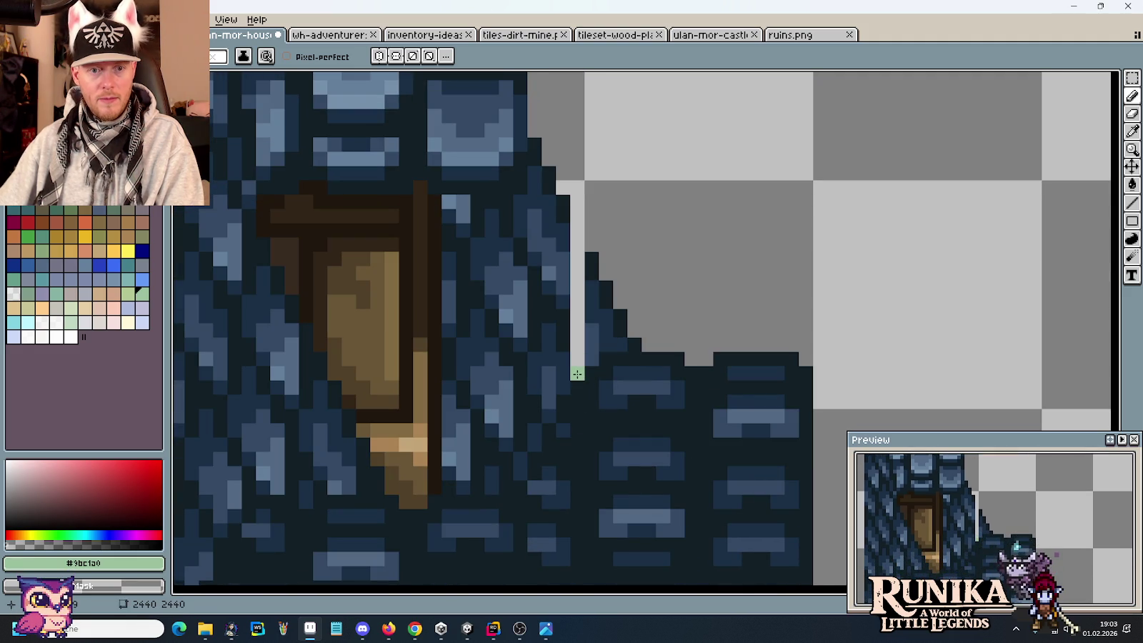
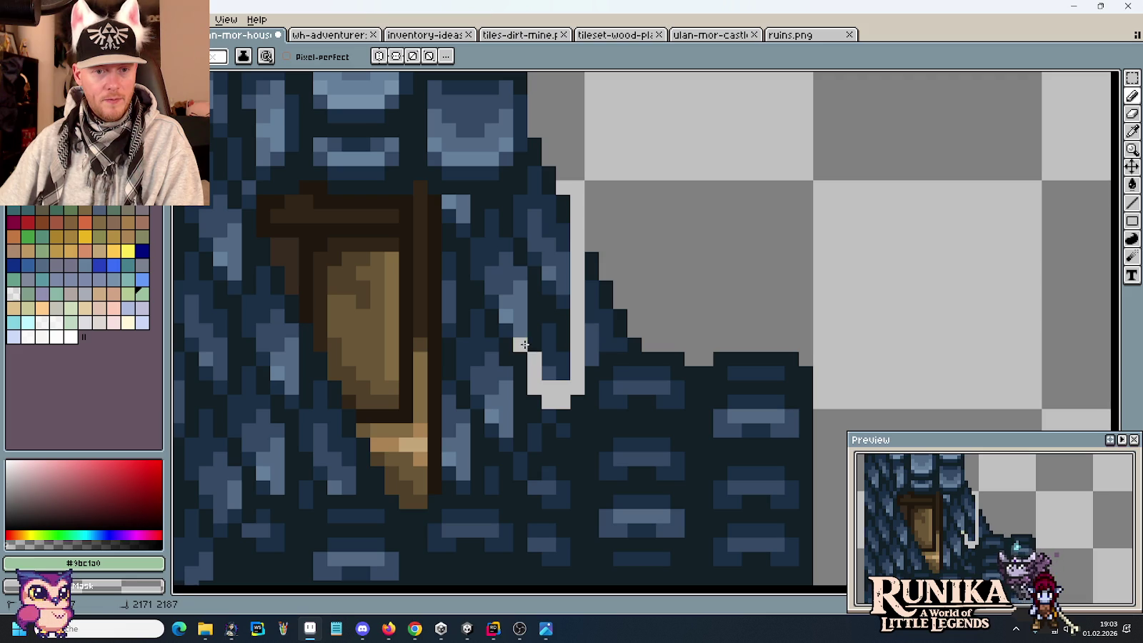
Step: Extend the light grey stroke up the spire and across its top
{"action": "left_click_drag", "start_coordinate": [524, 345], "coordinate": [516, 324]}
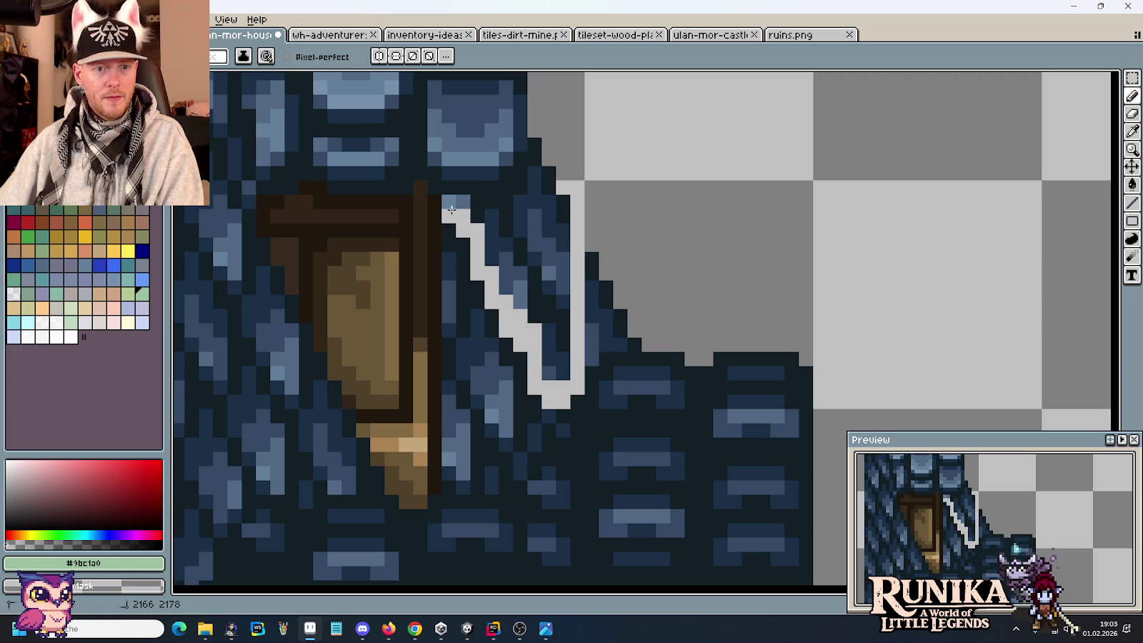
{"action": "mouse_move", "coordinate": [475, 204]}
{"action": "left_mouse_down"}
{"action": "mouse_move", "coordinate": [513, 200]}
{"action": "mouse_move", "coordinate": [486, 218]}
{"action": "mouse_move", "coordinate": [554, 368]}
{"action": "mouse_move", "coordinate": [550, 175]}
{"action": "mouse_move", "coordinate": [549, 279]}
{"action": "mouse_move", "coordinate": [505, 287]}
{"action": "mouse_move", "coordinate": [500, 223]}
{"action": "mouse_move", "coordinate": [529, 206]}
{"action": "left_mouse_up"}
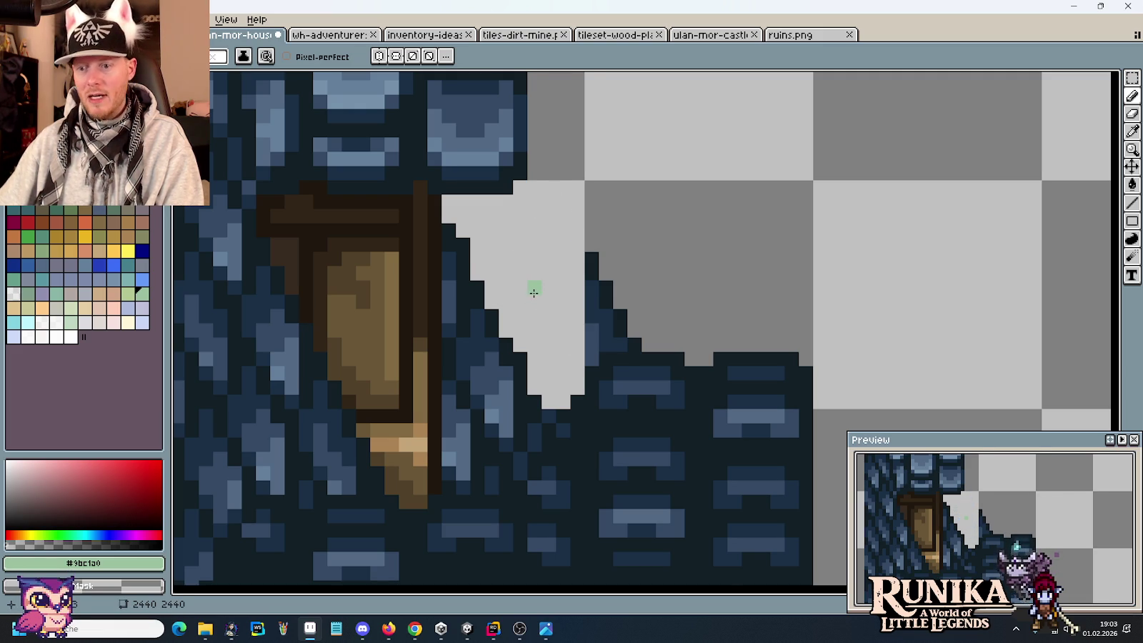
{"action": "scroll", "coordinate": [534, 293], "scroll_direction": "down", "scroll_amount": 2}
{"action": "scroll", "coordinate": [523, 248], "scroll_direction": "up", "scroll_amount": 1}
{"action": "scroll", "coordinate": [504, 205], "scroll_direction": "up", "scroll_amount": 1}
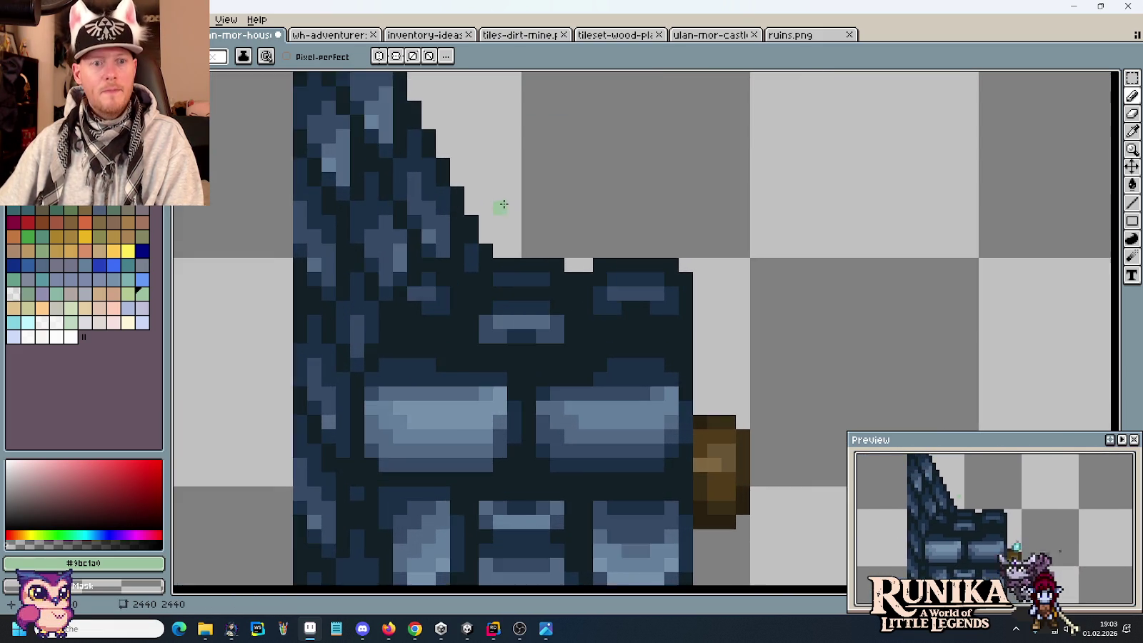
{"action": "scroll", "coordinate": [545, 308], "scroll_direction": "up", "scroll_amount": 1}
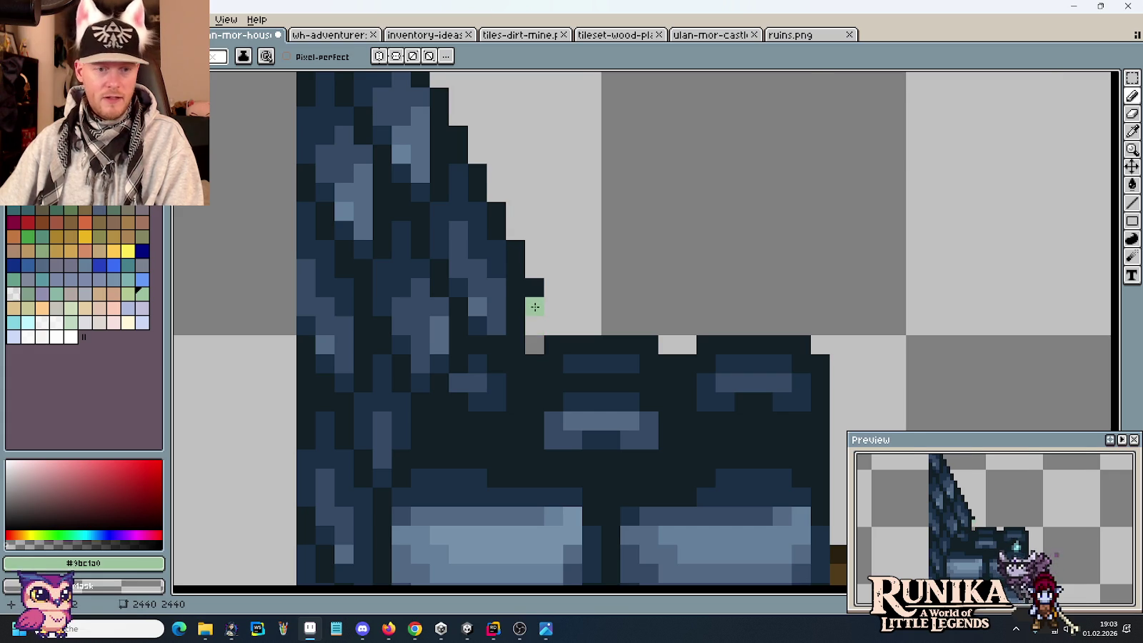
{"action": "scroll", "coordinate": [532, 305], "scroll_direction": "down", "scroll_amount": 1}
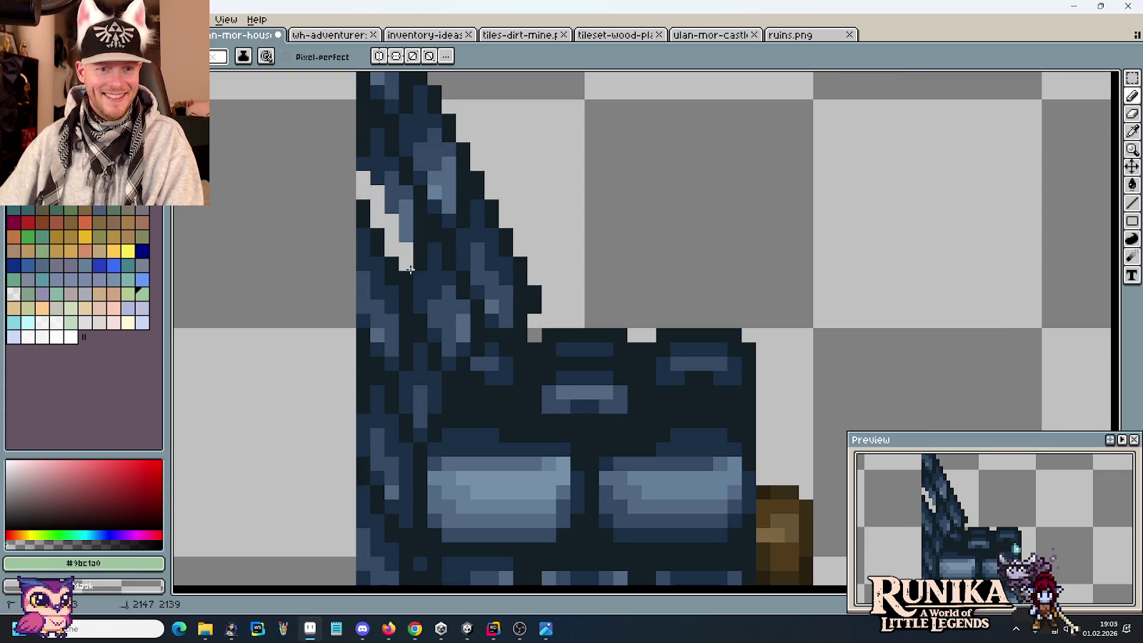
Step: Erase the dark pixels at the tower base, lower edge and spire's inner diagonal
{"action": "left_click_drag", "start_coordinate": [439, 332], "coordinate": [449, 336]}
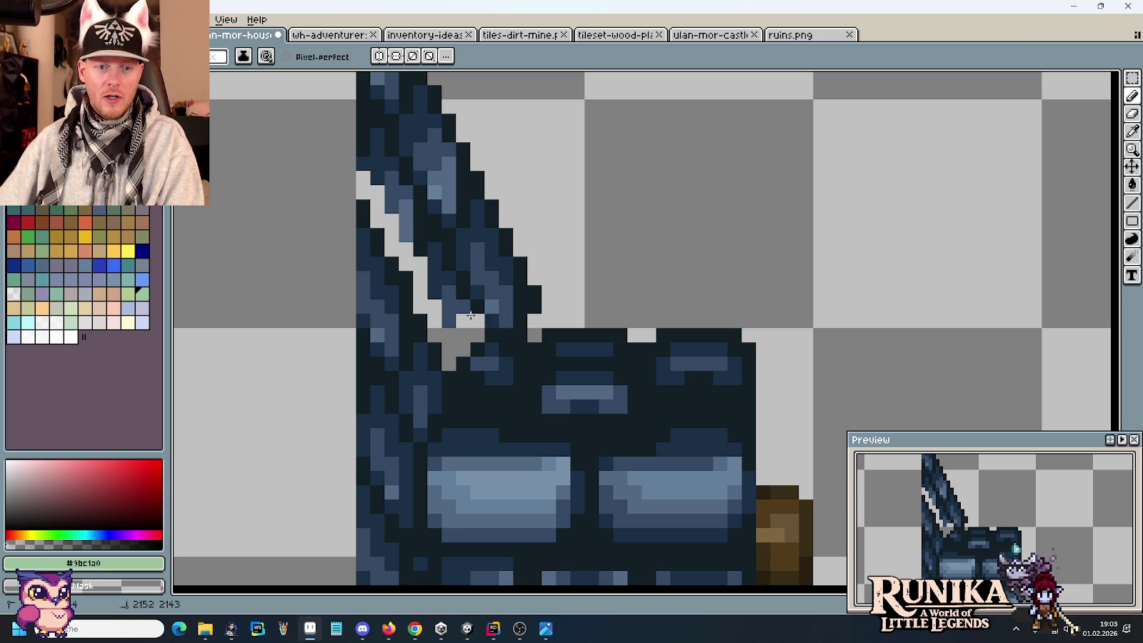
{"action": "left_click_drag", "start_coordinate": [544, 305], "coordinate": [453, 318]}
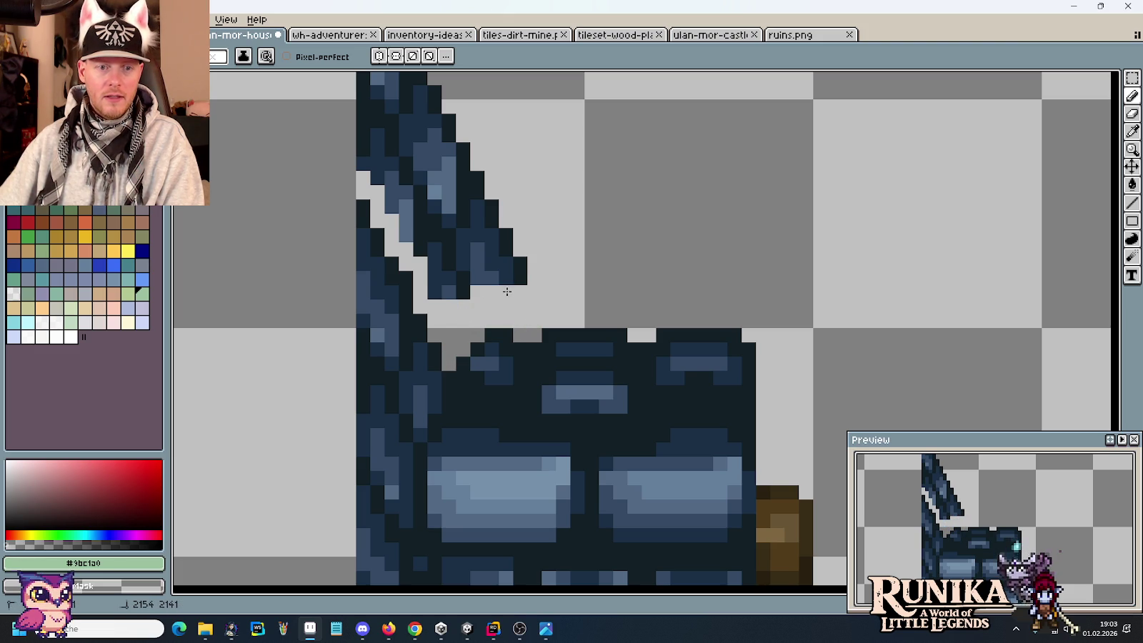
{"action": "mouse_move", "coordinate": [440, 279]}
{"action": "left_mouse_down"}
{"action": "mouse_move", "coordinate": [385, 172]}
{"action": "mouse_move", "coordinate": [436, 292]}
{"action": "mouse_move", "coordinate": [447, 232]}
{"action": "mouse_move", "coordinate": [365, 122]}
{"action": "mouse_move", "coordinate": [506, 277]}
{"action": "mouse_move", "coordinate": [432, 154]}
{"action": "mouse_move", "coordinate": [472, 255]}
{"action": "mouse_move", "coordinate": [522, 325]}
{"action": "mouse_move", "coordinate": [493, 227]}
{"action": "mouse_move", "coordinate": [468, 194]}
{"action": "mouse_move", "coordinate": [414, 150]}
{"action": "mouse_move", "coordinate": [526, 307]}
{"action": "left_mouse_up"}
{"action": "mouse_move", "coordinate": [587, 365]}
{"action": "left_mouse_down"}
{"action": "mouse_move", "coordinate": [543, 279]}
{"action": "mouse_move", "coordinate": [553, 297]}
{"action": "left_mouse_up"}
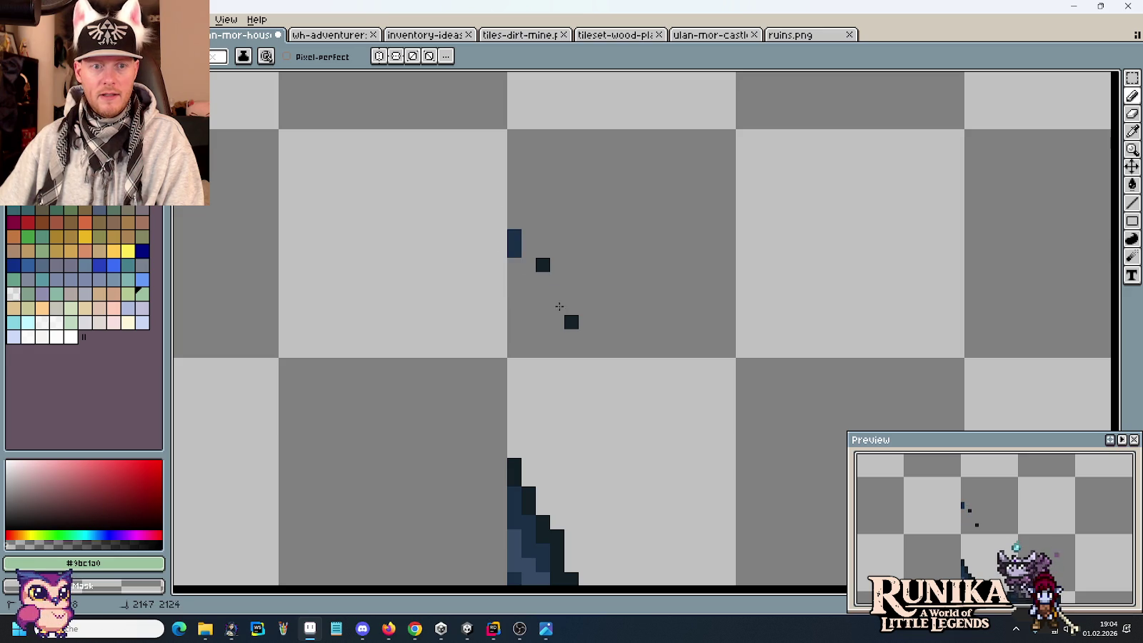
{"action": "scroll", "coordinate": [544, 278], "scroll_direction": "down", "scroll_amount": 5}
{"action": "scroll", "coordinate": [543, 276], "scroll_direction": "down", "scroll_amount": 1}
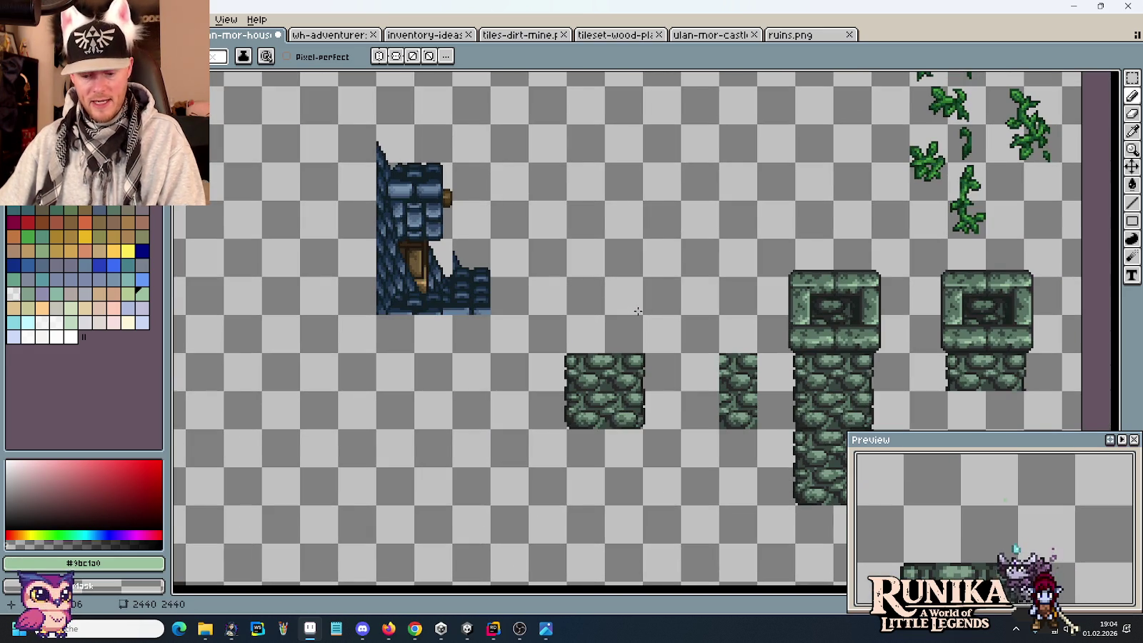
Step: Move the right tower roof piece to the left with a rectangular selection
{"action": "key", "text": "ctrl+v"}
{"action": "left_click_drag", "start_coordinate": [365, 322], "coordinate": [503, 265]}
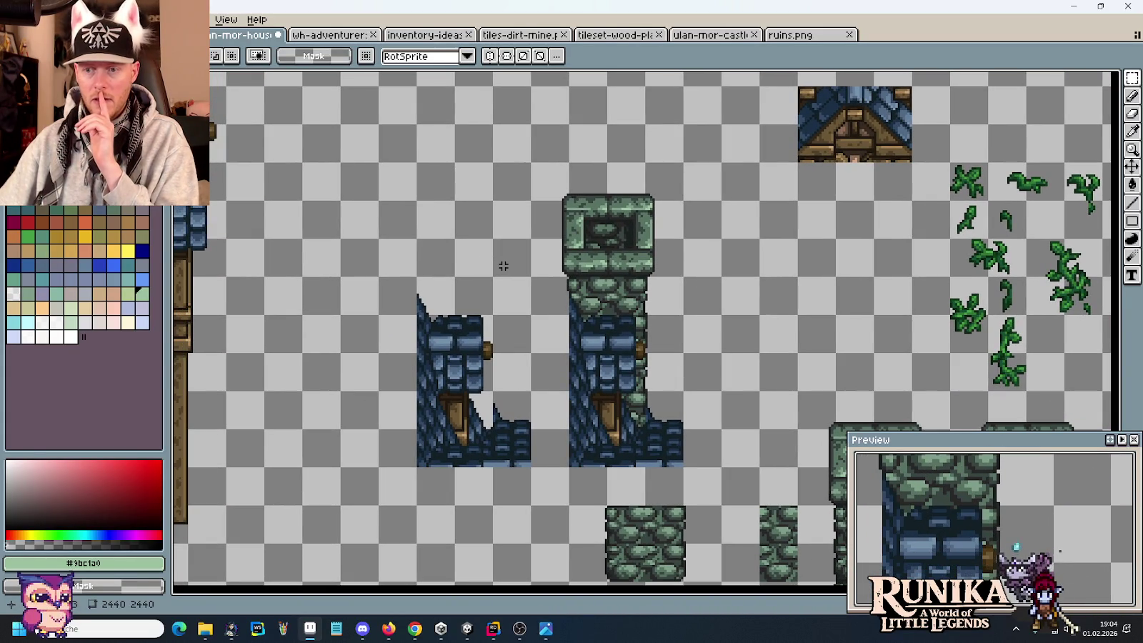
{"action": "scroll", "coordinate": [504, 266], "scroll_direction": "down", "scroll_amount": 2}
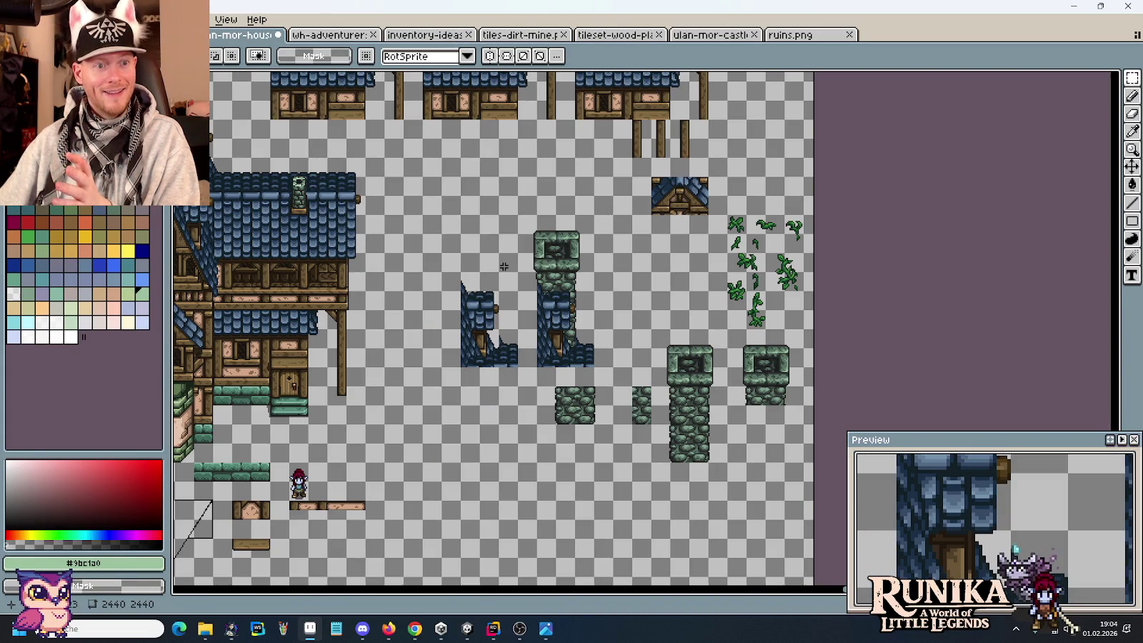
{"action": "scroll", "coordinate": [504, 266], "scroll_direction": "left", "scroll_amount": 5}
{"action": "scroll", "coordinate": [529, 300], "scroll_direction": "up", "scroll_amount": 2}
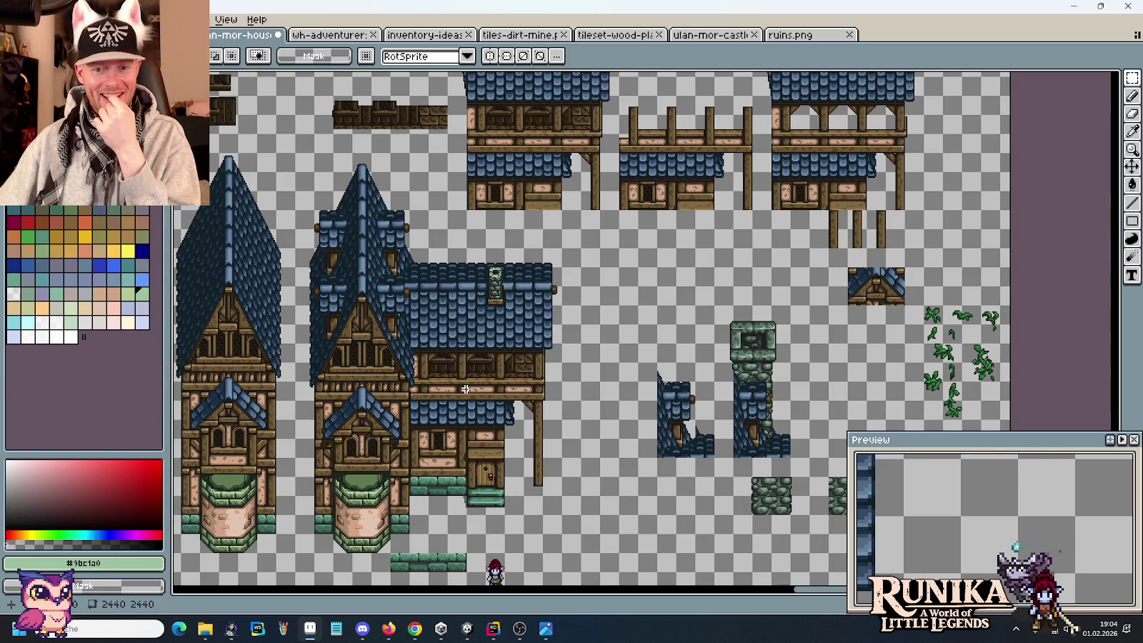
{"action": "mouse_move", "coordinate": [429, 311]}
{"action": "left_mouse_down"}
{"action": "mouse_move", "coordinate": [716, 304]}
{"action": "mouse_move", "coordinate": [644, 155]}
{"action": "left_mouse_up"}
{"action": "left_click_drag", "start_coordinate": [691, 243], "coordinate": [410, 243]}
{"action": "left_click", "coordinate": [811, 282]}
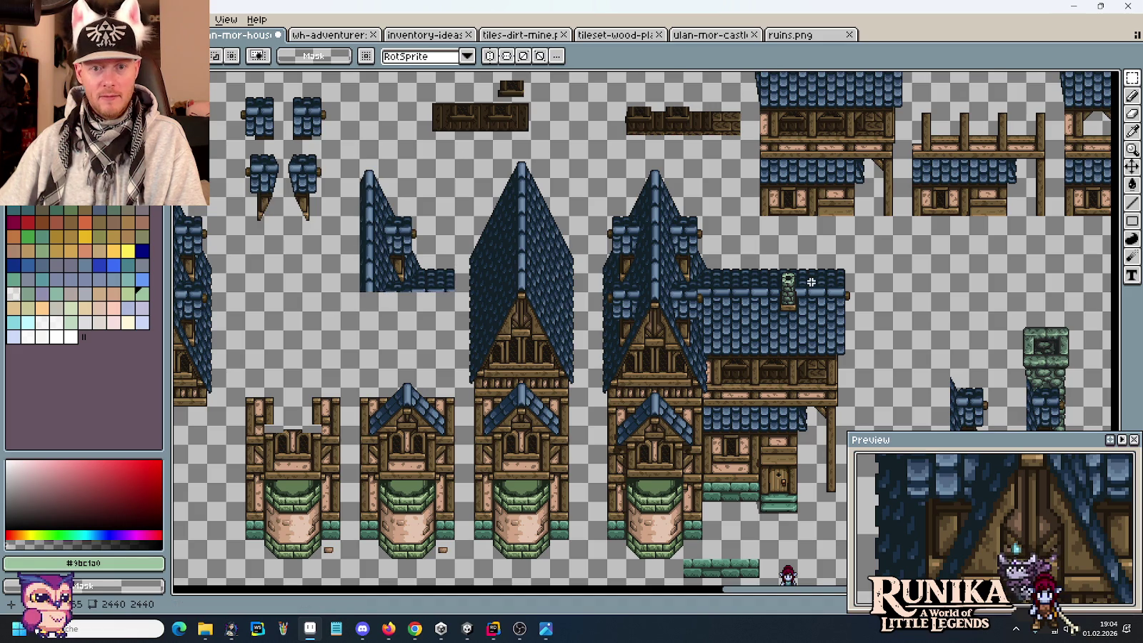
Step: Select the dark beam tile and shift it down and to the right
{"action": "left_click_drag", "start_coordinate": [831, 223], "coordinate": [792, 323]}
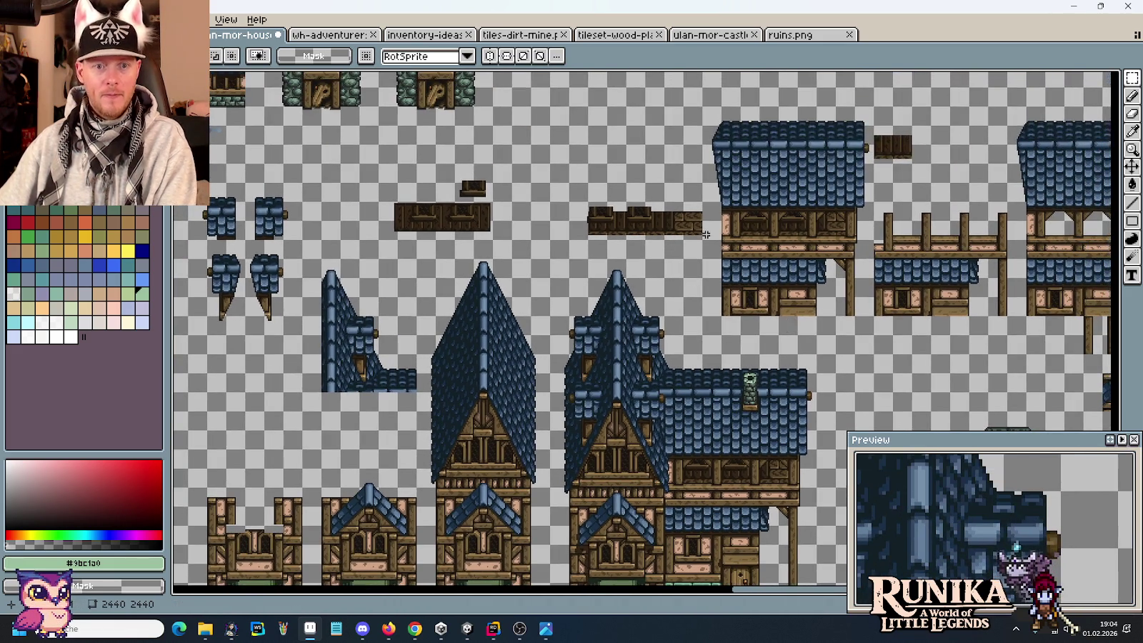
{"action": "mouse_move", "coordinate": [512, 239]}
{"action": "left_mouse_down"}
{"action": "mouse_move", "coordinate": [362, 155]}
{"action": "mouse_move", "coordinate": [587, 211]}
{"action": "left_mouse_up"}
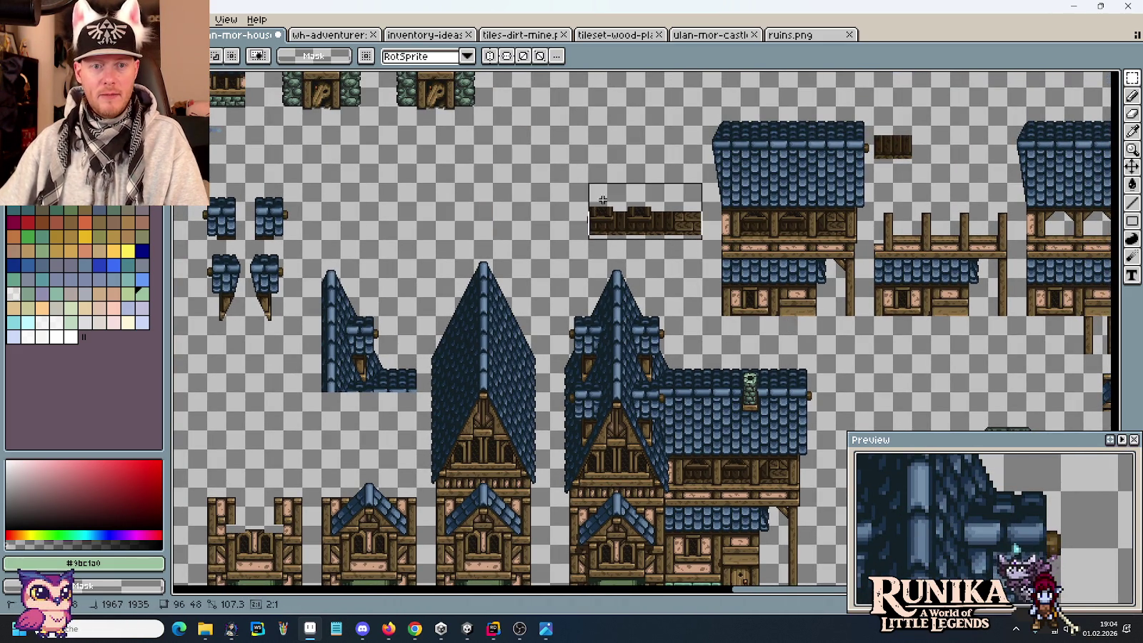
{"action": "scroll", "coordinate": [593, 213], "scroll_direction": "up", "scroll_amount": 3}
{"action": "scroll", "coordinate": [603, 215], "scroll_direction": "up", "scroll_amount": 2}
{"action": "scroll", "coordinate": [604, 193], "scroll_direction": "down", "scroll_amount": 2}
{"action": "scroll", "coordinate": [605, 194], "scroll_direction": "down", "scroll_amount": 3}
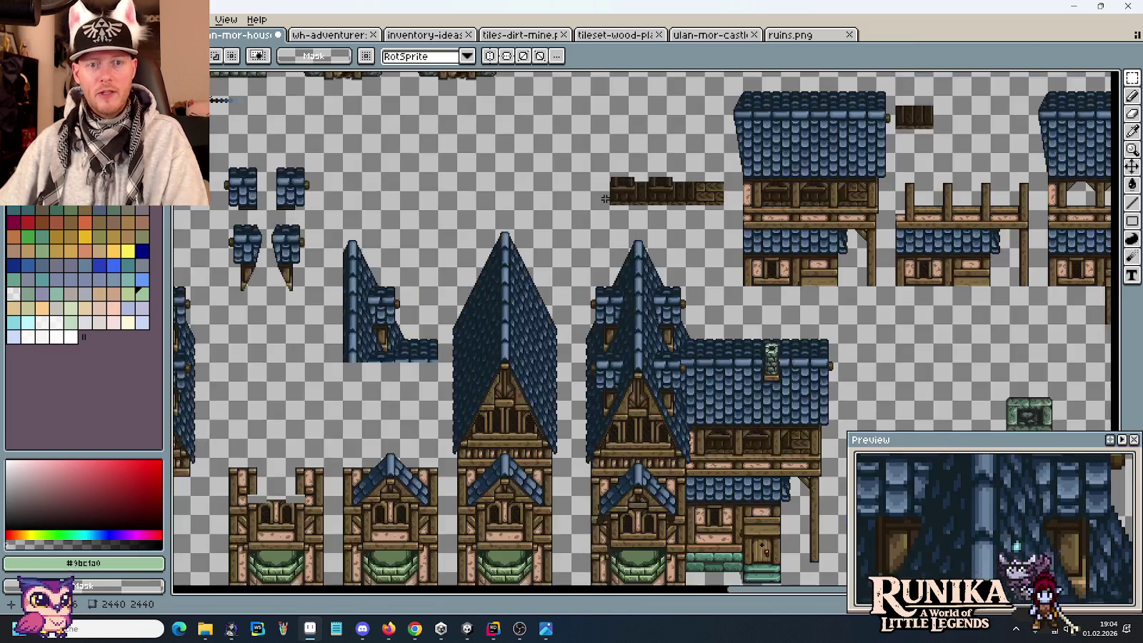
{"action": "mouse_move", "coordinate": [611, 172]}
{"action": "left_mouse_down"}
{"action": "mouse_move", "coordinate": [729, 212]}
{"action": "mouse_move", "coordinate": [472, 200]}
{"action": "mouse_move", "coordinate": [834, 343]}
{"action": "left_mouse_up"}
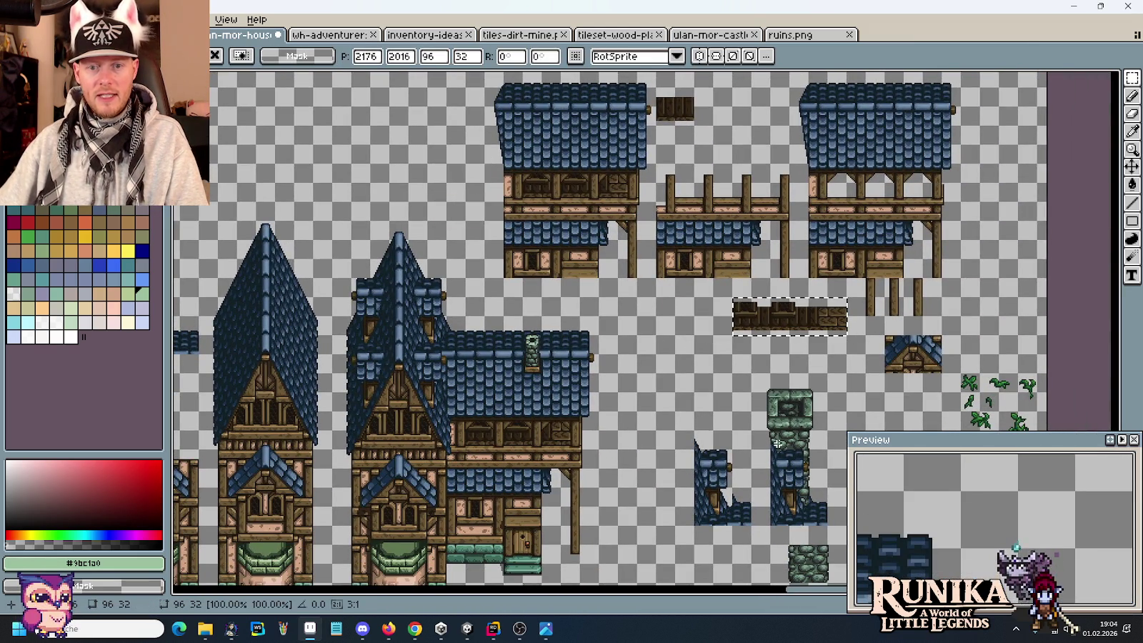
{"action": "left_click_drag", "start_coordinate": [766, 441], "coordinate": [692, 298]}
{"action": "scroll", "coordinate": [764, 370], "scroll_direction": "up", "scroll_amount": 1}
{"action": "scroll", "coordinate": [723, 370], "scroll_direction": "up", "scroll_amount": 1}
{"action": "scroll", "coordinate": [727, 375], "scroll_direction": "down", "scroll_amount": 1}
Step: Move the green stone chimney down and left onto the tall roof's ridge
{"action": "mouse_move", "coordinate": [727, 375]}
{"action": "left_mouse_down"}
{"action": "mouse_move", "coordinate": [769, 422]}
{"action": "mouse_move", "coordinate": [633, 170]}
{"action": "mouse_move", "coordinate": [597, 132]}
{"action": "left_mouse_up"}
{"action": "mouse_move", "coordinate": [706, 316]}
{"action": "left_mouse_down"}
{"action": "mouse_move", "coordinate": [266, 198]}
{"action": "mouse_move", "coordinate": [538, 349]}
{"action": "left_mouse_up"}
{"action": "scroll", "coordinate": [562, 288], "scroll_direction": "up", "scroll_amount": 2}
{"action": "left_click_drag", "start_coordinate": [598, 205], "coordinate": [600, 293]}
{"action": "left_click_drag", "start_coordinate": [610, 346], "coordinate": [579, 347]}
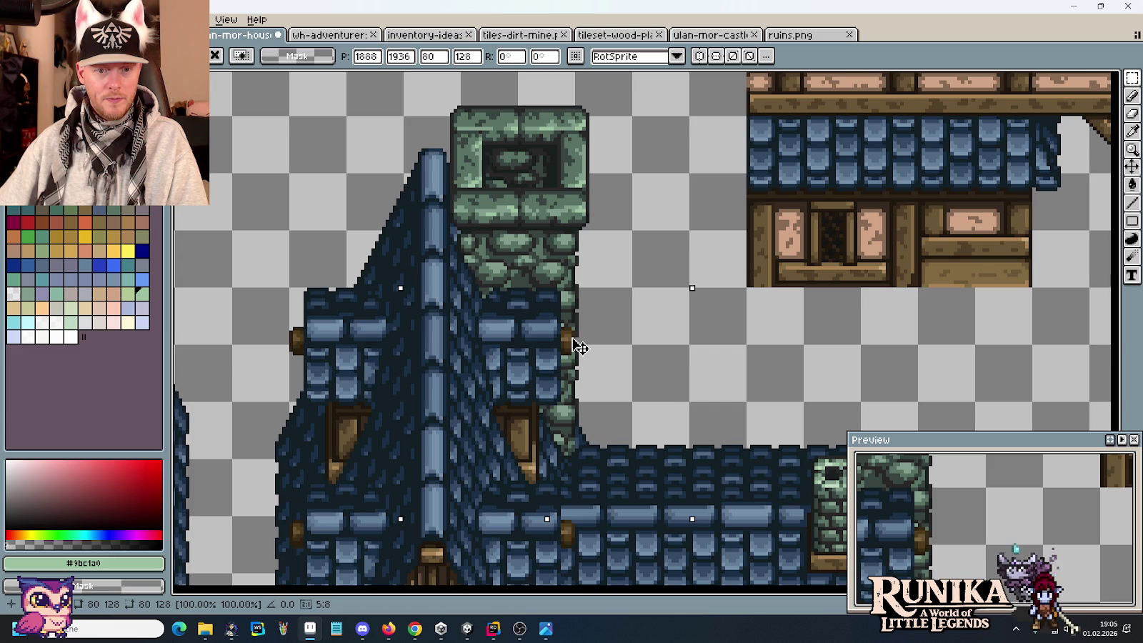
Step: Commit the chimney placement and undo the stray pencil pixels beside it
{"action": "left_click", "coordinate": [473, 236]}
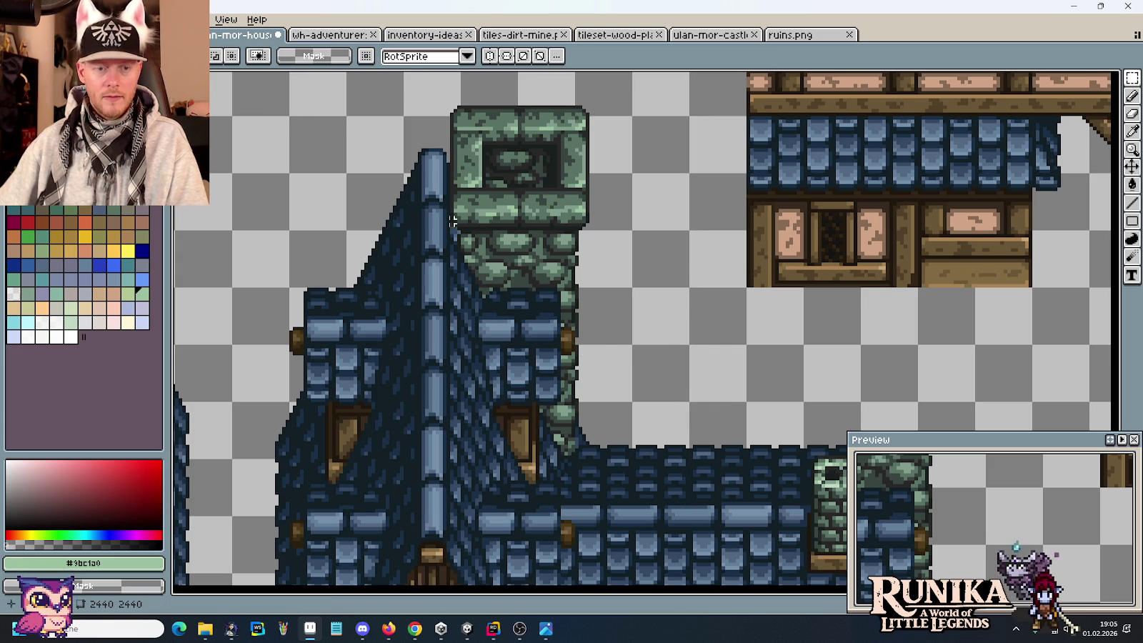
{"action": "scroll", "coordinate": [473, 235], "scroll_direction": "up", "scroll_amount": 1}
{"action": "scroll", "coordinate": [480, 272], "scroll_direction": "up", "scroll_amount": 2}
{"action": "scroll", "coordinate": [482, 315], "scroll_direction": "up", "scroll_amount": 1}
{"action": "key", "text": "b"}
{"action": "left_click", "coordinate": [476, 359], "text": "alt"}
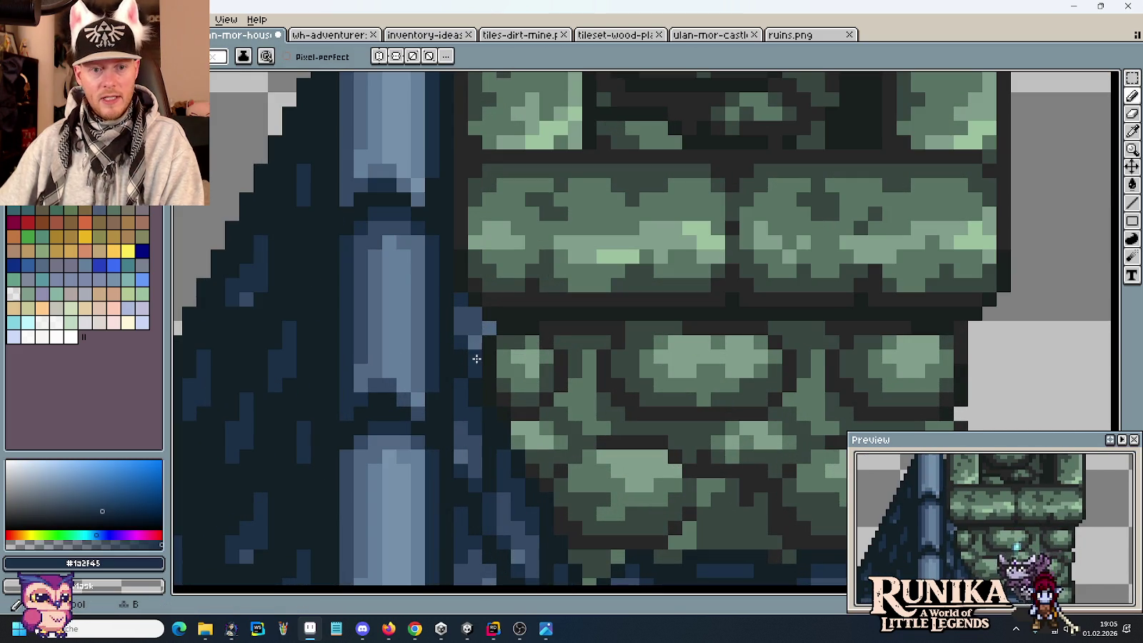
{"action": "key", "text": "ctrl+z"}
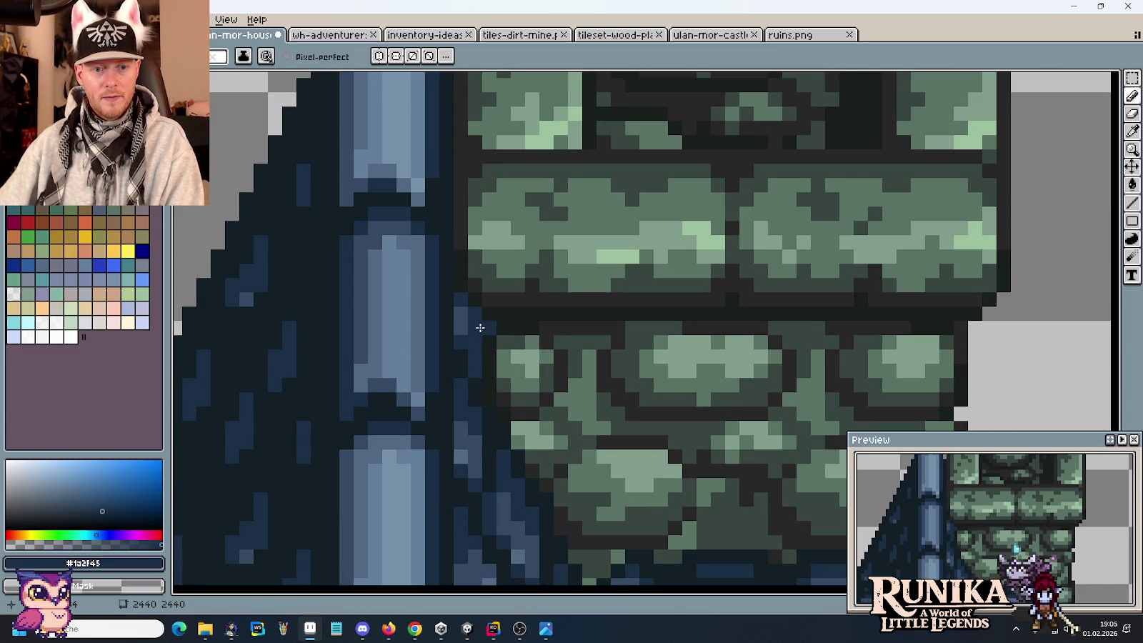
{"action": "scroll", "coordinate": [473, 327], "scroll_direction": "down", "scroll_amount": 2}
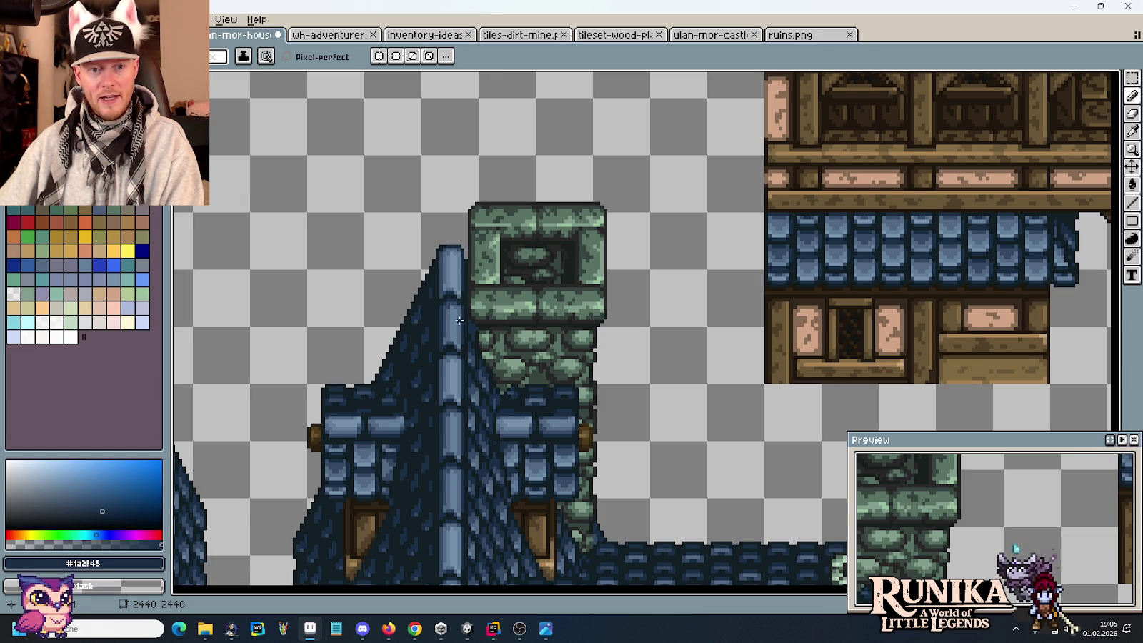
{"action": "scroll", "coordinate": [496, 355], "scroll_direction": "up", "scroll_amount": 2}
{"action": "scroll", "coordinate": [507, 371], "scroll_direction": "up", "scroll_amount": 1}
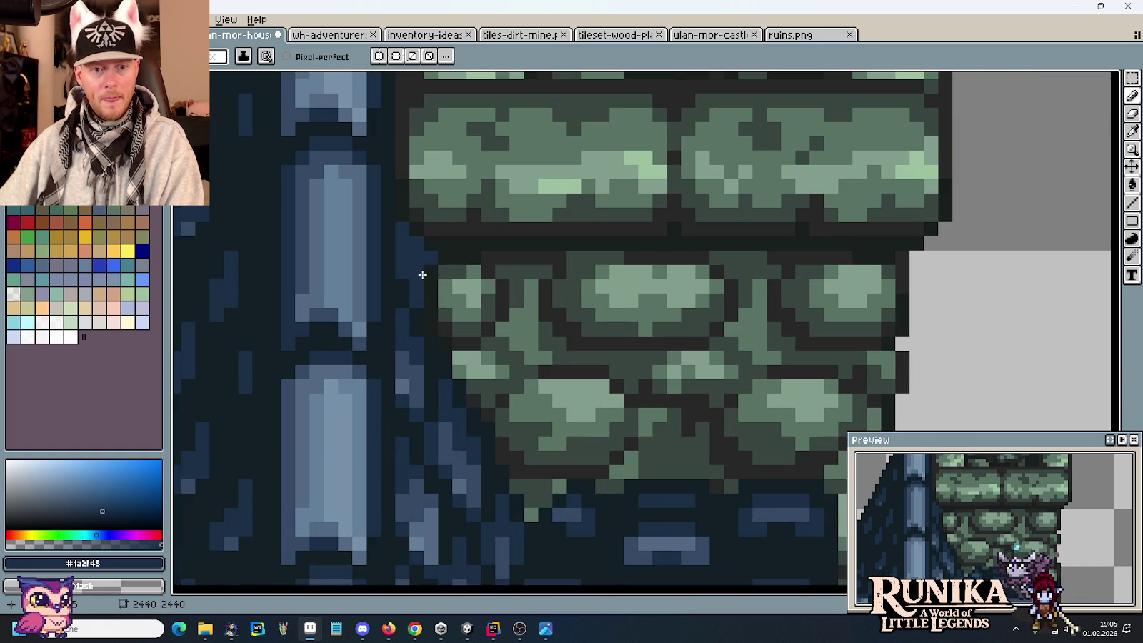
Step: Bucket-fill the blue pixels beside the chimney with the dark #121f26 outline colour
{"action": "left_click", "coordinate": [409, 277], "text": "alt"}
{"action": "key", "text": "g"}
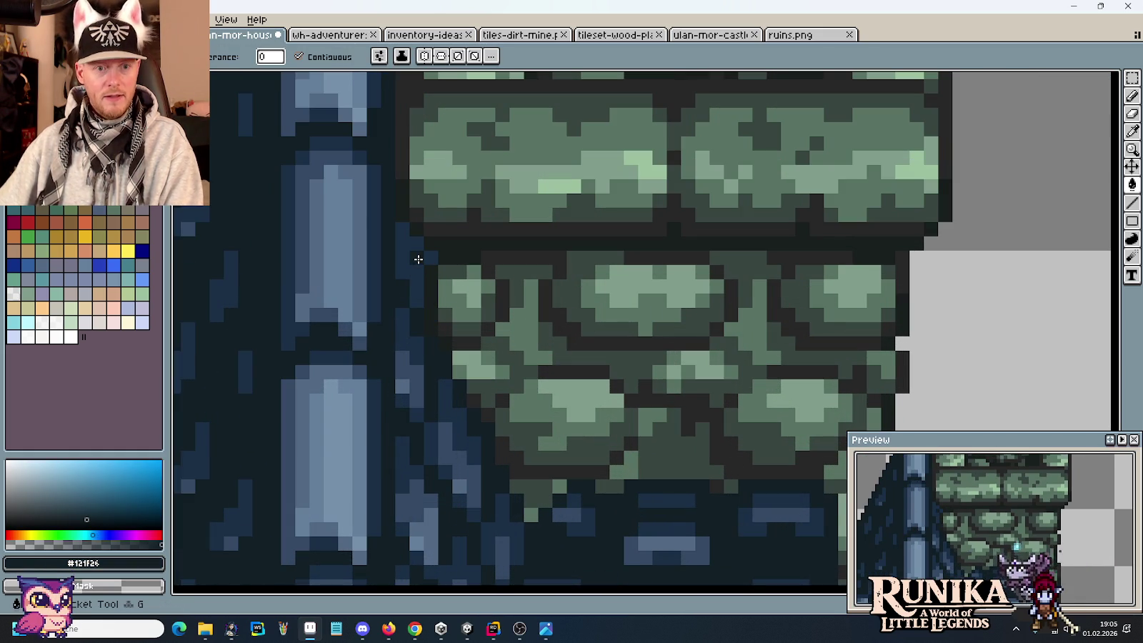
{"action": "left_click", "coordinate": [418, 258]}
{"action": "scroll", "coordinate": [447, 320], "scroll_direction": "down", "scroll_amount": 2}
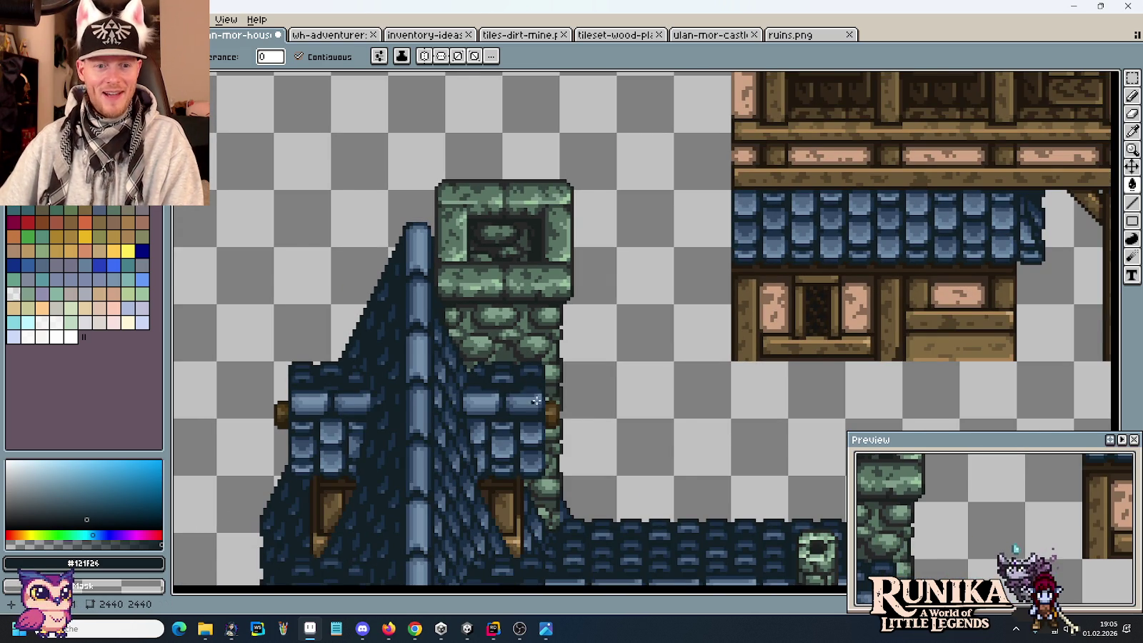
{"action": "scroll", "coordinate": [526, 400], "scroll_direction": "down", "scroll_amount": 1}
{"action": "scroll", "coordinate": [572, 336], "scroll_direction": "down", "scroll_amount": 1}
{"action": "scroll", "coordinate": [588, 270], "scroll_direction": "down", "scroll_amount": 1}
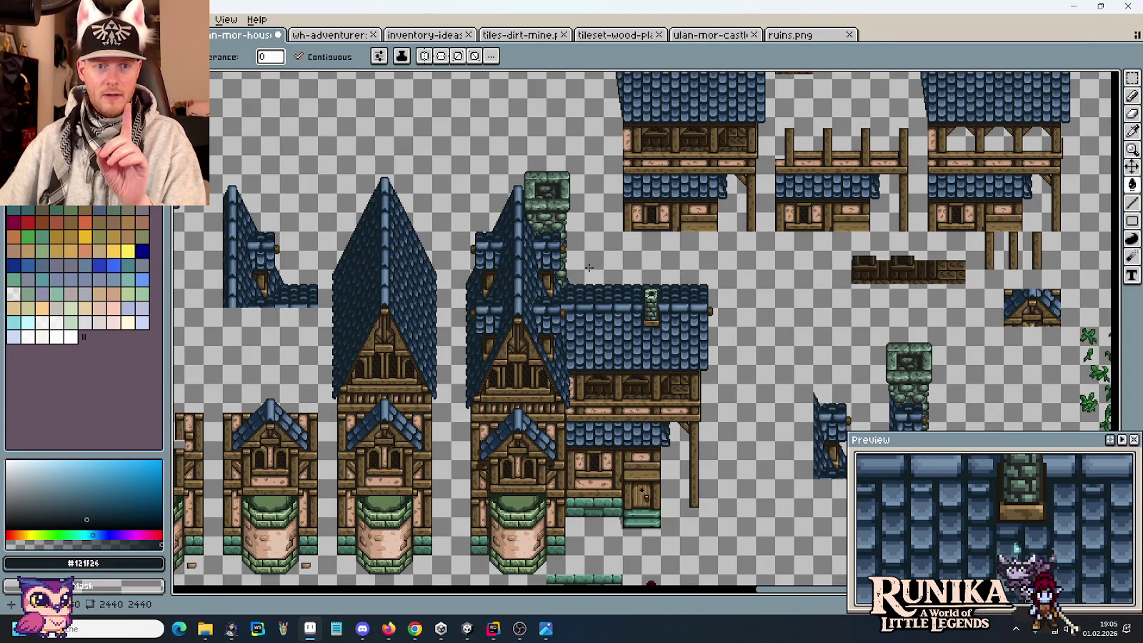
Step: Move a 64x48 stone pillar section down to lengthen the chimney shaft
{"action": "mouse_move", "coordinate": [594, 270]}
{"action": "left_mouse_down"}
{"action": "mouse_move", "coordinate": [386, 171]}
{"action": "mouse_move", "coordinate": [445, 218]}
{"action": "mouse_move", "coordinate": [392, 202]}
{"action": "left_mouse_up"}
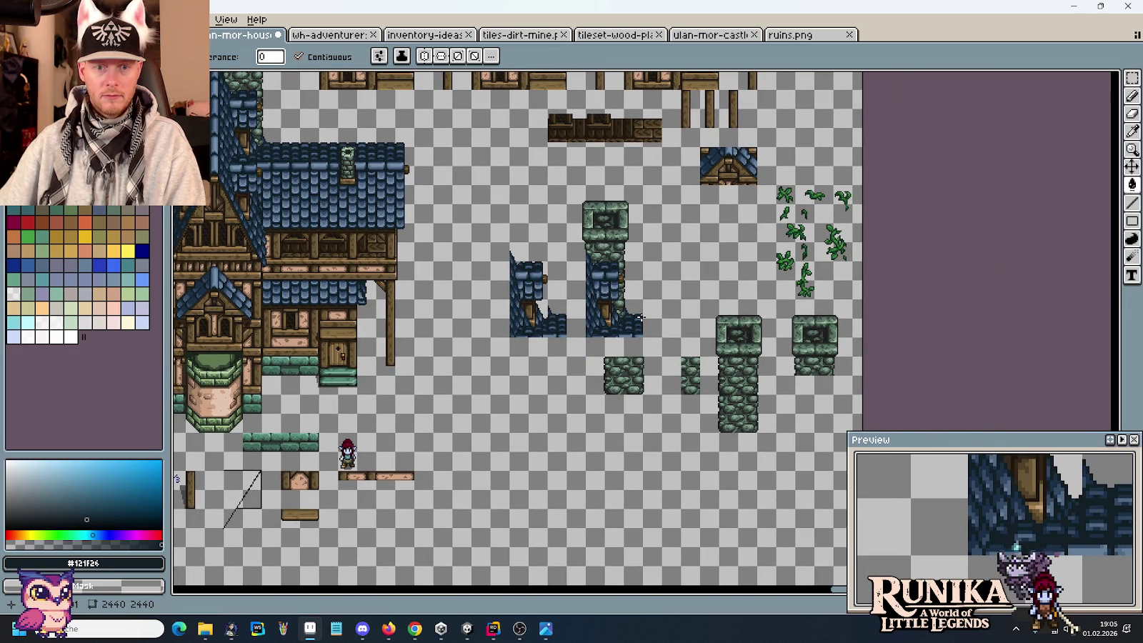
{"action": "scroll", "coordinate": [548, 255], "scroll_direction": "up", "scroll_amount": 1}
{"action": "scroll", "coordinate": [548, 255], "scroll_direction": "up", "scroll_amount": 1}
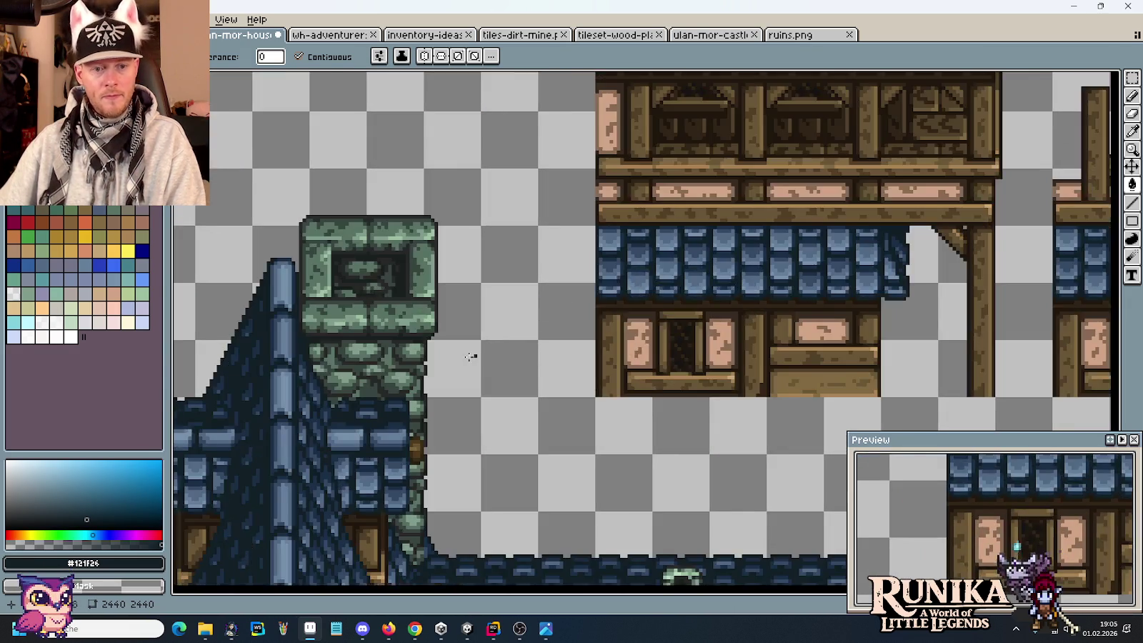
{"action": "left_click_drag", "start_coordinate": [303, 346], "coordinate": [432, 311]}
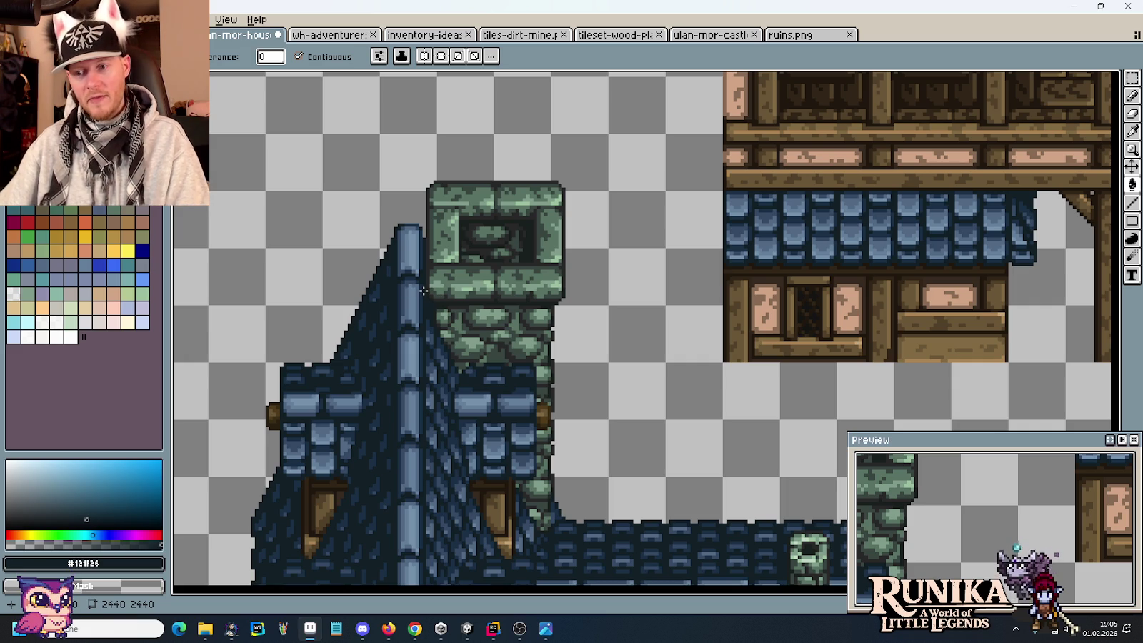
{"action": "scroll", "coordinate": [423, 291], "scroll_direction": "down", "scroll_amount": 2}
{"action": "left_click_drag", "start_coordinate": [427, 299], "coordinate": [179, 79]}
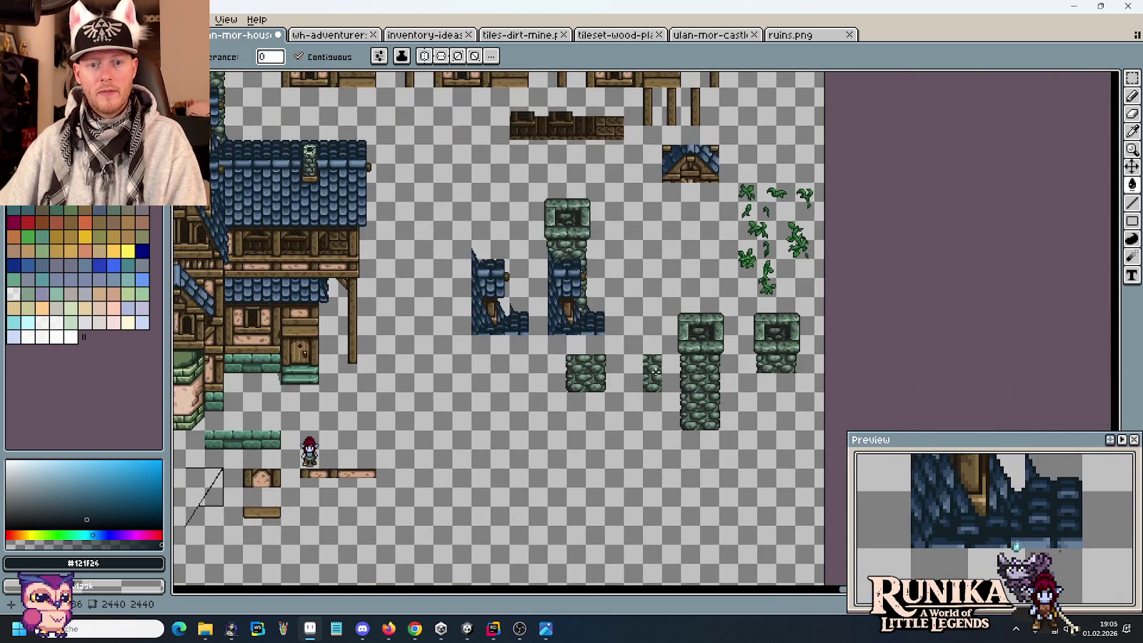
{"action": "scroll", "coordinate": [677, 383], "scroll_direction": "up", "scroll_amount": 1}
{"action": "key", "text": "m"}
{"action": "left_click_drag", "start_coordinate": [801, 398], "coordinate": [643, 440]}
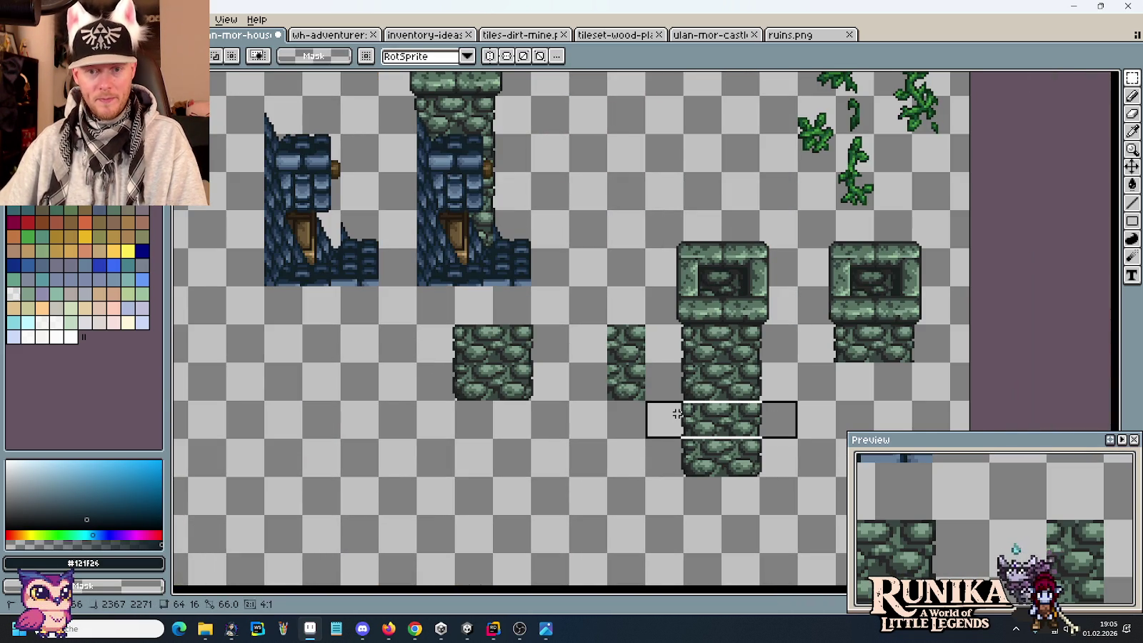
{"action": "left_click", "coordinate": [787, 361]}
{"action": "left_click_drag", "start_coordinate": [800, 440], "coordinate": [643, 323]}
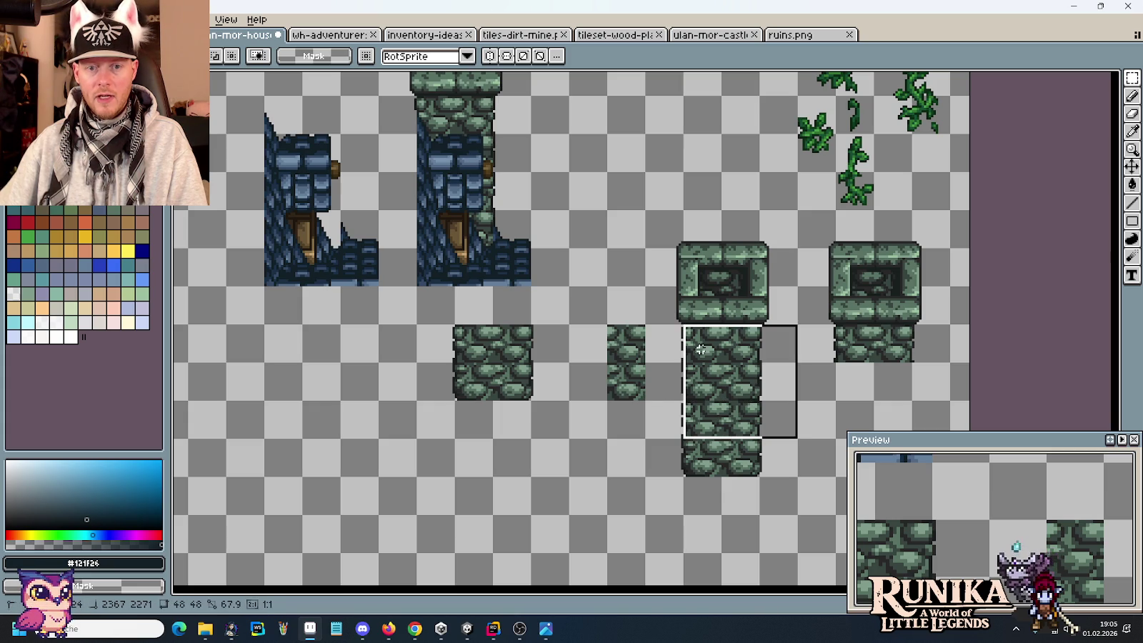
{"action": "mouse_move", "coordinate": [746, 384]}
{"action": "left_mouse_down"}
{"action": "mouse_move", "coordinate": [754, 477]}
{"action": "mouse_move", "coordinate": [743, 459]}
{"action": "left_mouse_up"}
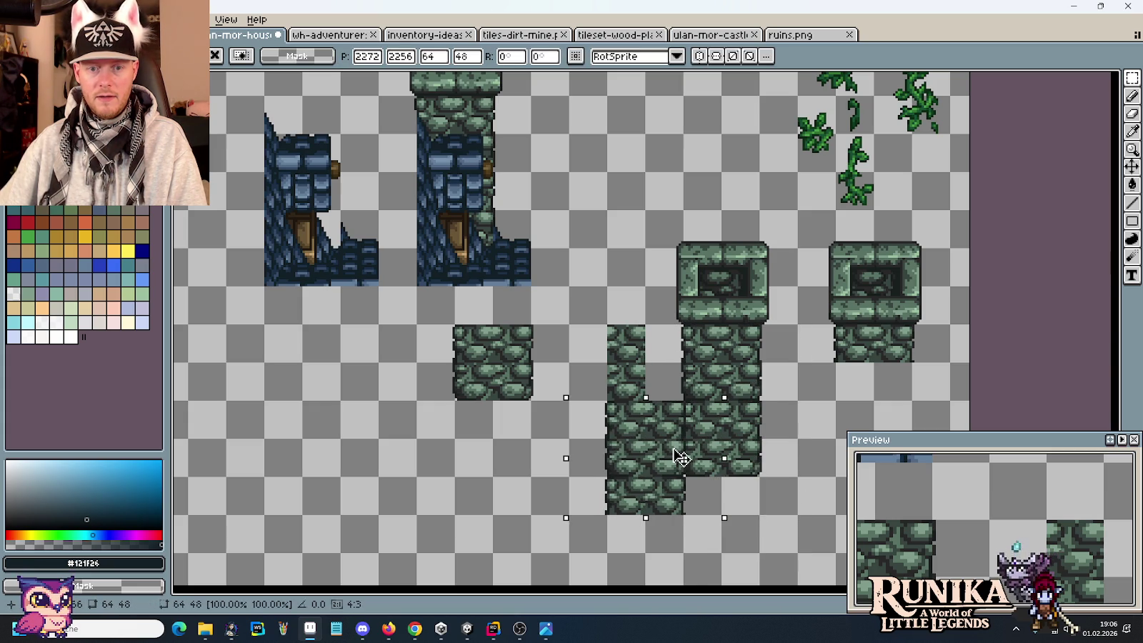
{"action": "left_click", "coordinate": [563, 448]}
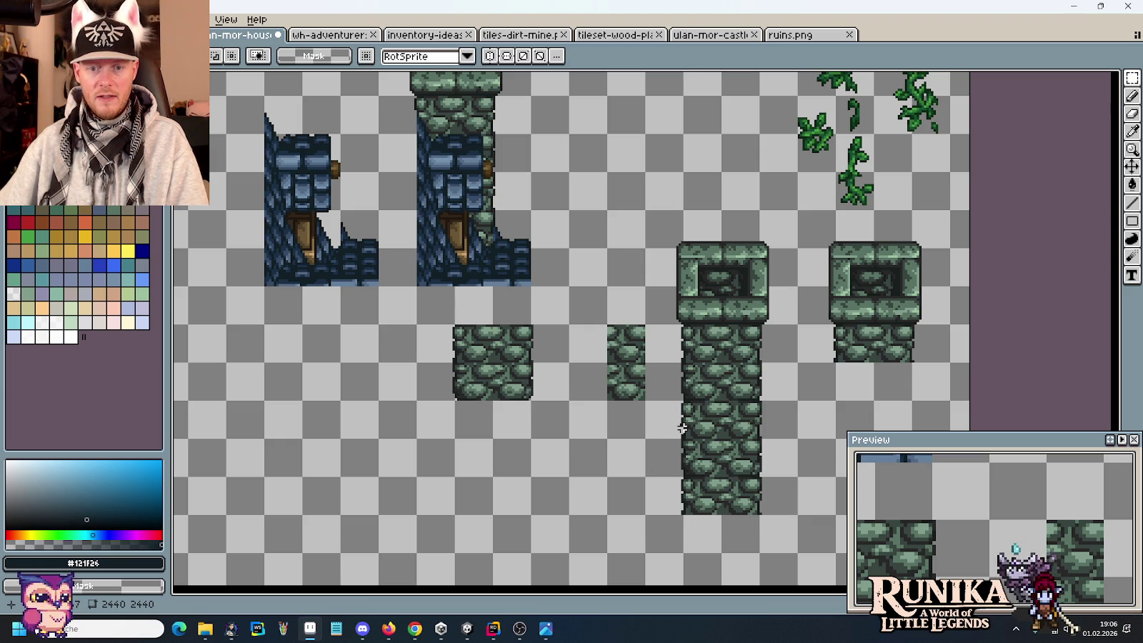
Step: Move the loose stone block underneath the right-hand chimney cap
{"action": "left_click_drag", "start_coordinate": [535, 382], "coordinate": [458, 329]}
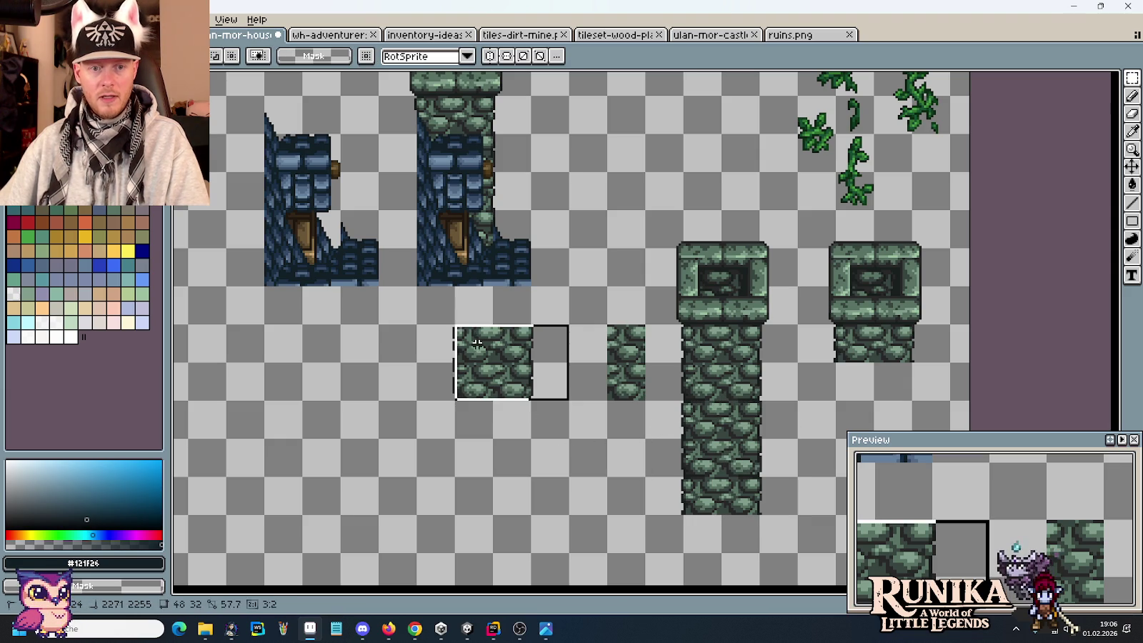
{"action": "scroll", "coordinate": [492, 370], "scroll_direction": "down", "scroll_amount": 2}
{"action": "left_click_drag", "start_coordinate": [492, 370], "coordinate": [877, 361]}
{"action": "key", "text": "Return"}
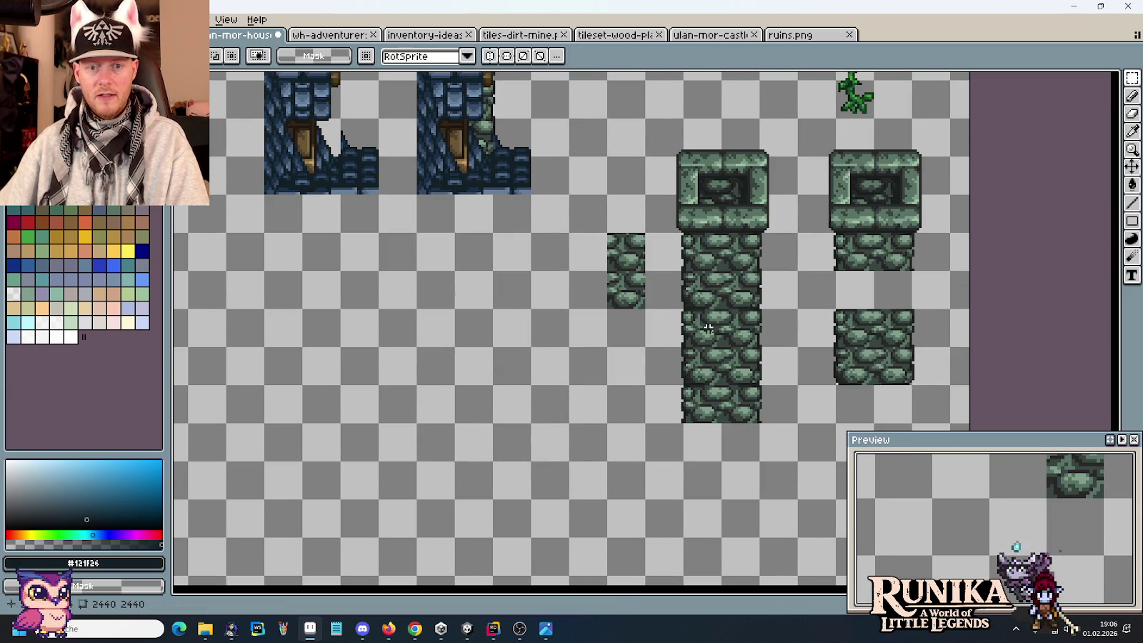
Step: Select the chimney tower together with its blue roof piece
{"action": "left_click_drag", "start_coordinate": [542, 137], "coordinate": [662, 305]}
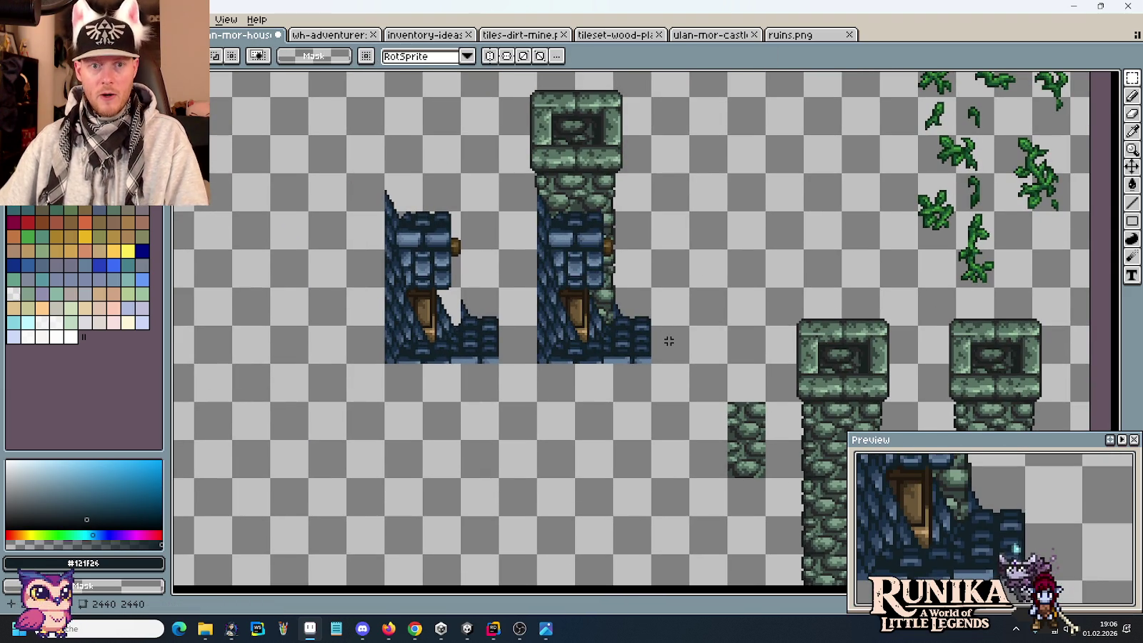
{"action": "scroll", "coordinate": [666, 358], "scroll_direction": "up", "scroll_amount": 1}
{"action": "left_click", "coordinate": [667, 398]}
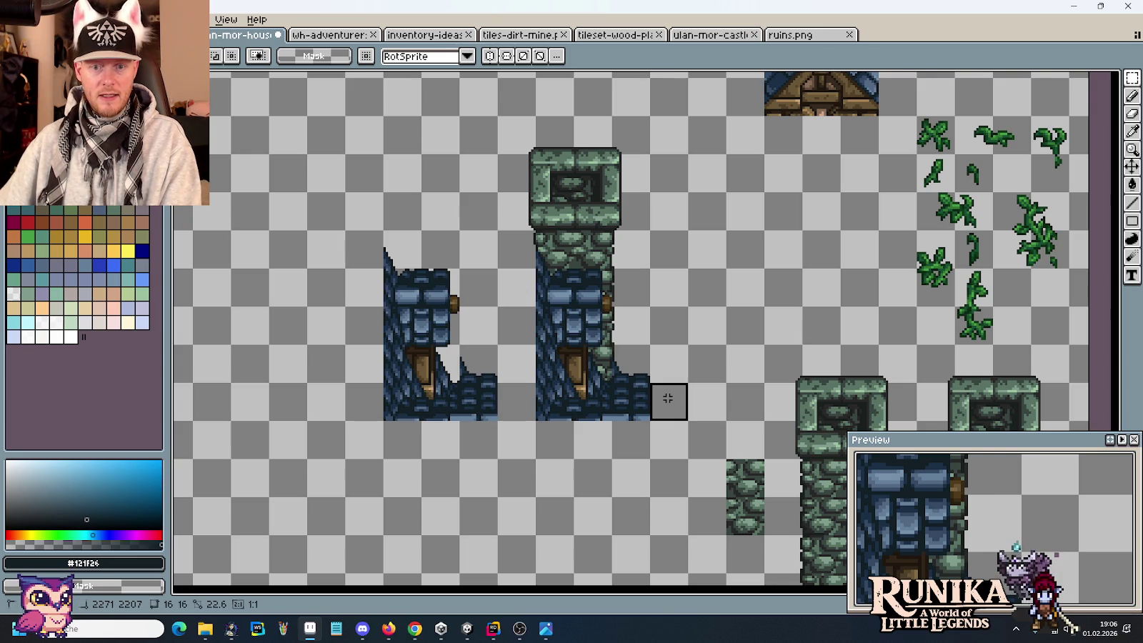
{"action": "left_click_drag", "start_coordinate": [667, 398], "coordinate": [498, 116]}
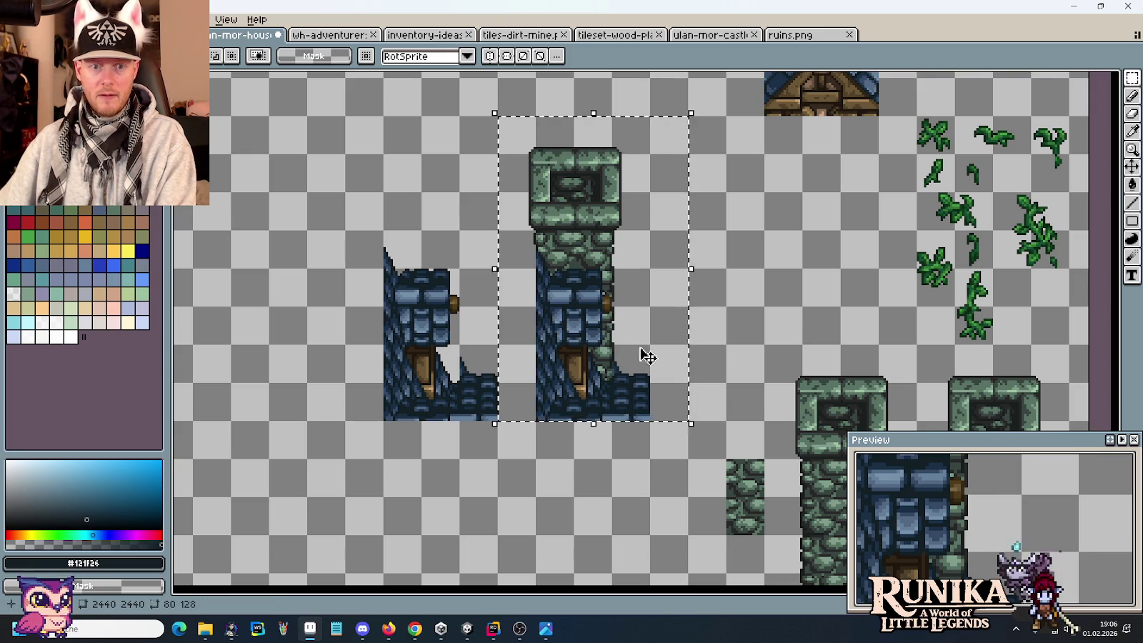
Step: Cut and paste the chimney tower lower on the sheet, then undo the move
{"action": "left_click_drag", "start_coordinate": [763, 139], "coordinate": [771, 207]}
{"action": "key", "text": "ctrl+x"}
{"action": "left_click_drag", "start_coordinate": [750, 355], "coordinate": [645, 137]}
{"action": "left_click_drag", "start_coordinate": [667, 182], "coordinate": [813, 480]}
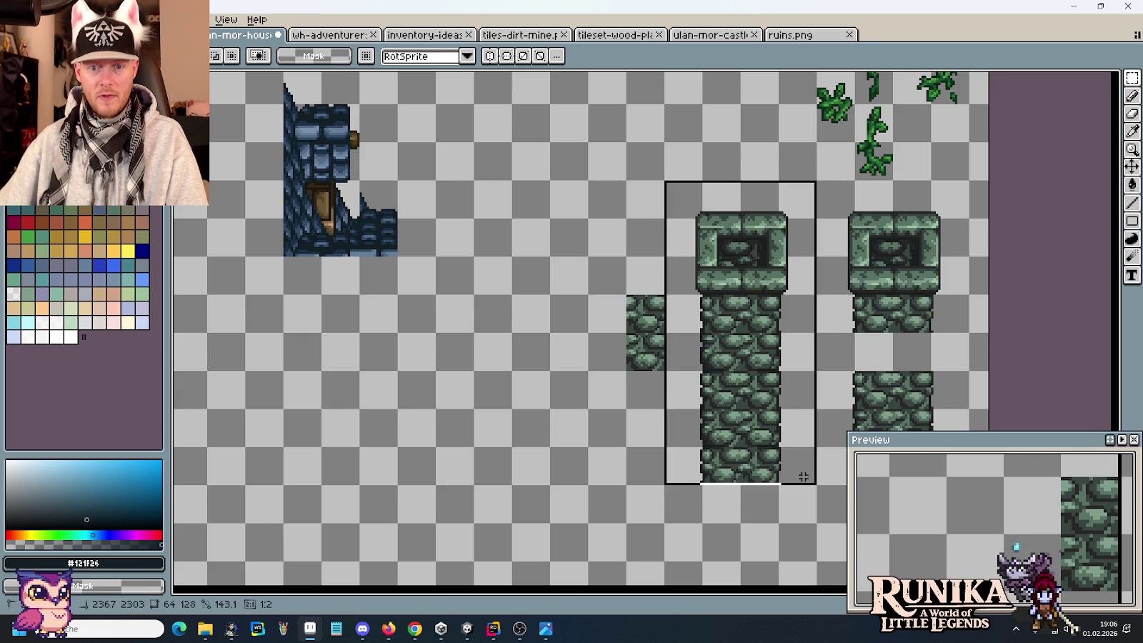
{"action": "key", "text": "ctrl+v"}
{"action": "left_click_drag", "start_coordinate": [743, 350], "coordinate": [565, 427]}
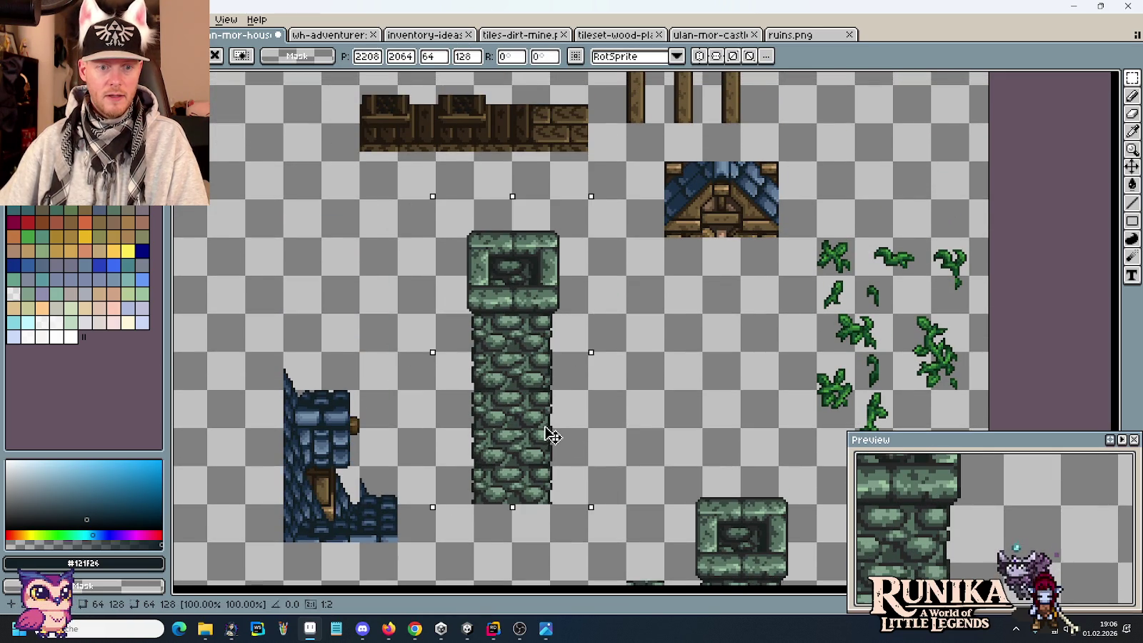
{"action": "left_click_drag", "start_coordinate": [551, 433], "coordinate": [528, 439]}
{"action": "key", "text": "Return"}
{"action": "key", "text": "ctrl+z"}
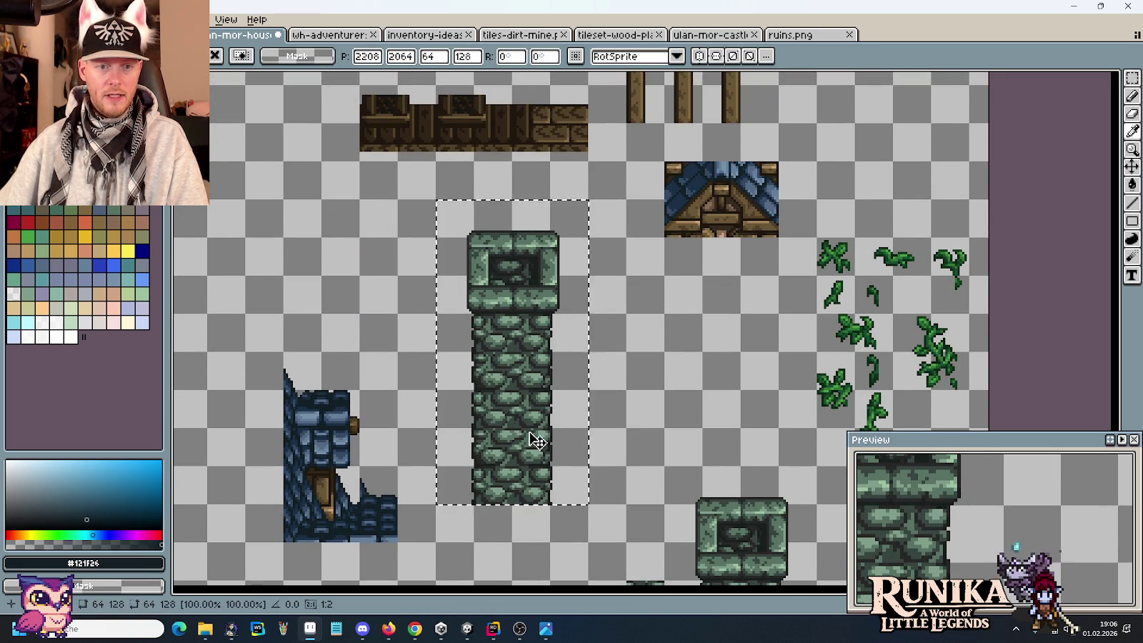
{"action": "key", "text": "ctrl+d"}
Step: Paste a copy of the blue roof piece over the stone tower
{"action": "mouse_move", "coordinate": [335, 532]}
{"action": "left_mouse_down"}
{"action": "mouse_move", "coordinate": [379, 495]}
{"action": "mouse_move", "coordinate": [327, 314]}
{"action": "left_mouse_up"}
{"action": "key", "text": "ctrl+c"}
{"action": "key", "text": "ctrl+v"}
{"action": "left_click_drag", "start_coordinate": [376, 407], "coordinate": [564, 405]}
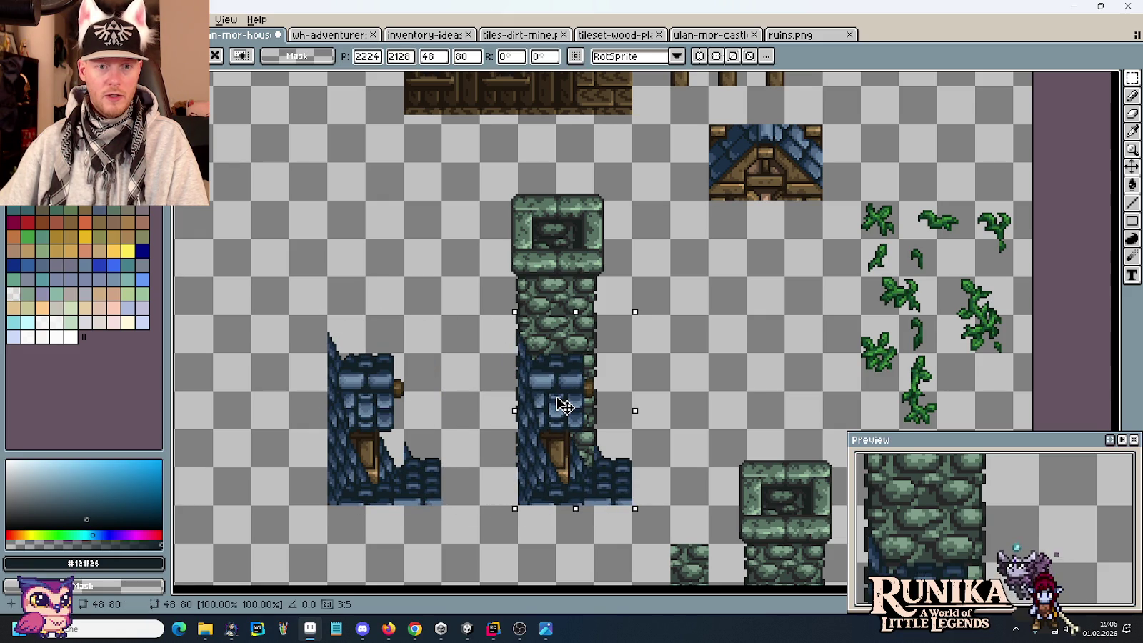
{"action": "key", "text": "Return"}
{"action": "key", "text": "ctrl+d"}
{"action": "scroll", "coordinate": [492, 326], "scroll_direction": "up", "scroll_amount": 1}
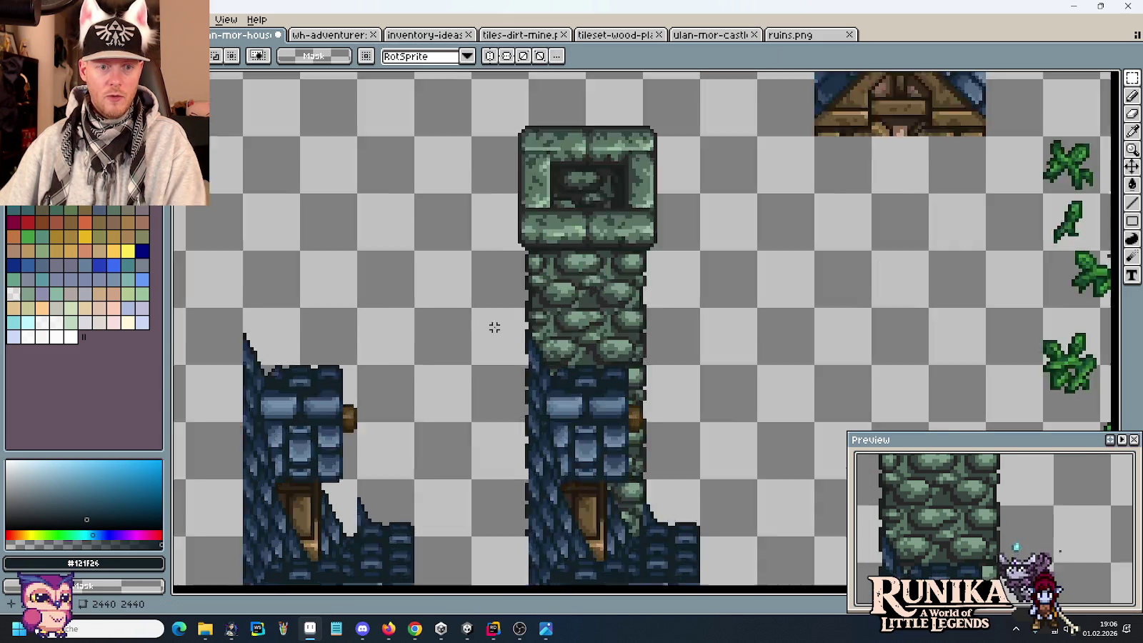
{"action": "scroll", "coordinate": [524, 332], "scroll_direction": "up", "scroll_amount": 1}
{"action": "scroll", "coordinate": [547, 324], "scroll_direction": "down", "scroll_amount": 2}
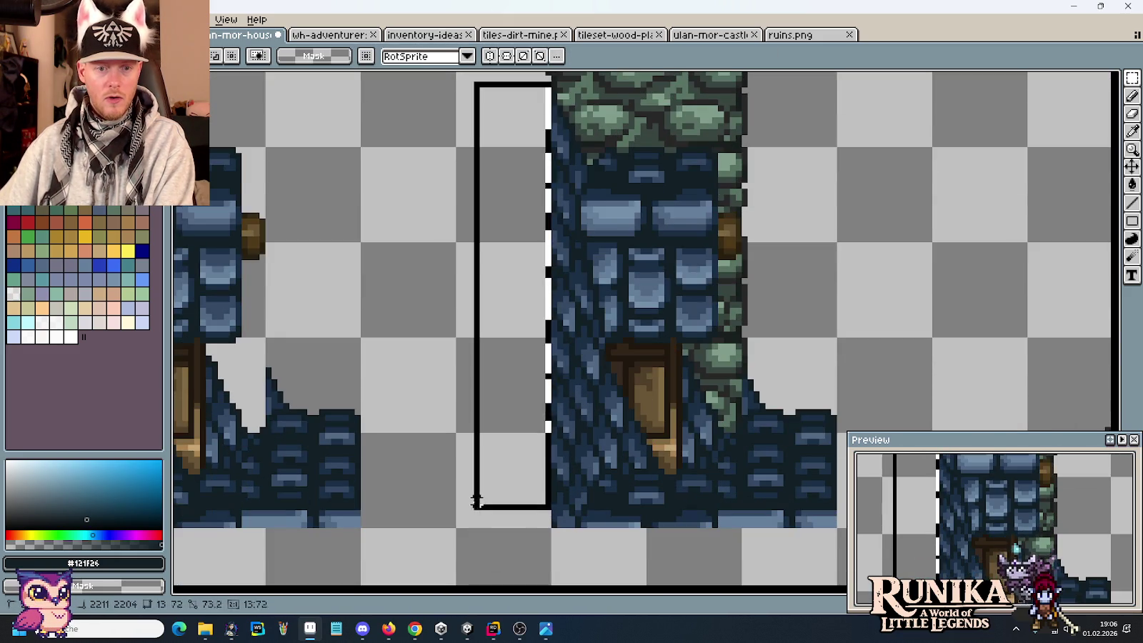
{"action": "scroll", "coordinate": [541, 421], "scroll_direction": "up", "scroll_amount": 3}
{"action": "scroll", "coordinate": [540, 420], "scroll_direction": "up", "scroll_amount": 1}
{"action": "scroll", "coordinate": [525, 411], "scroll_direction": "down", "scroll_amount": 2}
{"action": "scroll", "coordinate": [525, 411], "scroll_direction": "down", "scroll_amount": 2}
{"action": "scroll", "coordinate": [522, 417], "scroll_direction": "down", "scroll_amount": 2}
{"action": "scroll", "coordinate": [500, 379], "scroll_direction": "up", "scroll_amount": 2}
{"action": "scroll", "coordinate": [582, 271], "scroll_direction": "up", "scroll_amount": 2}
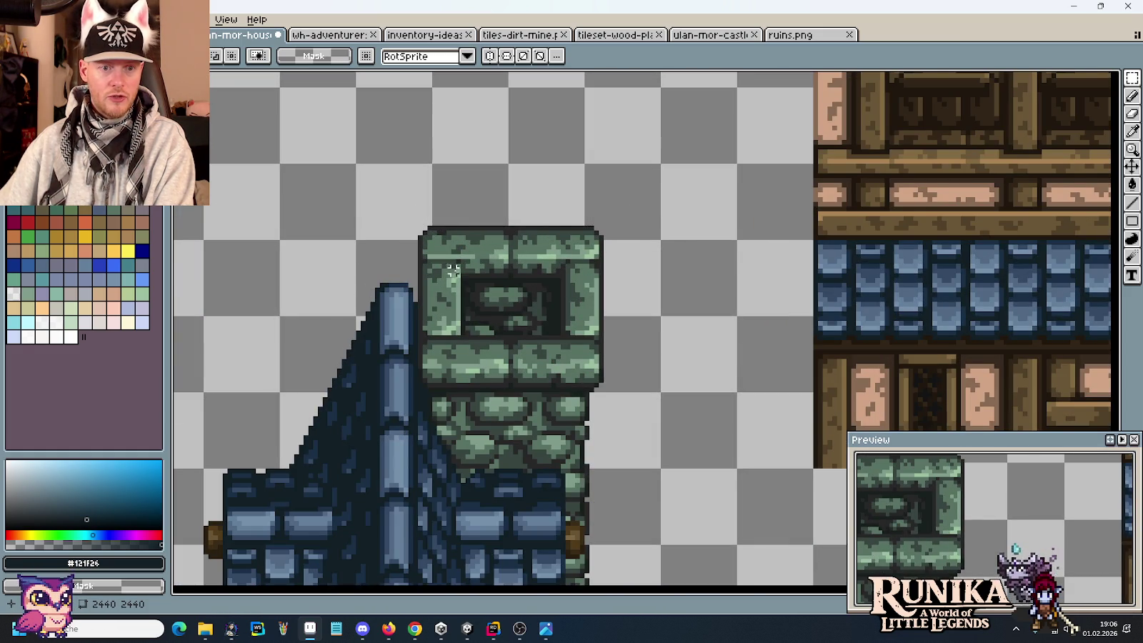
{"action": "scroll", "coordinate": [449, 264], "scroll_direction": "down", "scroll_amount": 4}
{"action": "scroll", "coordinate": [578, 187], "scroll_direction": "up", "scroll_amount": 1}
{"action": "scroll", "coordinate": [579, 187], "scroll_direction": "up", "scroll_amount": 2}
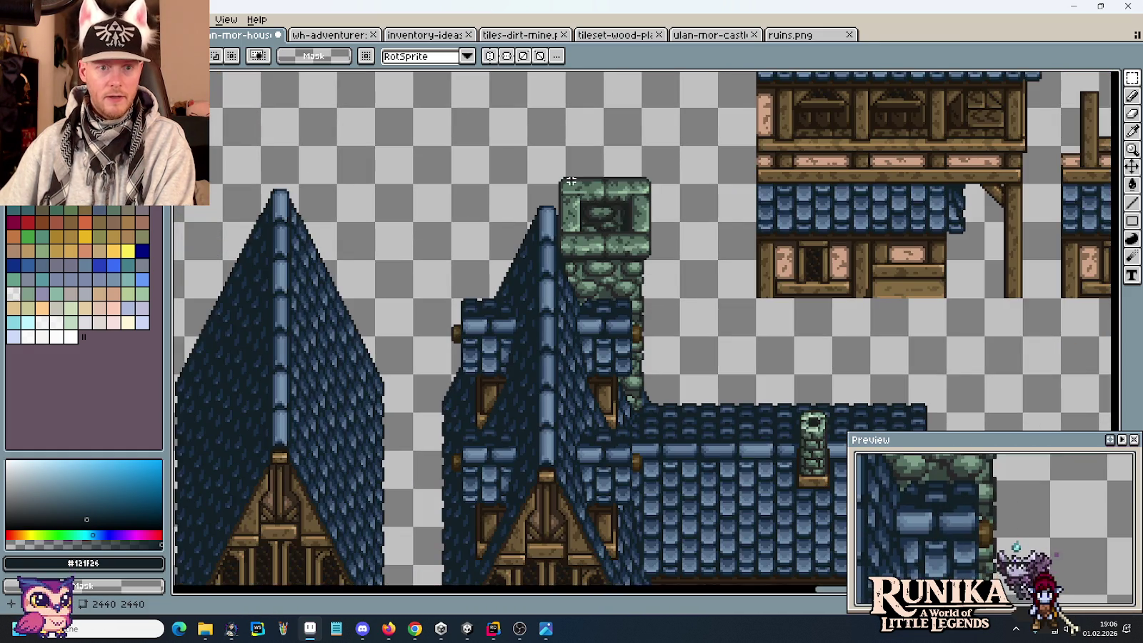
Step: Delete the green chimney tower and the leftover tower pixels over the roof
{"action": "left_click_drag", "start_coordinate": [528, 145], "coordinate": [718, 298]}
{"action": "mouse_move", "coordinate": [421, 282]}
{"action": "left_mouse_down"}
{"action": "mouse_move", "coordinate": [826, 268]}
{"action": "mouse_move", "coordinate": [817, 261]}
{"action": "left_mouse_up"}
{"action": "key", "text": "Delete"}
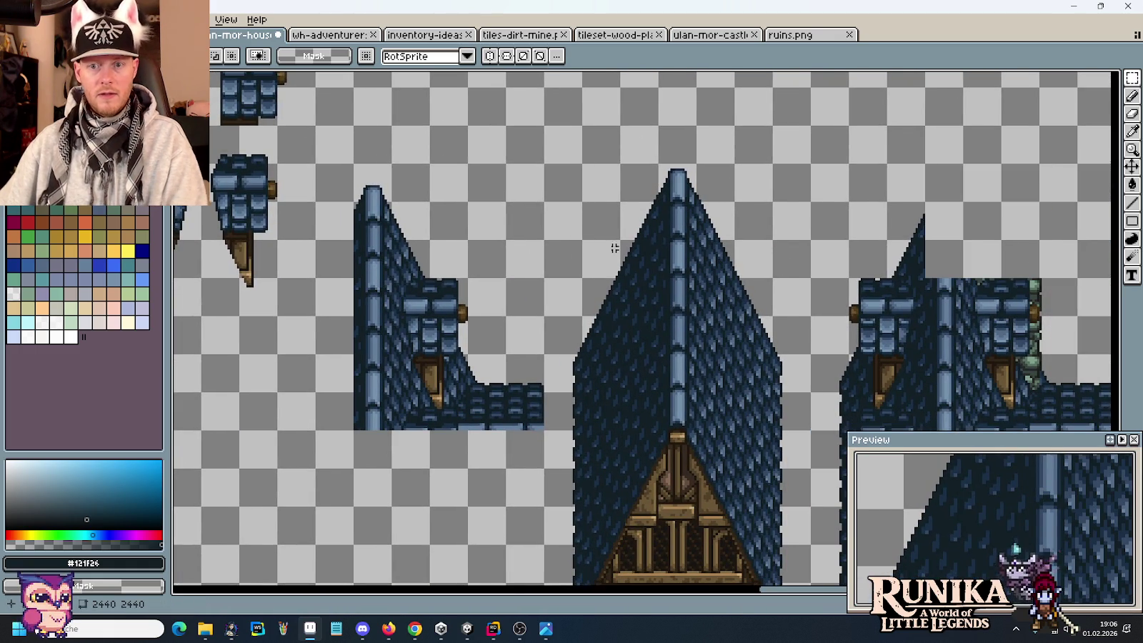
{"action": "left_click_drag", "start_coordinate": [979, 300], "coordinate": [877, 286]}
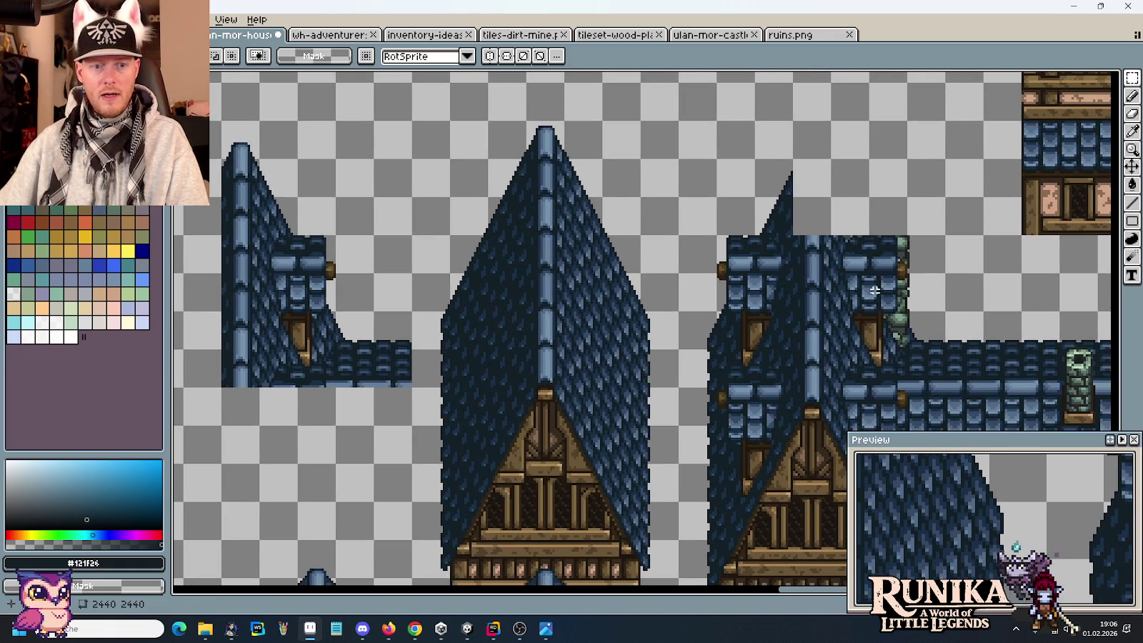
{"action": "left_click_drag", "start_coordinate": [917, 350], "coordinate": [802, 203]}
{"action": "key", "text": "Delete"}
Step: Place a copy of the roof gable onto the right-hand building
{"action": "mouse_move", "coordinate": [379, 354]}
{"action": "left_mouse_down"}
{"action": "mouse_move", "coordinate": [398, 381]}
{"action": "mouse_move", "coordinate": [218, 120]}
{"action": "left_mouse_up"}
{"action": "left_click_drag", "start_coordinate": [283, 215], "coordinate": [856, 219]}
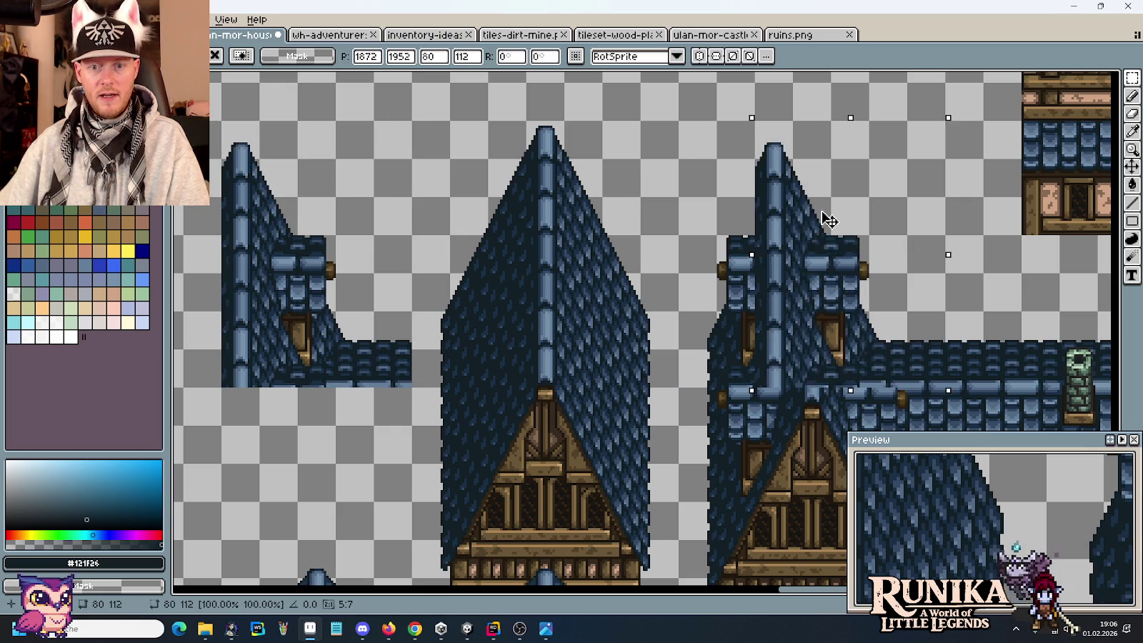
{"action": "key", "text": "ctrl+d"}
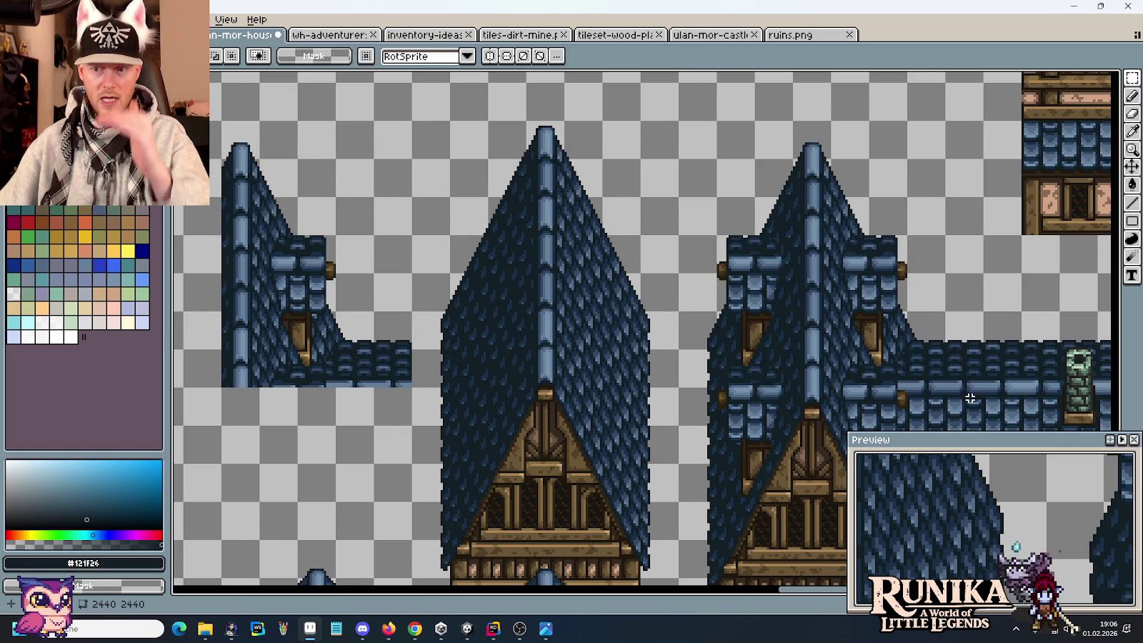
{"action": "scroll", "coordinate": [947, 375], "scroll_direction": "down", "scroll_amount": 2}
{"action": "scroll", "coordinate": [947, 375], "scroll_direction": "down", "scroll_amount": 3}
{"action": "scroll", "coordinate": [936, 377], "scroll_direction": "up", "scroll_amount": 2}
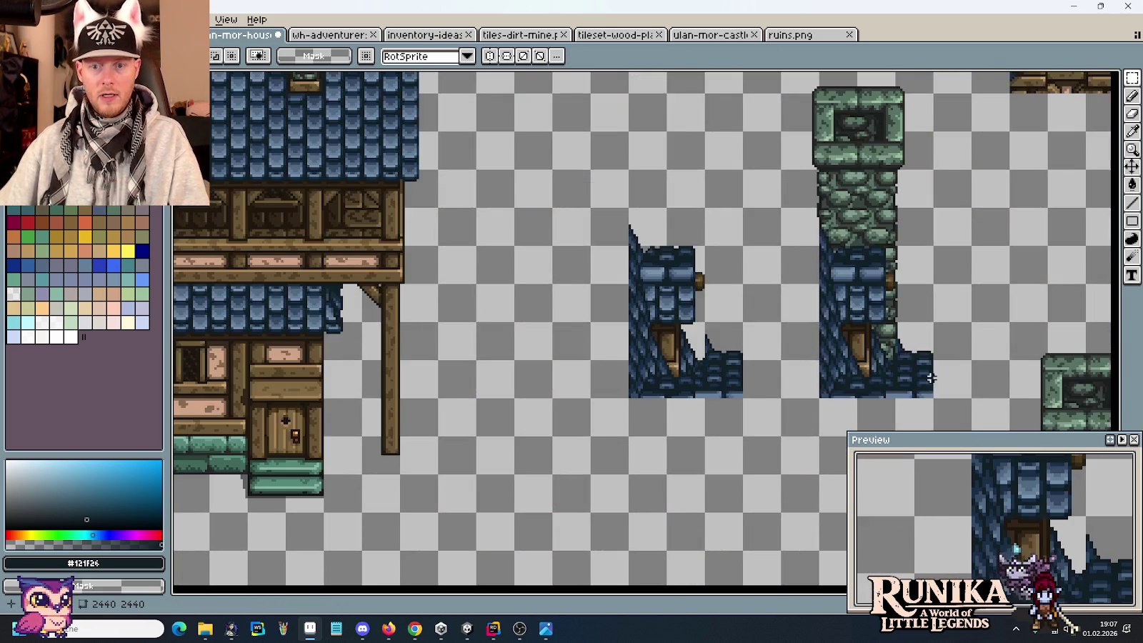
Step: Copy the right chimney tower and set it behind the middle roof's ridge
{"action": "left_click_drag", "start_coordinate": [930, 394], "coordinate": [820, 71]}
{"action": "key", "text": "ctrl+c"}
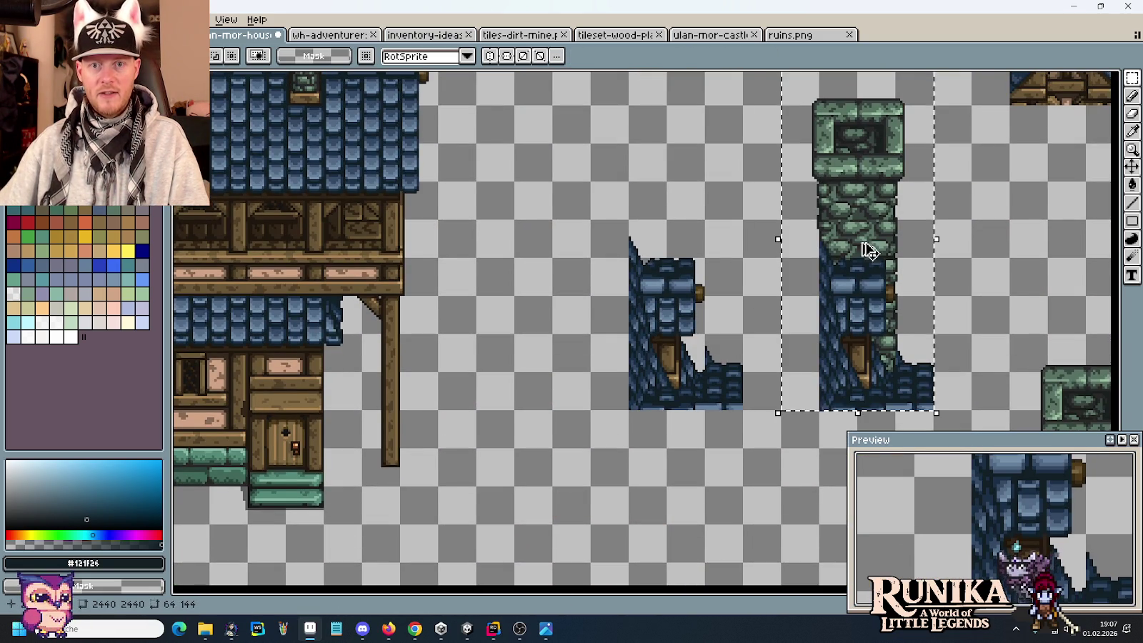
{"action": "key", "text": "ctrl+v"}
{"action": "left_click_drag", "start_coordinate": [290, 80], "coordinate": [578, 468]}
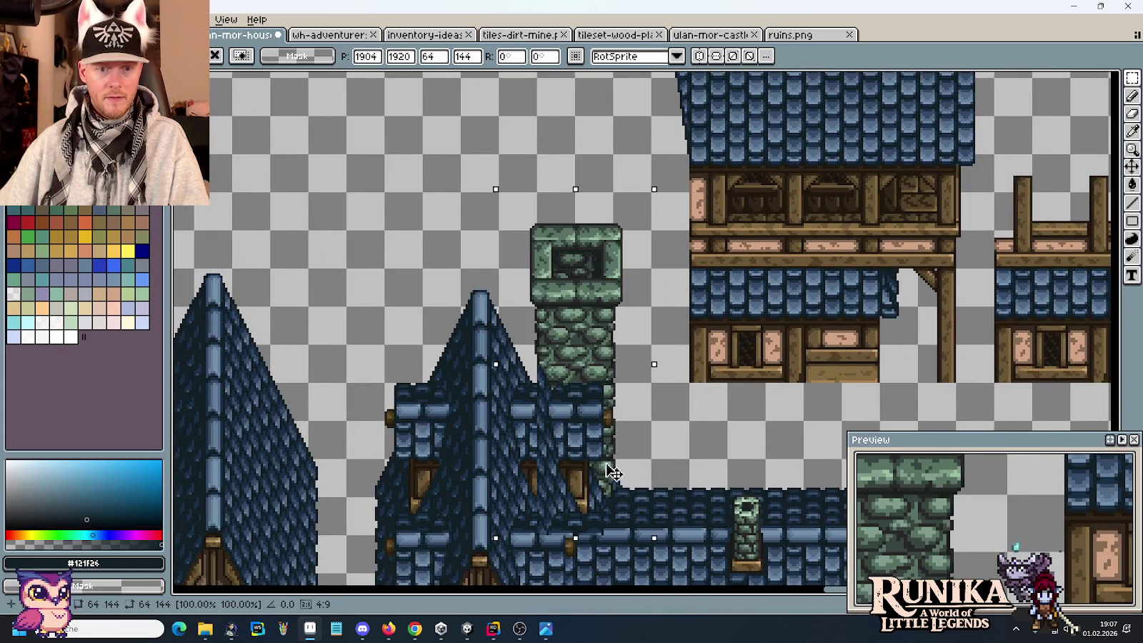
{"action": "key", "text": "Return"}
{"action": "key", "text": "ctrl+d"}
{"action": "scroll", "coordinate": [599, 356], "scroll_direction": "down", "scroll_amount": 2}
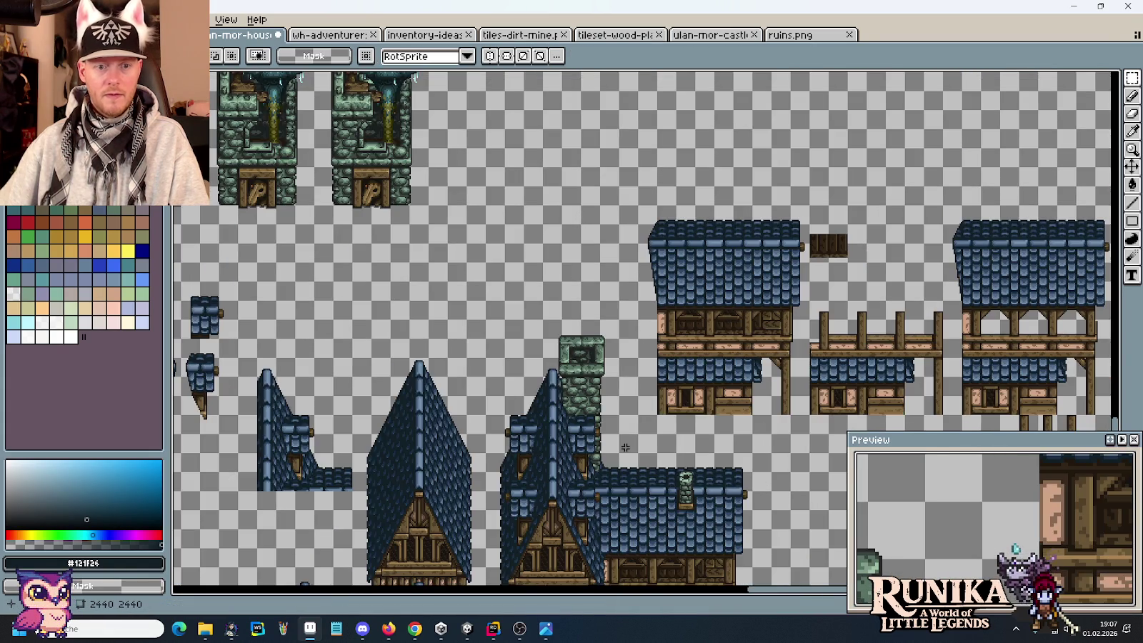
{"action": "scroll", "coordinate": [598, 356], "scroll_direction": "up", "scroll_amount": 1}
{"action": "scroll", "coordinate": [599, 356], "scroll_direction": "up", "scroll_amount": 1}
{"action": "scroll", "coordinate": [646, 379], "scroll_direction": "up", "scroll_amount": 1}
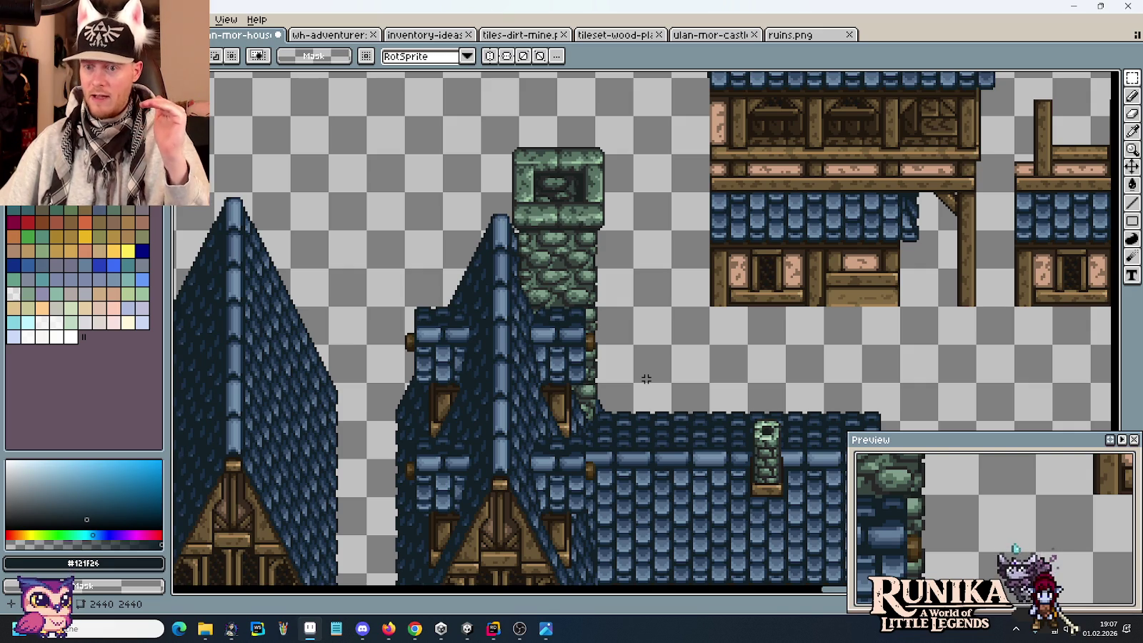
{"action": "scroll", "coordinate": [513, 250], "scroll_direction": "up", "scroll_amount": 1}
{"action": "scroll", "coordinate": [521, 255], "scroll_direction": "up", "scroll_amount": 1}
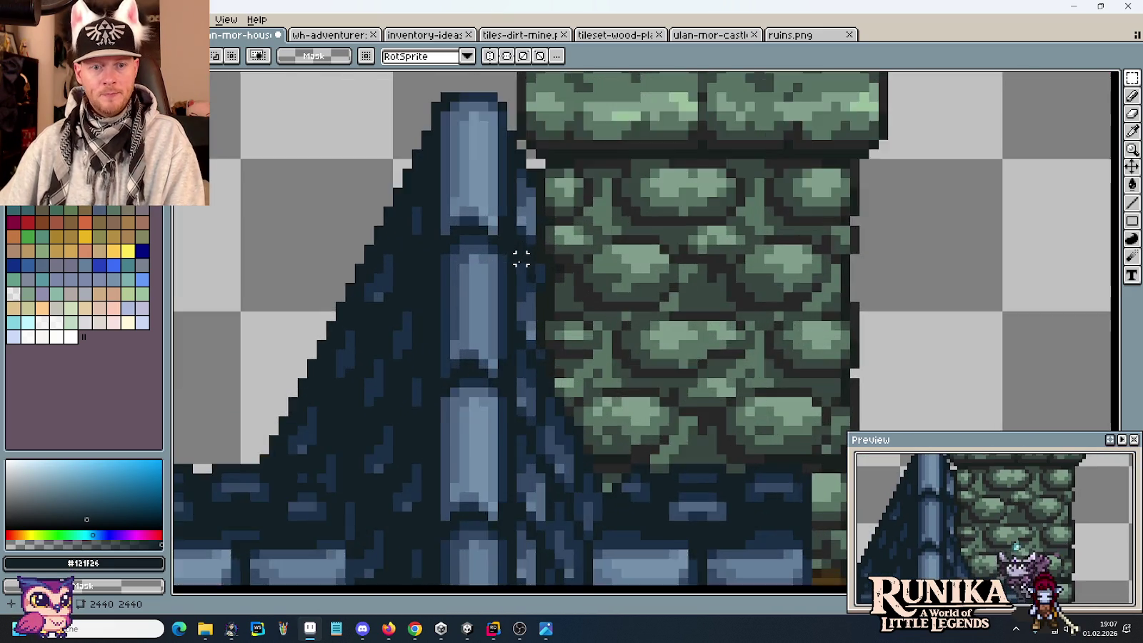
Step: With the pencil, darken a light pixel beside the roof ridge
{"action": "scroll", "coordinate": [534, 294], "scroll_direction": "up", "scroll_amount": 1}
{"action": "scroll", "coordinate": [534, 294], "scroll_direction": "up", "scroll_amount": 1}
{"action": "key", "text": "b"}
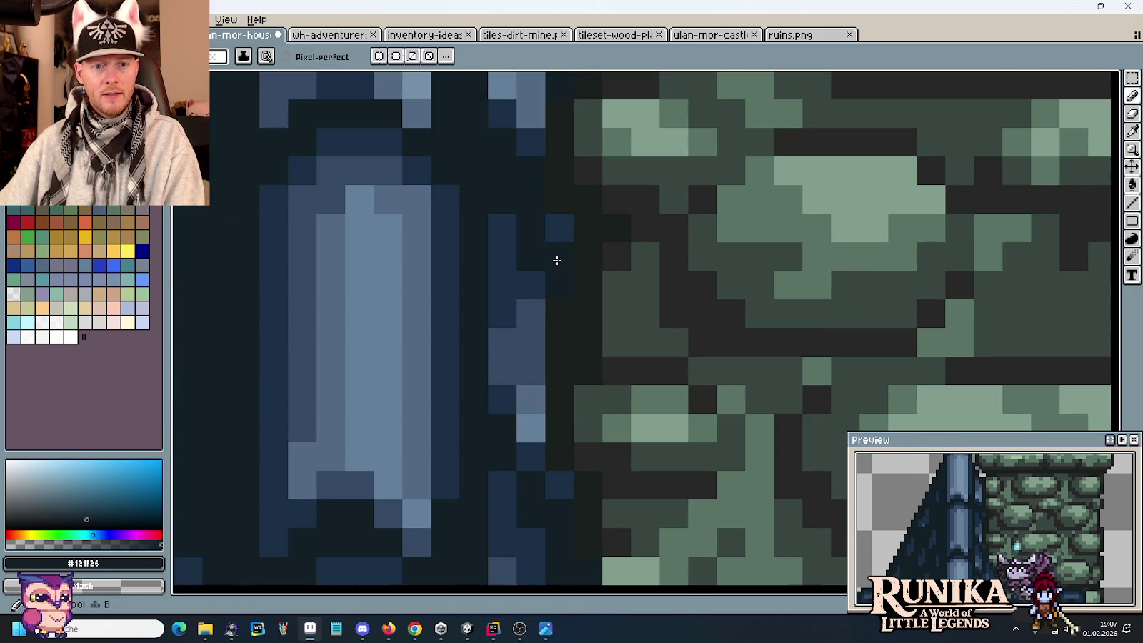
{"action": "scroll", "coordinate": [555, 272], "scroll_direction": "up", "scroll_amount": 2}
{"action": "scroll", "coordinate": [551, 292], "scroll_direction": "up", "scroll_amount": 3}
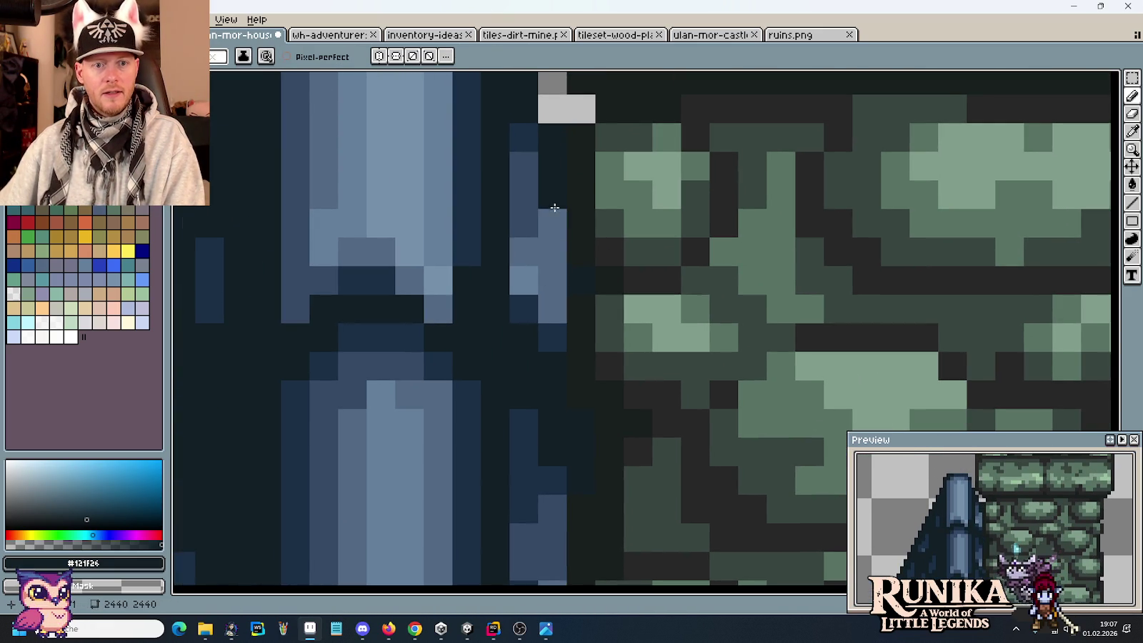
{"action": "left_click", "coordinate": [553, 307]}
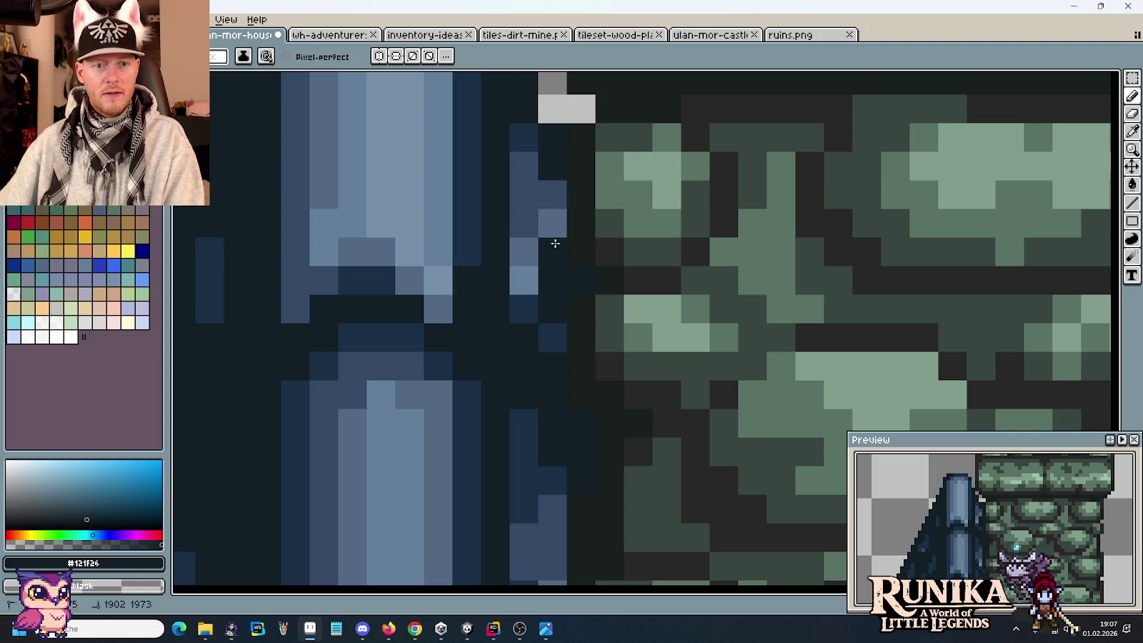
Step: Paint the ridge-edge pixel column next to the chimney in dark blue #1a2f45
{"action": "scroll", "coordinate": [556, 290], "scroll_direction": "down", "scroll_amount": 1}
{"action": "left_click_drag", "start_coordinate": [566, 192], "coordinate": [564, 335]}
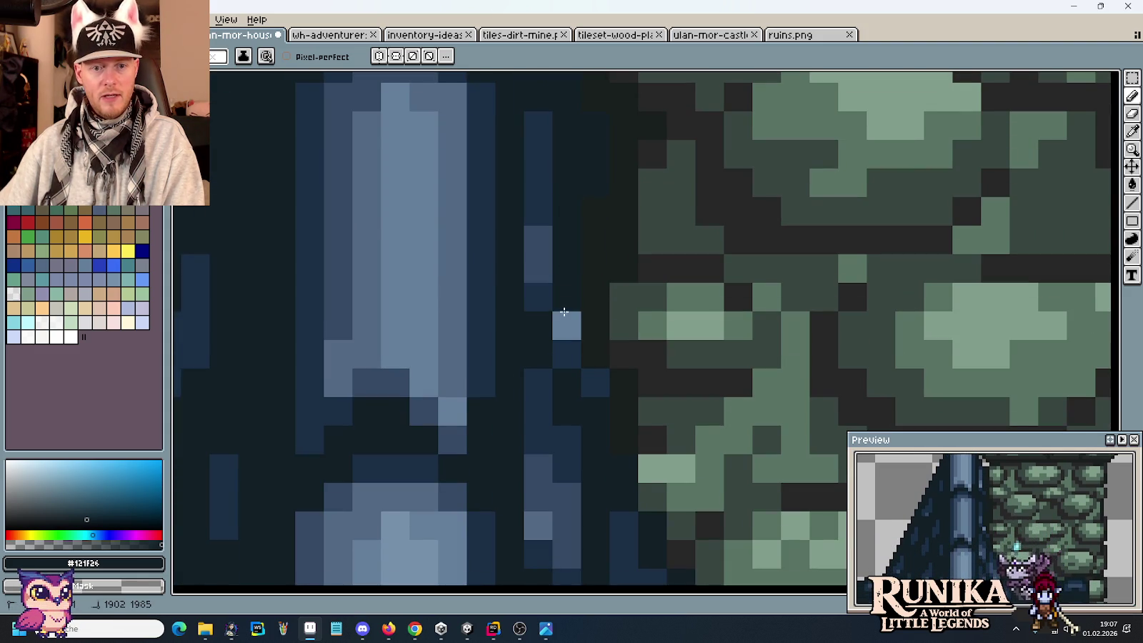
{"action": "left_click", "coordinate": [540, 294], "text": "alt"}
{"action": "left_click", "coordinate": [537, 239]}
{"action": "scroll", "coordinate": [537, 265], "scroll_direction": "up", "scroll_amount": 3}
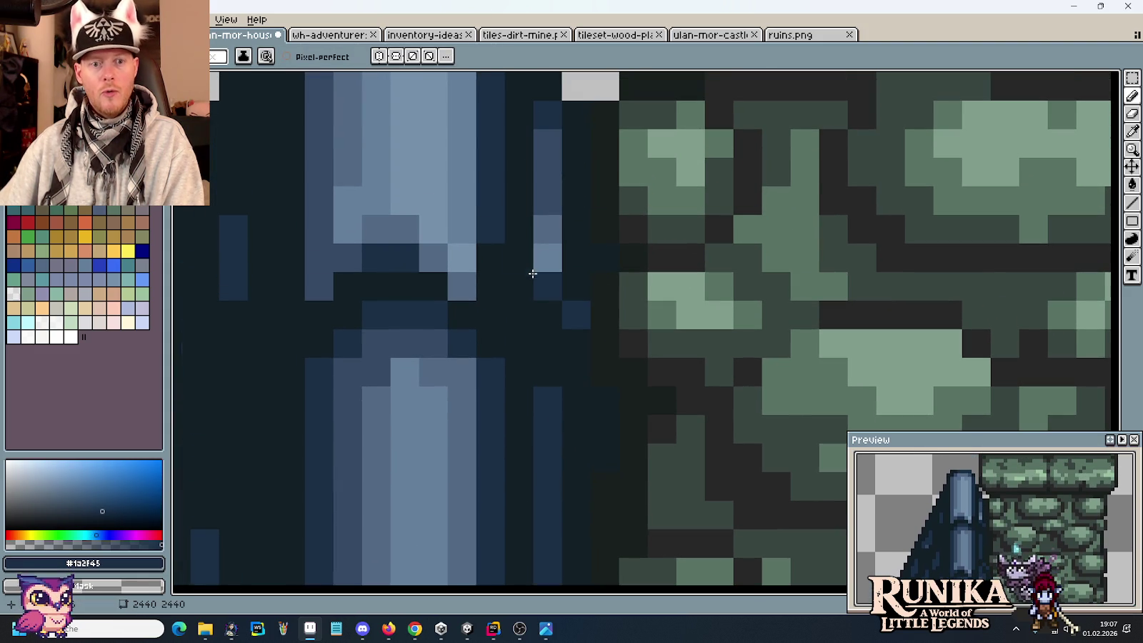
{"action": "left_click_drag", "start_coordinate": [544, 143], "coordinate": [543, 270]}
Step: Pan and zoom across the house to bring the chimney base and green stones into view
{"action": "scroll", "coordinate": [595, 400], "scroll_direction": "down", "scroll_amount": 3}
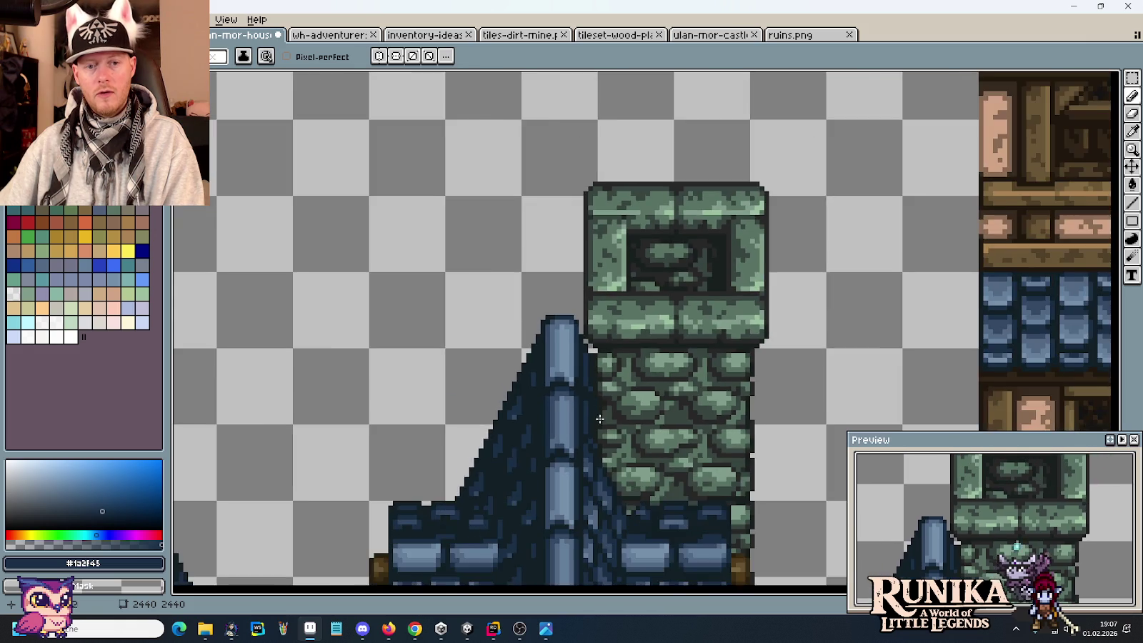
{"action": "scroll", "coordinate": [633, 473], "scroll_direction": "down", "scroll_amount": 1}
{"action": "left_click_drag", "start_coordinate": [633, 473], "coordinate": [576, 322]}
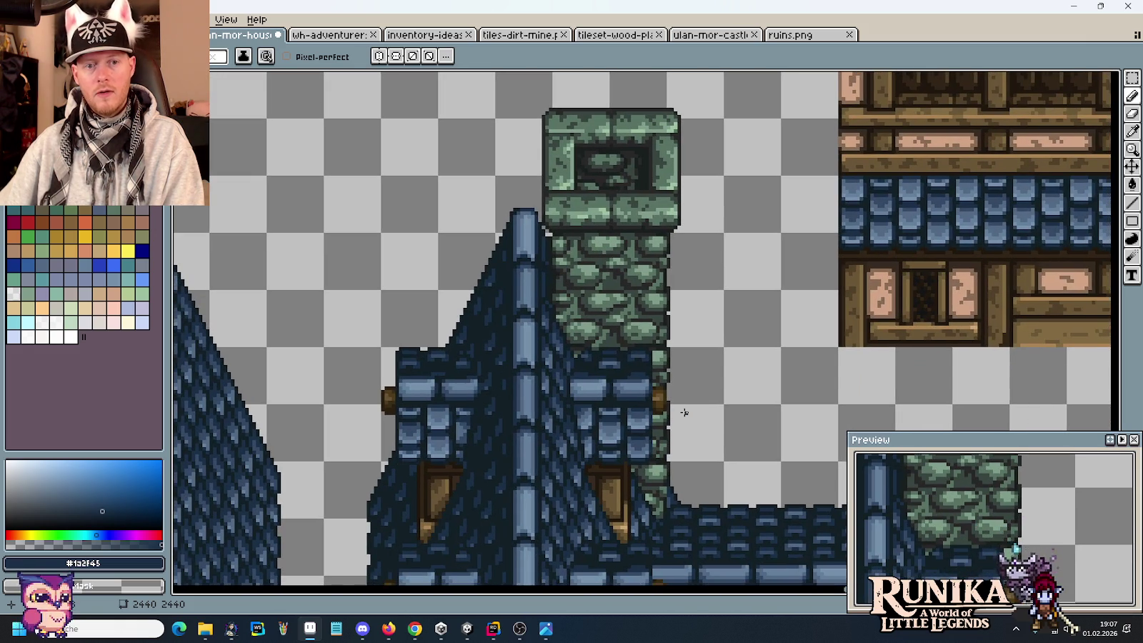
{"action": "scroll", "coordinate": [684, 413], "scroll_direction": "down", "scroll_amount": 2}
{"action": "left_click_drag", "start_coordinate": [681, 411], "coordinate": [658, 325]}
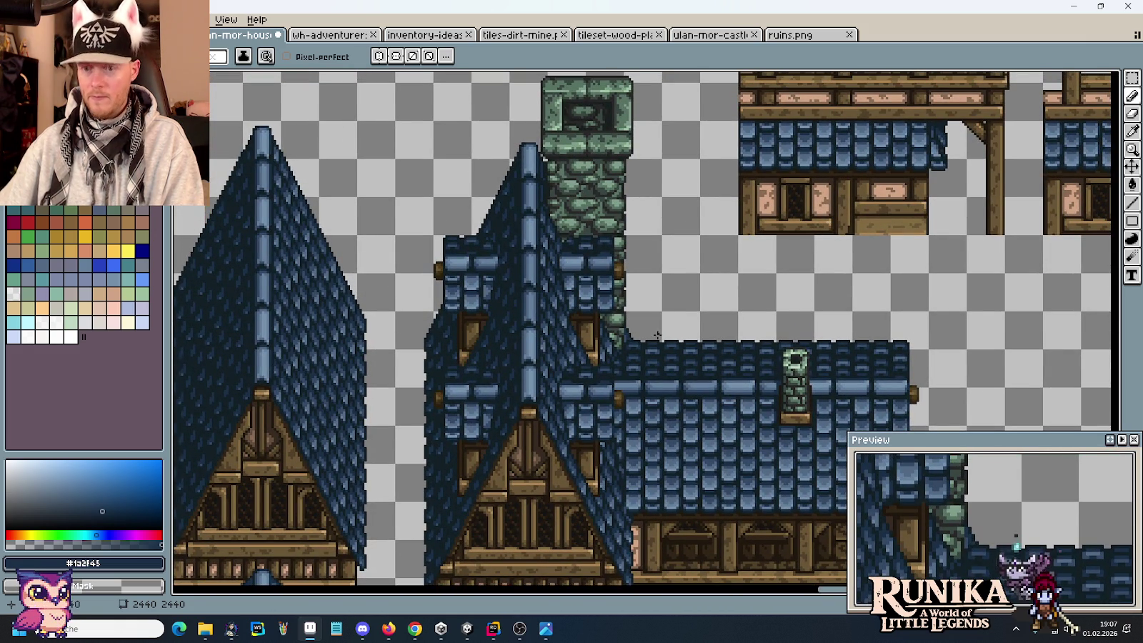
{"action": "scroll", "coordinate": [658, 330], "scroll_direction": "up", "scroll_amount": 1}
{"action": "scroll", "coordinate": [629, 350], "scroll_direction": "up", "scroll_amount": 1}
{"action": "scroll", "coordinate": [582, 378], "scroll_direction": "up", "scroll_amount": 1}
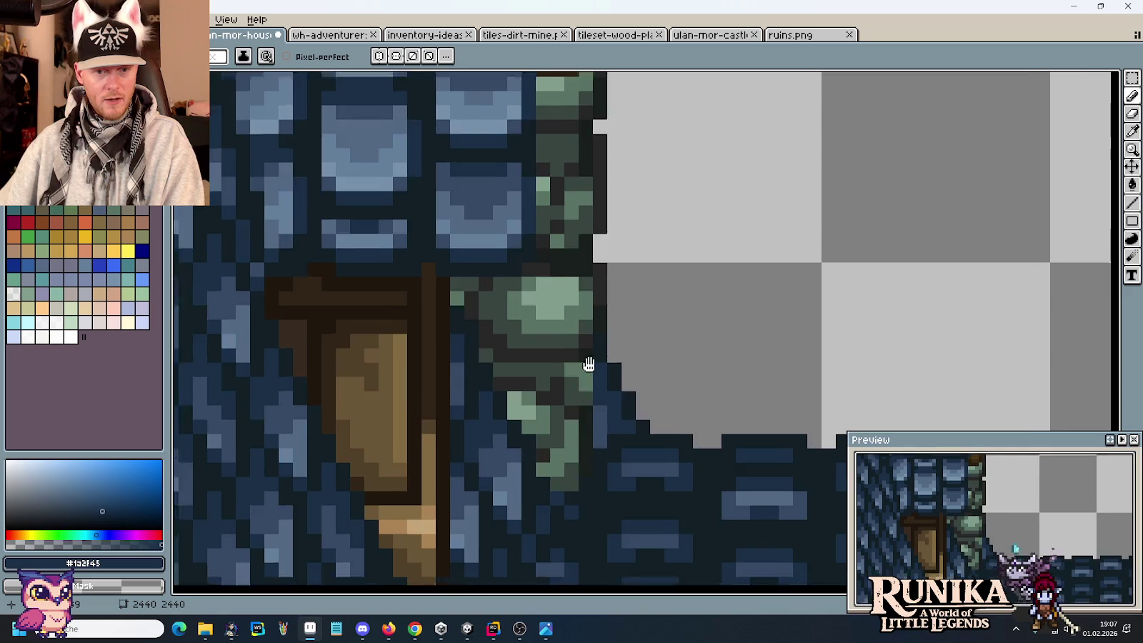
{"action": "scroll", "coordinate": [582, 378], "scroll_direction": "up", "scroll_amount": 1}
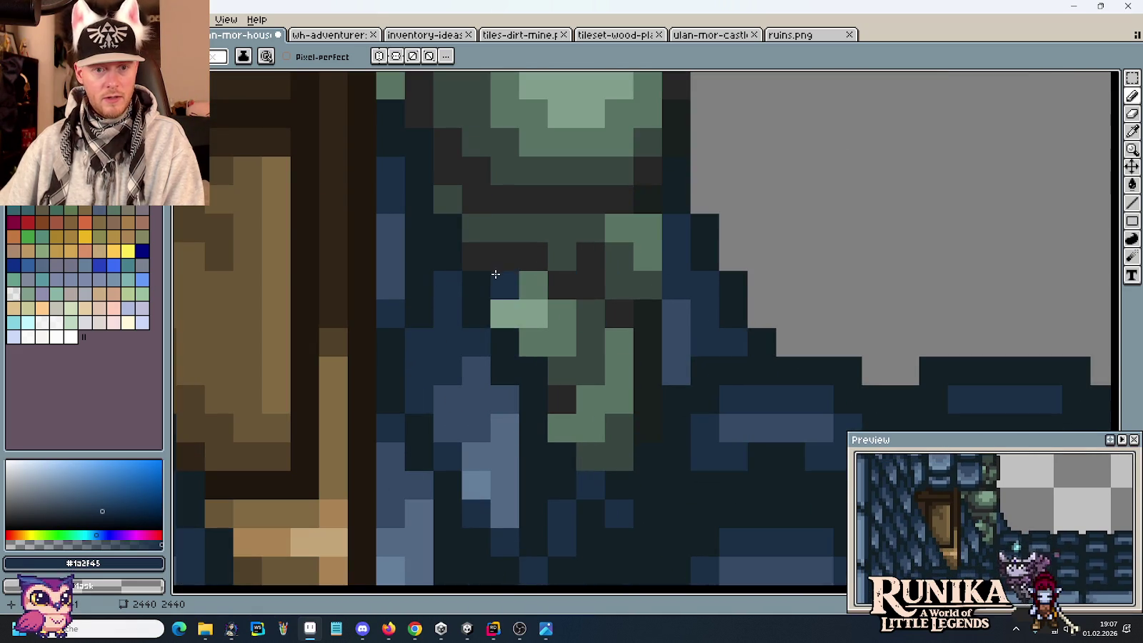
{"action": "scroll", "coordinate": [562, 434], "scroll_direction": "down", "scroll_amount": 2}
{"action": "scroll", "coordinate": [573, 452], "scroll_direction": "down", "scroll_amount": 1}
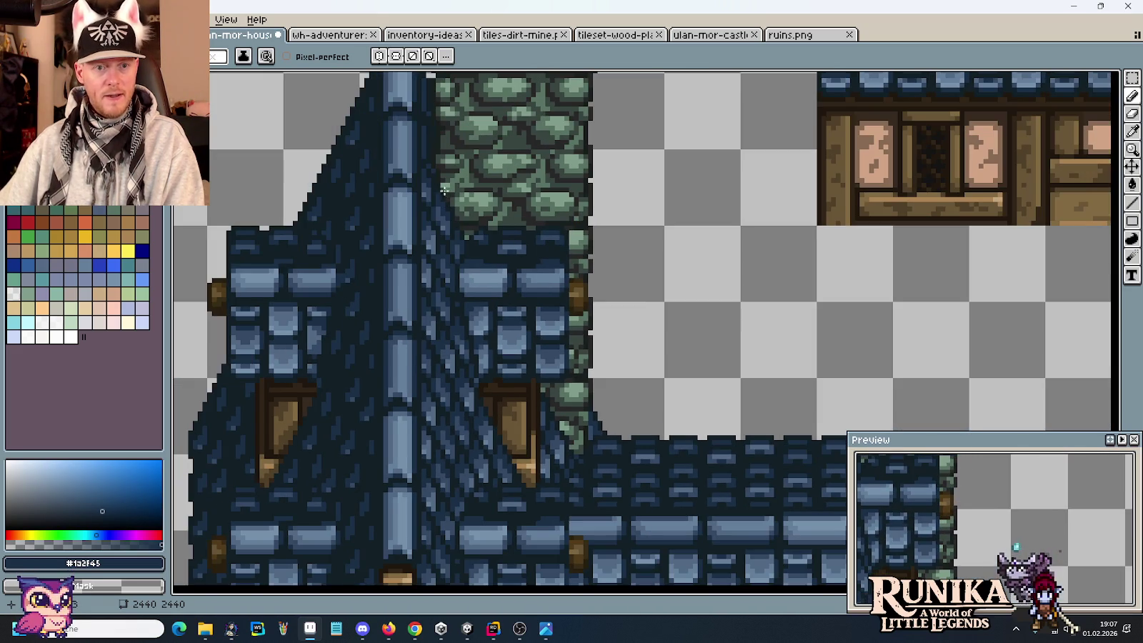
{"action": "mouse_move", "coordinate": [457, 222]}
{"action": "left_mouse_down"}
{"action": "mouse_move", "coordinate": [446, 258]}
{"action": "mouse_move", "coordinate": [393, 146]}
{"action": "mouse_move", "coordinate": [782, 265]}
{"action": "mouse_move", "coordinate": [633, 458]}
{"action": "left_mouse_up"}
{"action": "mouse_move", "coordinate": [512, 154]}
{"action": "left_mouse_down"}
{"action": "mouse_move", "coordinate": [545, 255]}
{"action": "mouse_move", "coordinate": [520, 224]}
{"action": "left_mouse_up"}
{"action": "scroll", "coordinate": [633, 466], "scroll_direction": "up", "scroll_amount": 3}
{"action": "scroll", "coordinate": [634, 466], "scroll_direction": "up", "scroll_amount": 1}
{"action": "left_click_drag", "start_coordinate": [634, 466], "coordinate": [572, 316]}
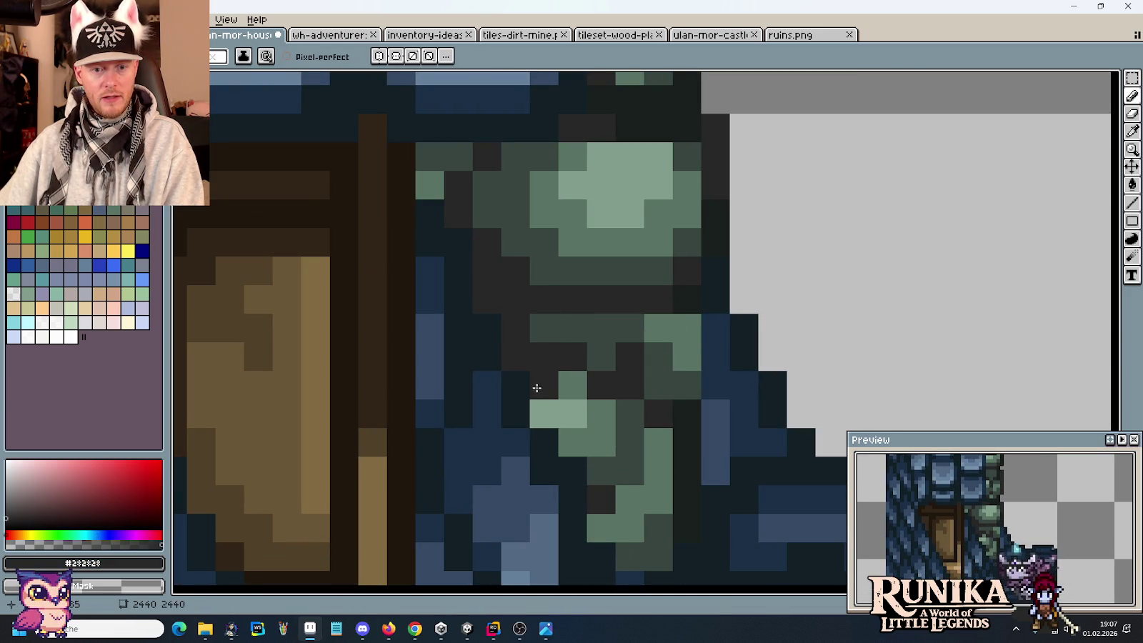
Step: Repaint light-green stone pixels at the roof edge in medium green and dark grey
{"action": "left_click", "coordinate": [594, 416], "text": "alt"}
{"action": "left_click", "coordinate": [576, 408]}
{"action": "left_click", "coordinate": [584, 434], "text": "alt"}
{"action": "left_click_drag", "start_coordinate": [585, 433], "coordinate": [570, 285]}
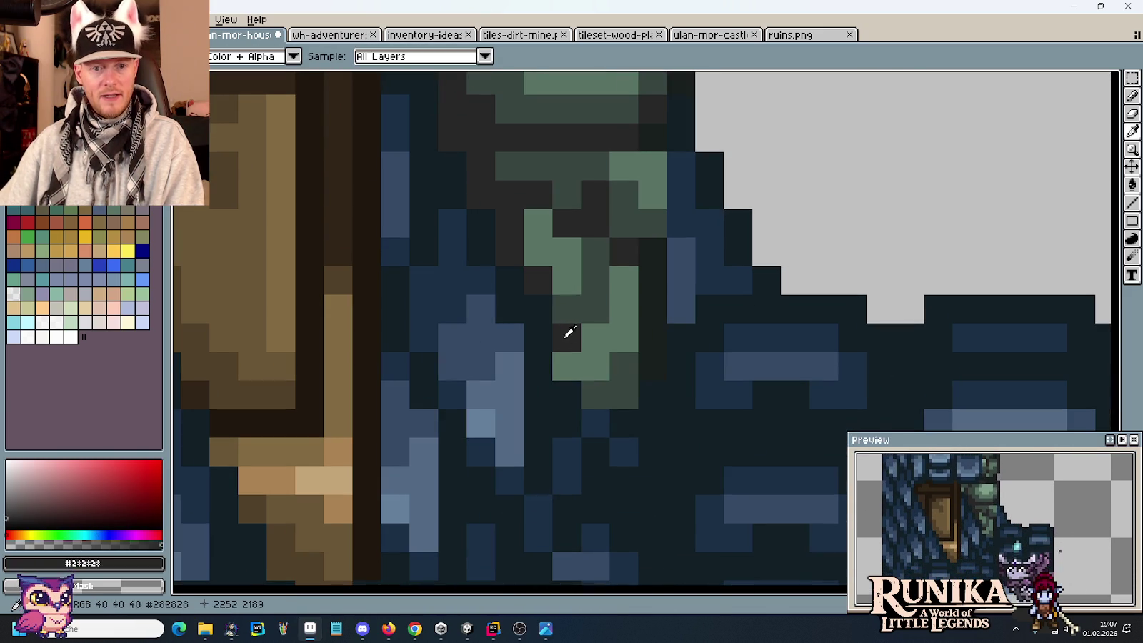
{"action": "left_click", "coordinate": [568, 361]}
{"action": "left_click", "coordinate": [627, 371]}
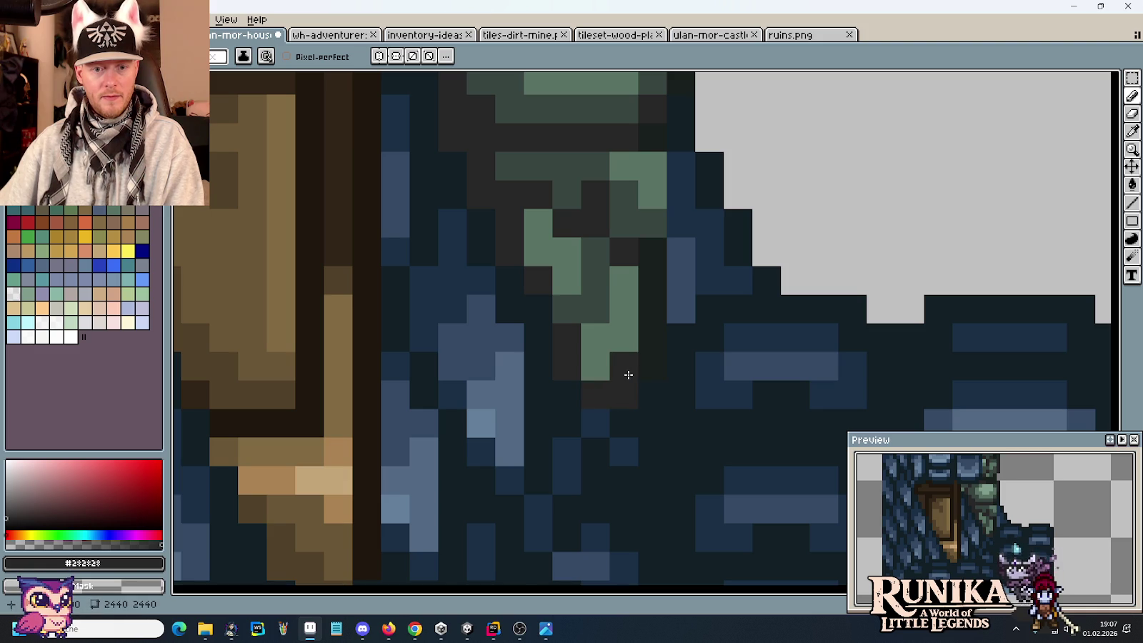
Step: Recolour the light stone-edge pixels in dark green #384541
{"action": "left_click", "coordinate": [590, 312], "text": "alt"}
{"action": "left_click", "coordinate": [598, 361]}
{"action": "left_click", "coordinate": [625, 341]}
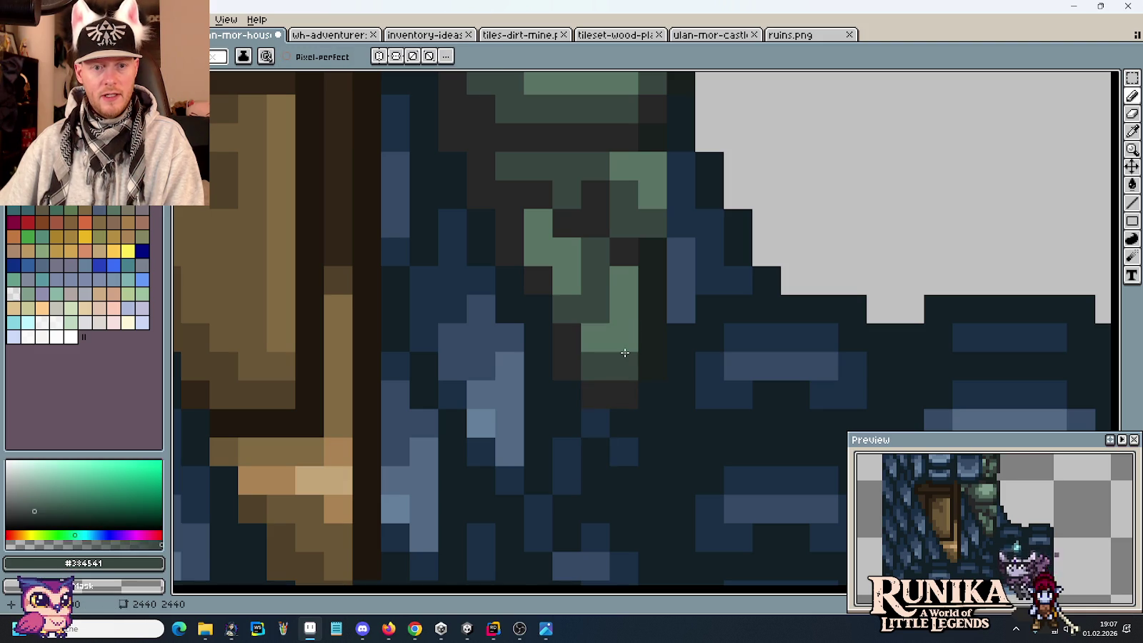
{"action": "left_click", "coordinate": [543, 252]}
Step: Darken another light-green pixel on the stones with dark grey #282828
{"action": "scroll", "coordinate": [568, 305], "scroll_direction": "down", "scroll_amount": 6}
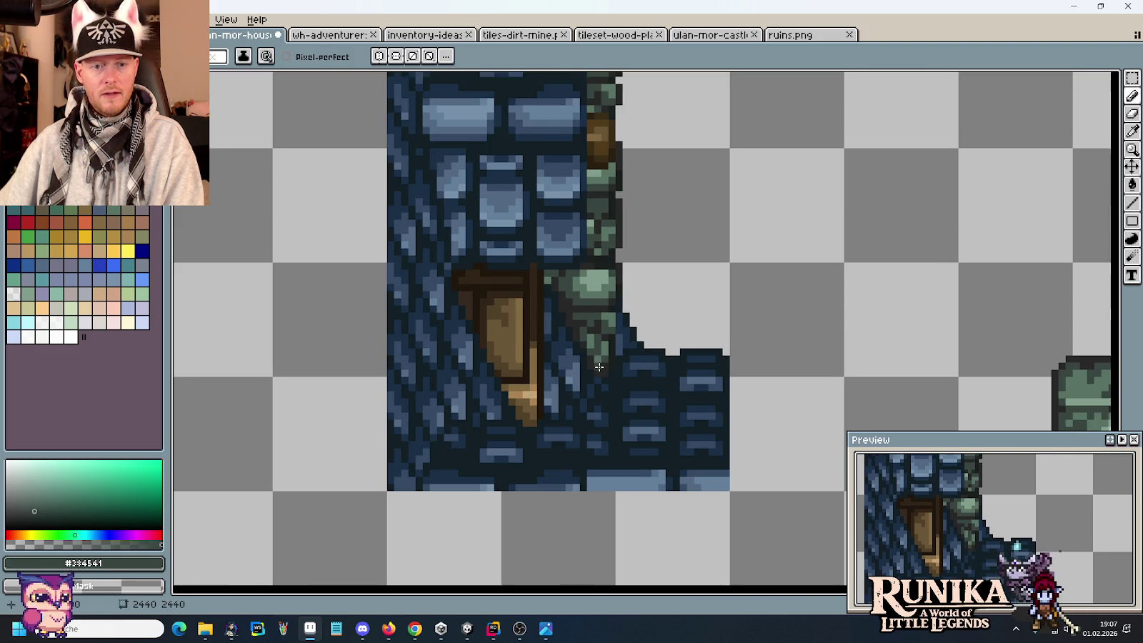
{"action": "scroll", "coordinate": [577, 286], "scroll_direction": "up", "scroll_amount": 3}
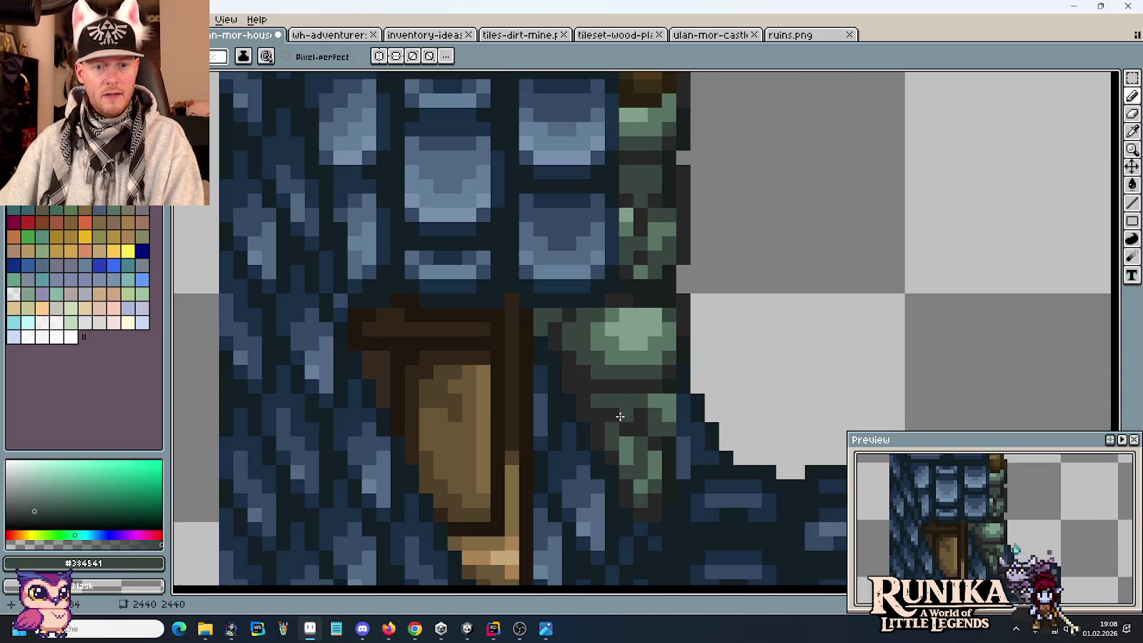
{"action": "scroll", "coordinate": [624, 419], "scroll_direction": "down", "scroll_amount": 1}
{"action": "left_click", "coordinate": [543, 323], "text": "alt"}
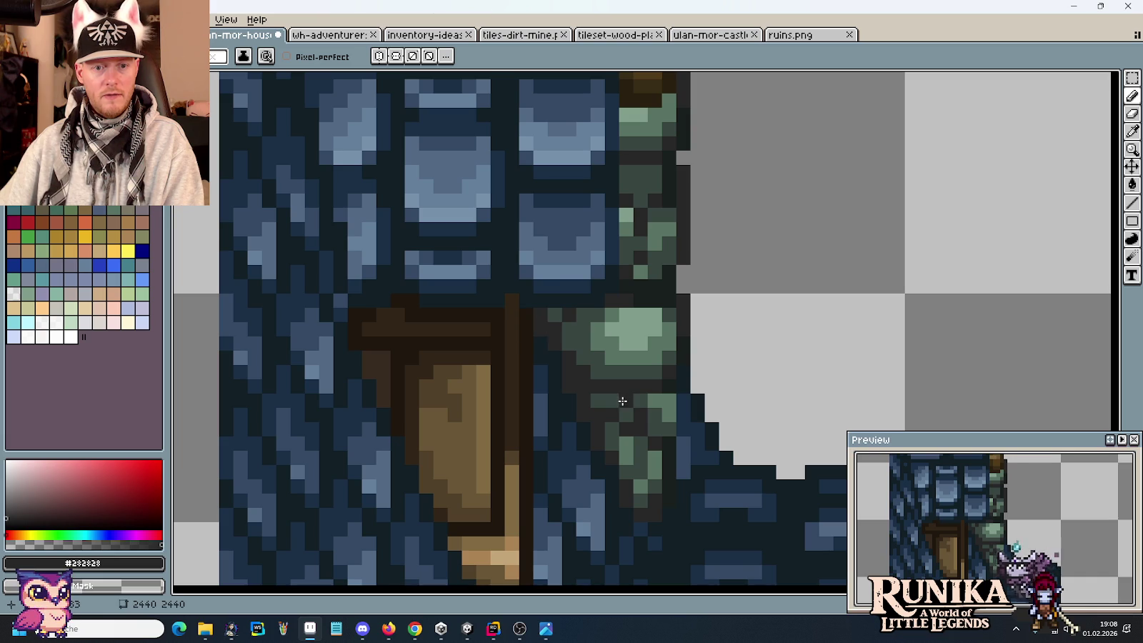
{"action": "scroll", "coordinate": [622, 401], "scroll_direction": "down", "scroll_amount": 1}
{"action": "scroll", "coordinate": [608, 404], "scroll_direction": "up", "scroll_amount": 1}
{"action": "scroll", "coordinate": [597, 405], "scroll_direction": "up", "scroll_amount": 2}
{"action": "scroll", "coordinate": [591, 406], "scroll_direction": "up", "scroll_amount": 1}
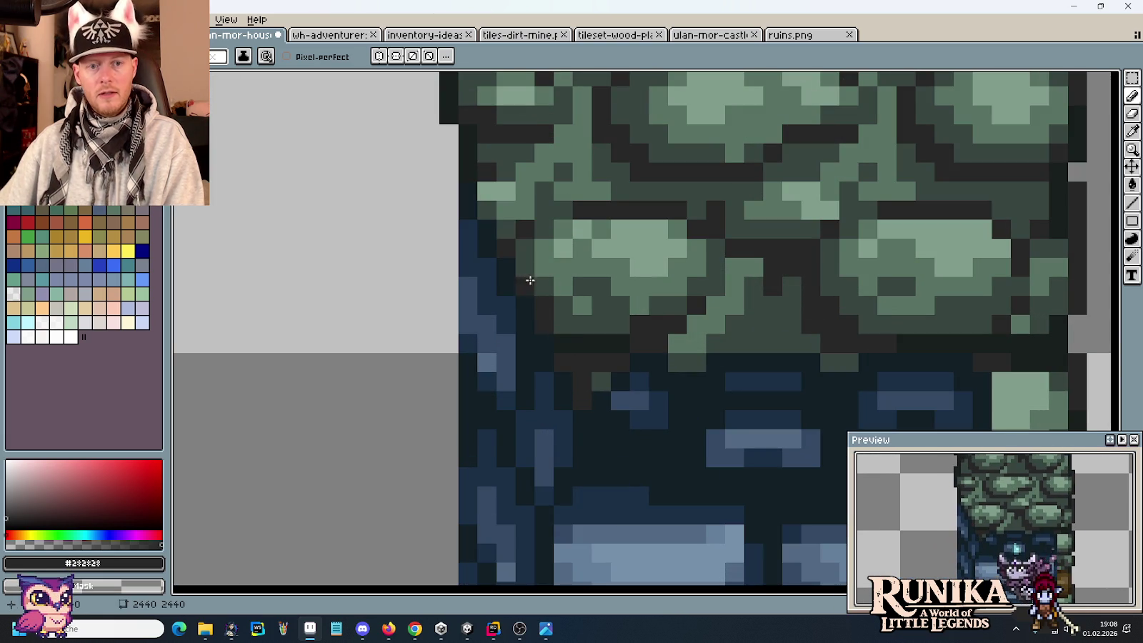
{"action": "left_click", "coordinate": [486, 190]}
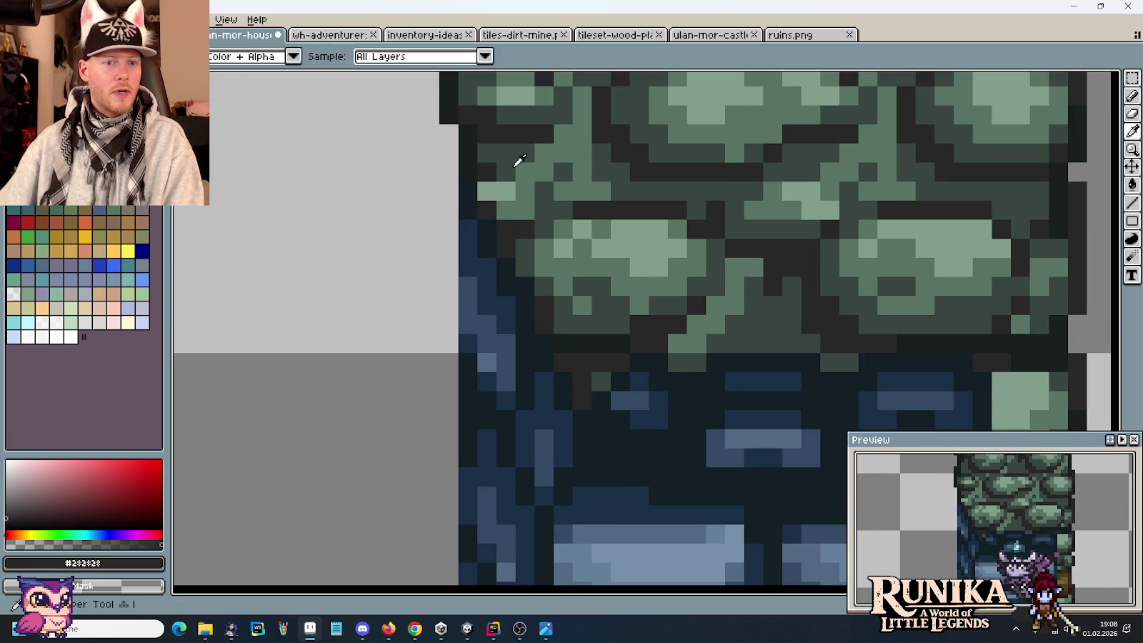
{"action": "left_click_drag", "start_coordinate": [518, 175], "coordinate": [567, 345]}
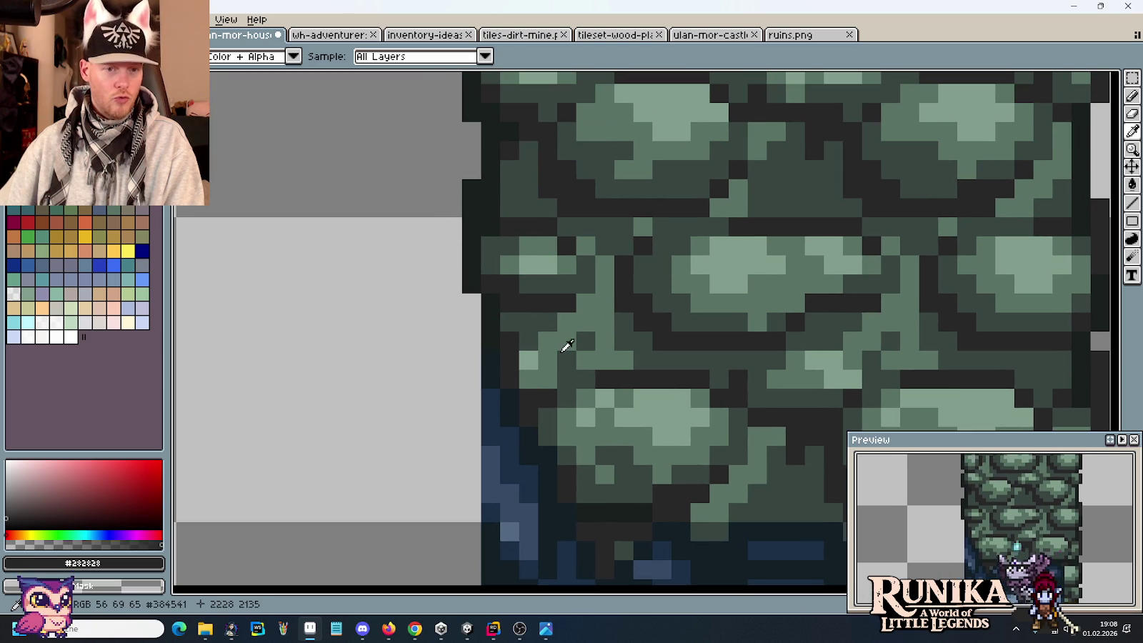
Step: Select the chimney piece on the right with the rectangular marquee
{"action": "key", "text": "b"}
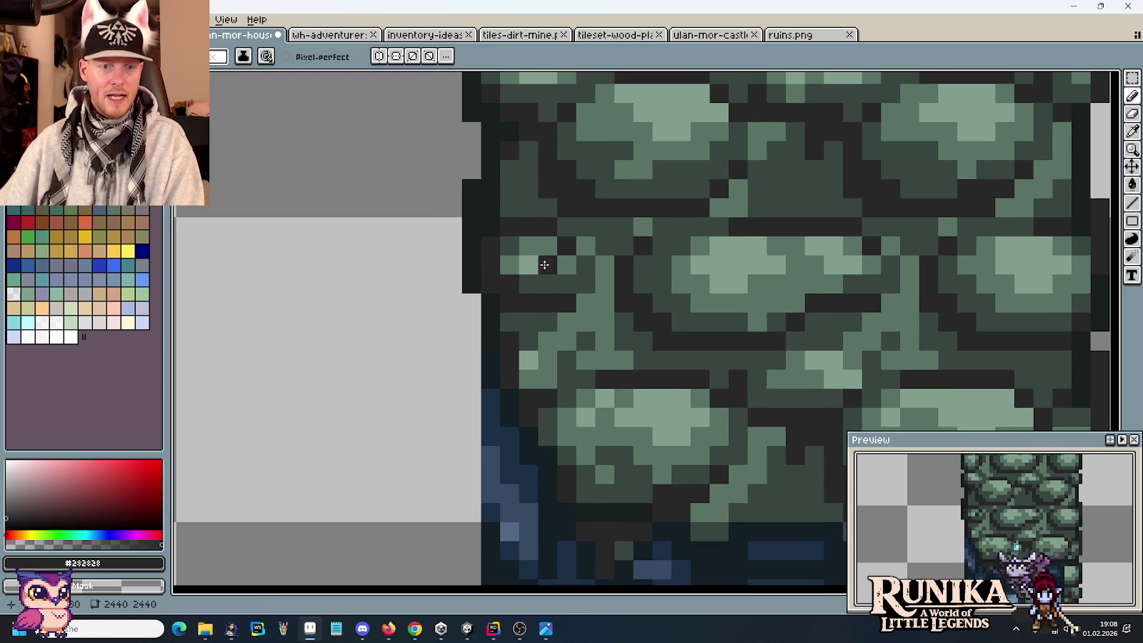
{"action": "scroll", "coordinate": [564, 288], "scroll_direction": "down", "scroll_amount": 2}
{"action": "scroll", "coordinate": [564, 288], "scroll_direction": "down", "scroll_amount": 2}
{"action": "scroll", "coordinate": [602, 270], "scroll_direction": "down", "scroll_amount": 1}
{"action": "scroll", "coordinate": [601, 269], "scroll_direction": "down", "scroll_amount": 3}
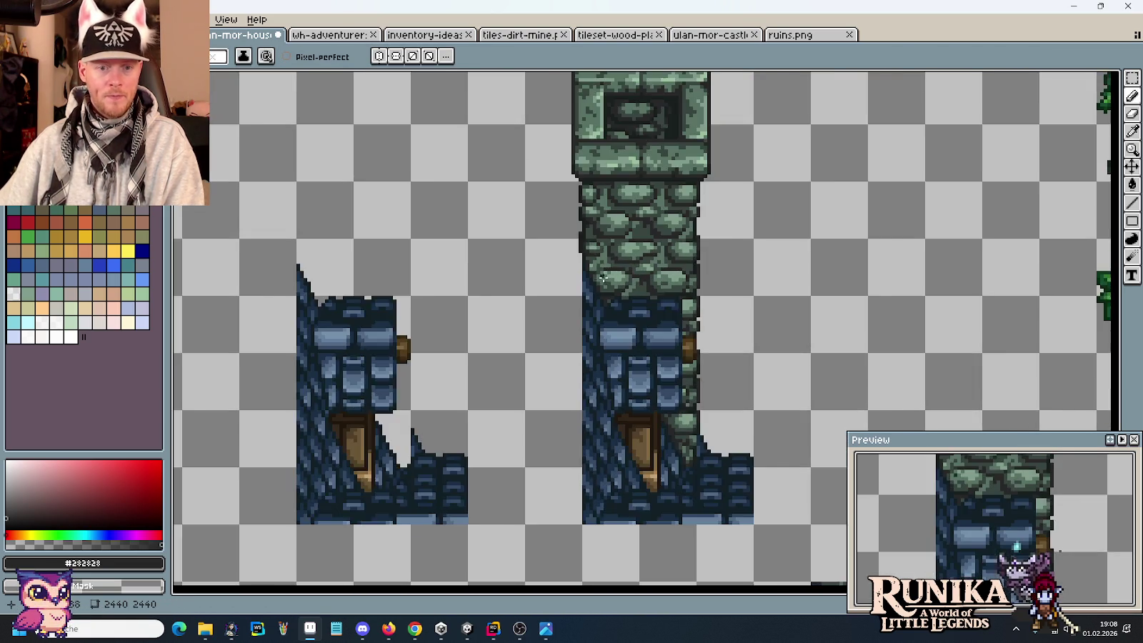
{"action": "scroll", "coordinate": [602, 269], "scroll_direction": "down", "scroll_amount": 2}
{"action": "key", "text": "m"}
{"action": "mouse_move", "coordinate": [628, 331]}
{"action": "left_mouse_down"}
{"action": "mouse_move", "coordinate": [702, 441]}
{"action": "mouse_move", "coordinate": [590, 252]}
{"action": "left_mouse_up"}
{"action": "mouse_move", "coordinate": [676, 370]}
{"action": "left_mouse_down"}
{"action": "mouse_move", "coordinate": [228, 161]}
{"action": "mouse_move", "coordinate": [659, 218]}
{"action": "left_mouse_up"}
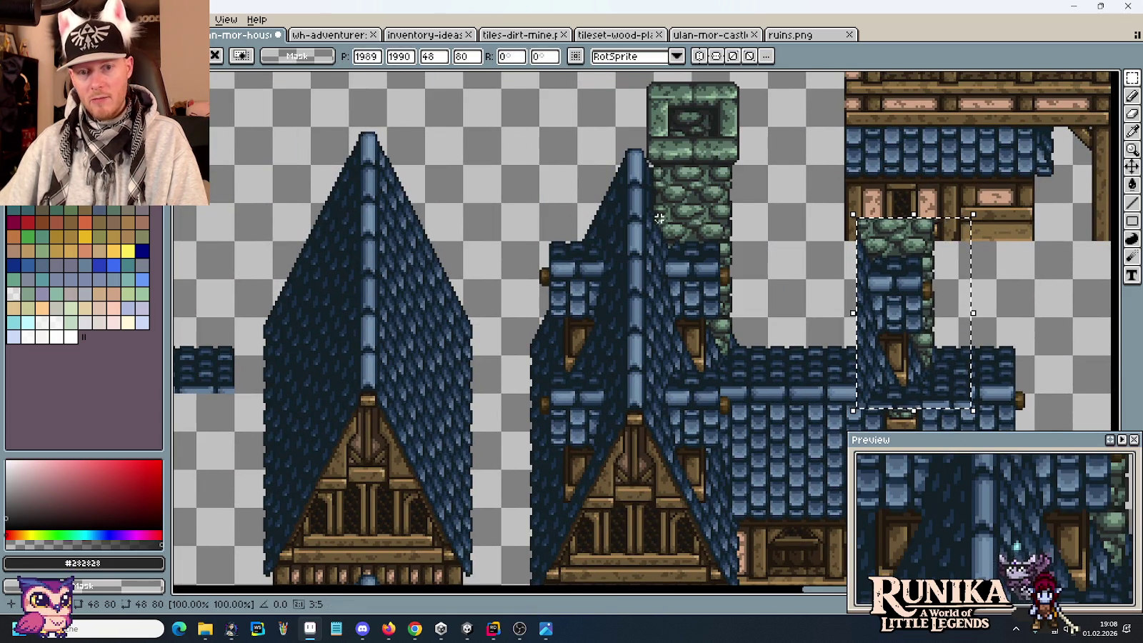
{"action": "left_click_drag", "start_coordinate": [877, 385], "coordinate": [673, 371]}
{"action": "left_click", "coordinate": [836, 337]}
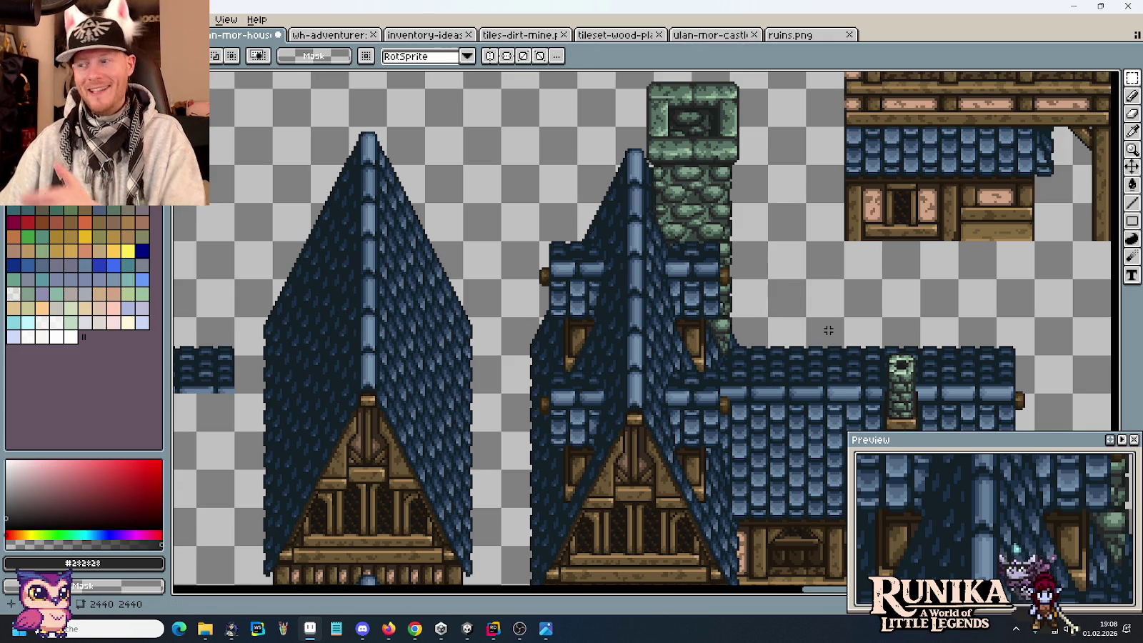
{"action": "scroll", "coordinate": [785, 233], "scroll_direction": "up", "scroll_amount": 2}
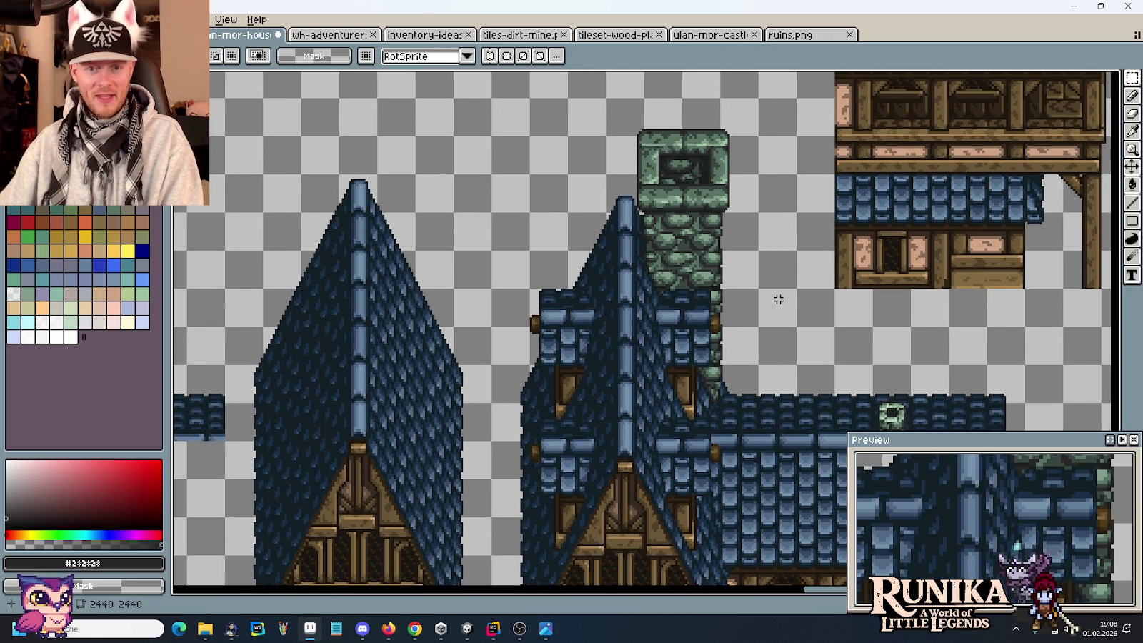
{"action": "scroll", "coordinate": [778, 299], "scroll_direction": "down", "scroll_amount": 1}
{"action": "left_click_drag", "start_coordinate": [778, 300], "coordinate": [667, 243]}
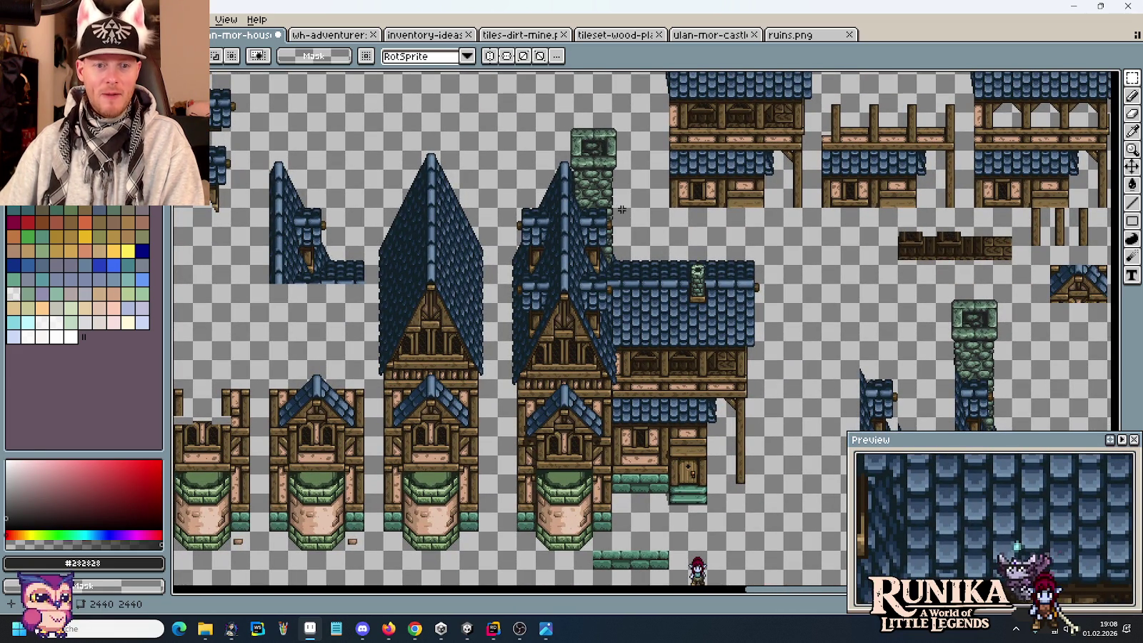
{"action": "scroll", "coordinate": [621, 204], "scroll_direction": "up", "scroll_amount": 2}
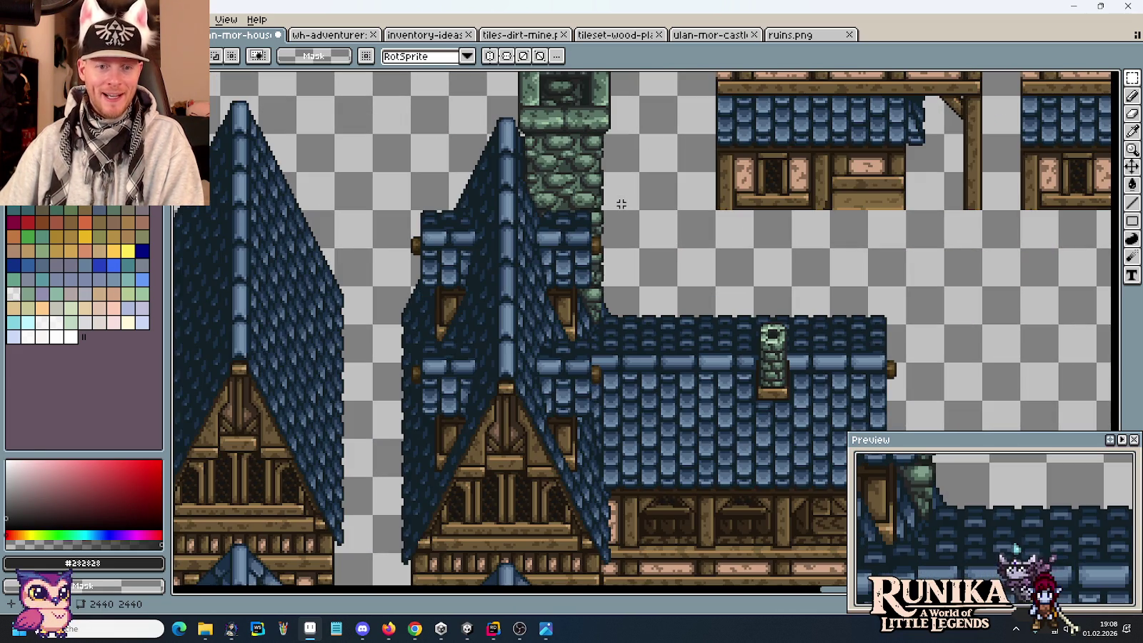
{"action": "mouse_move", "coordinate": [612, 197]}
{"action": "left_mouse_down"}
{"action": "mouse_move", "coordinate": [608, 352]}
{"action": "mouse_move", "coordinate": [612, 196]}
{"action": "left_mouse_up"}
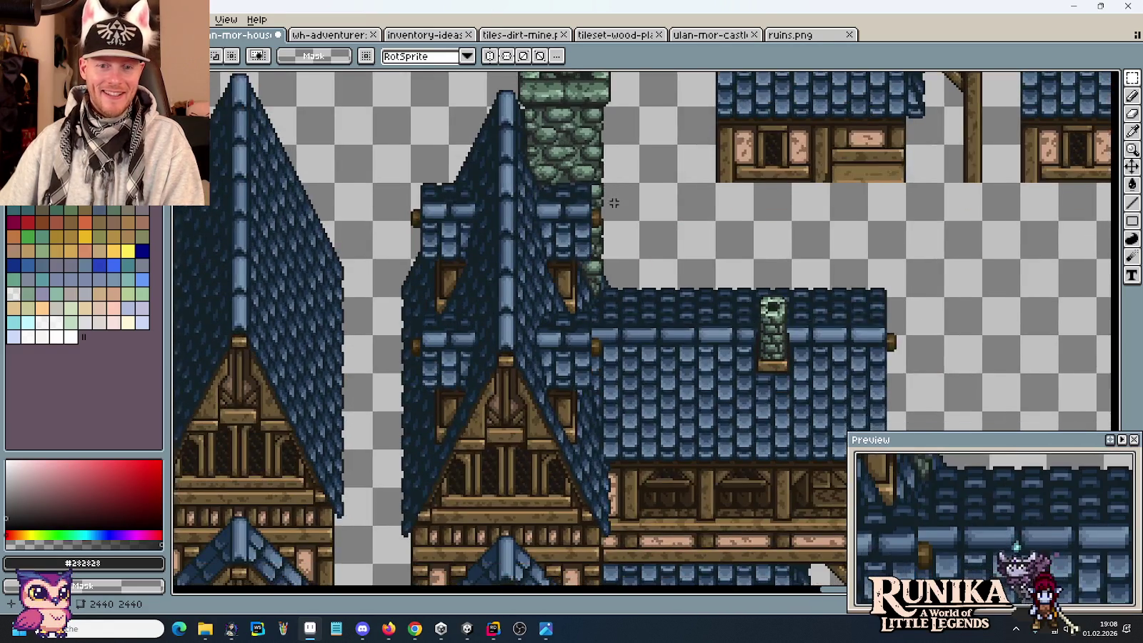
{"action": "scroll", "coordinate": [613, 200], "scroll_direction": "down", "scroll_amount": 2}
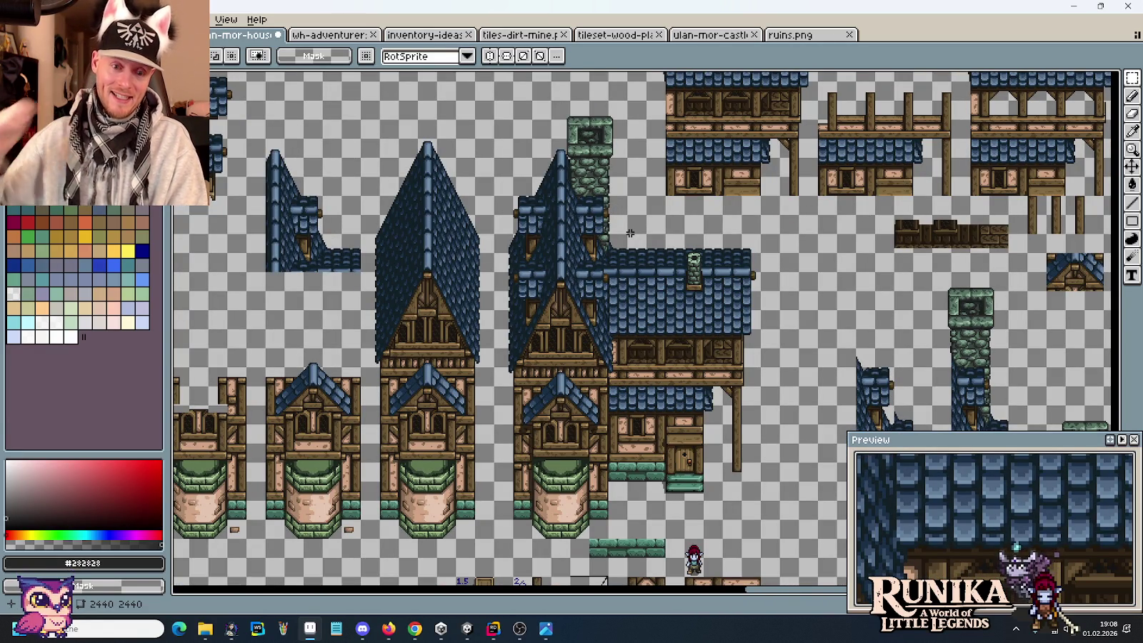
{"action": "scroll", "coordinate": [694, 358], "scroll_direction": "up", "scroll_amount": 1}
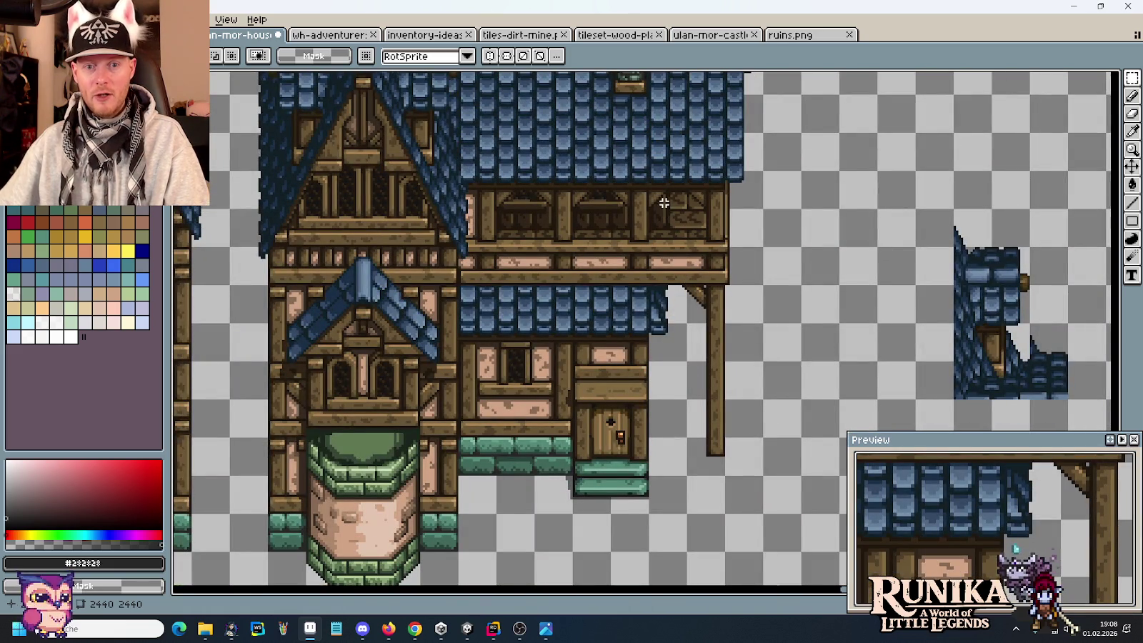
{"action": "left_click_drag", "start_coordinate": [666, 203], "coordinate": [648, 426]}
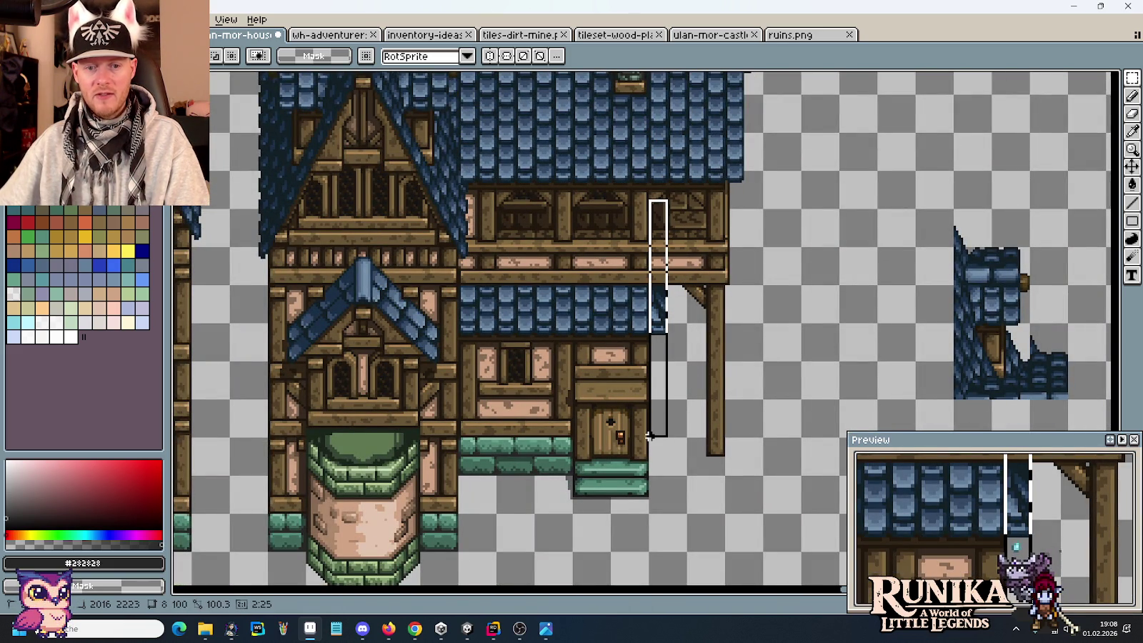
{"action": "left_click_drag", "start_coordinate": [650, 439], "coordinate": [651, 474]}
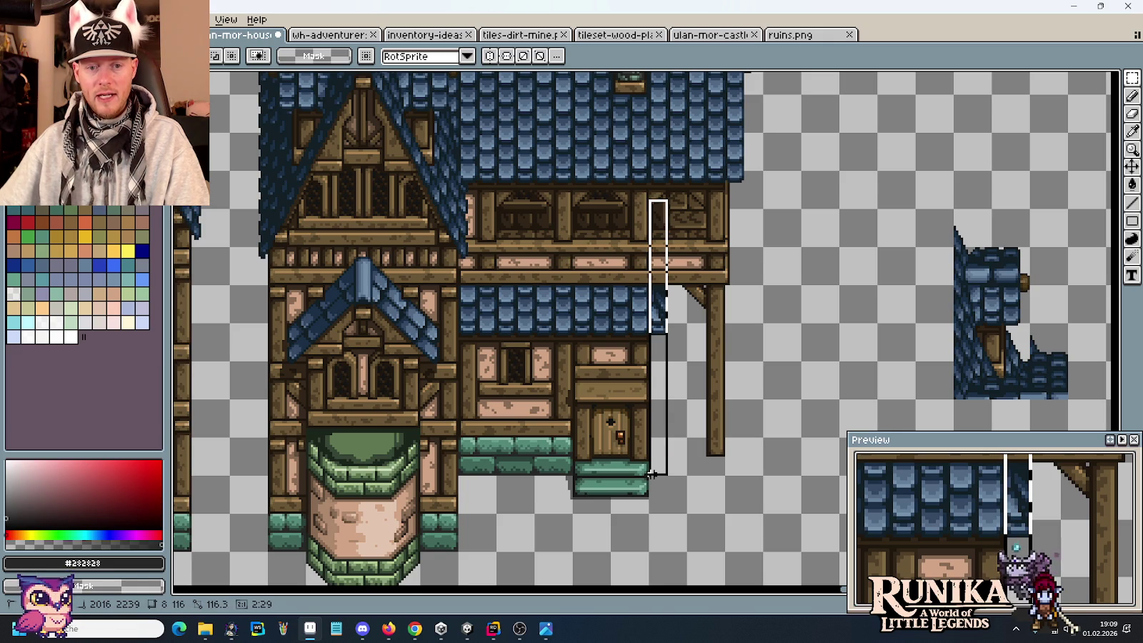
{"action": "left_click_drag", "start_coordinate": [652, 474], "coordinate": [652, 474]}
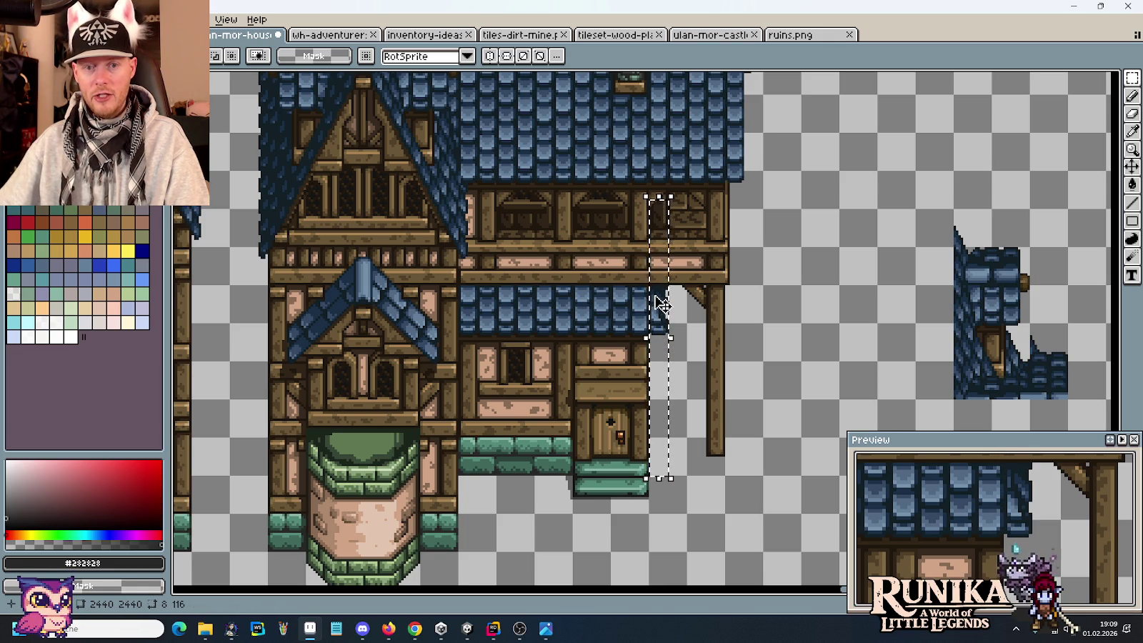
{"action": "left_click", "coordinate": [702, 319]}
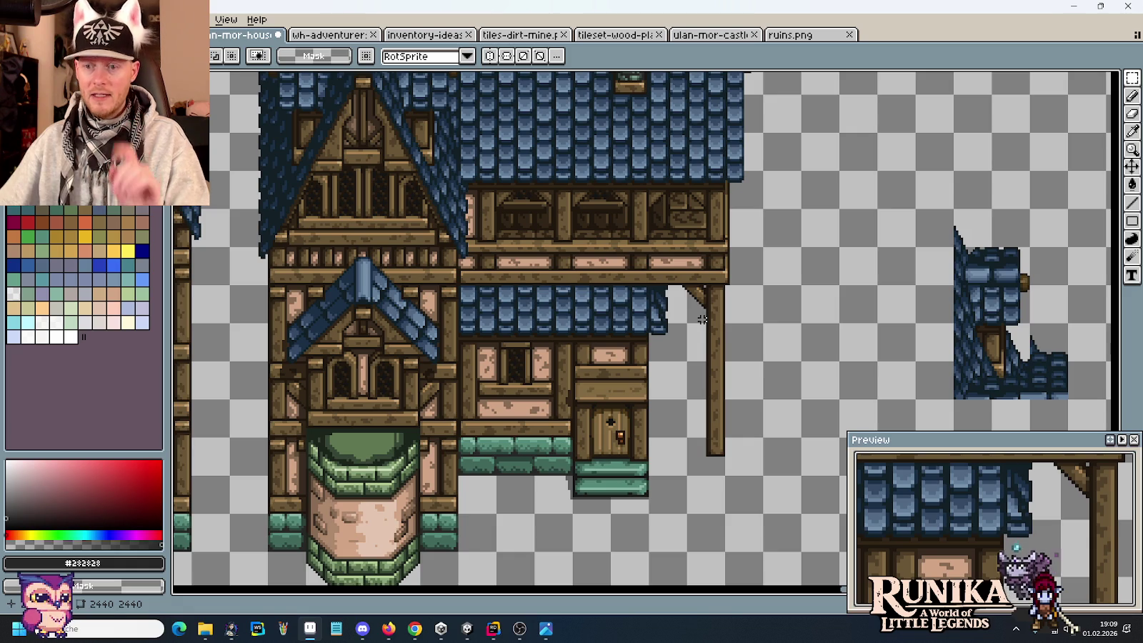
{"action": "scroll", "coordinate": [702, 320], "scroll_direction": "down", "scroll_amount": 2}
{"action": "left_click_drag", "start_coordinate": [650, 245], "coordinate": [670, 348]}
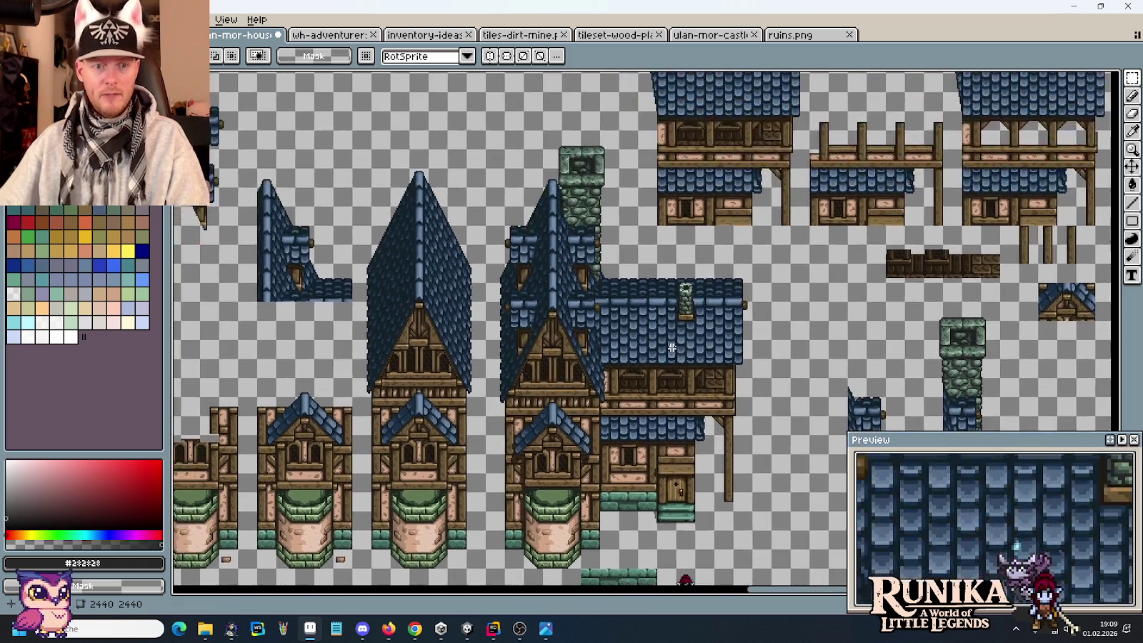
{"action": "scroll", "coordinate": [597, 229], "scroll_direction": "up", "scroll_amount": 1}
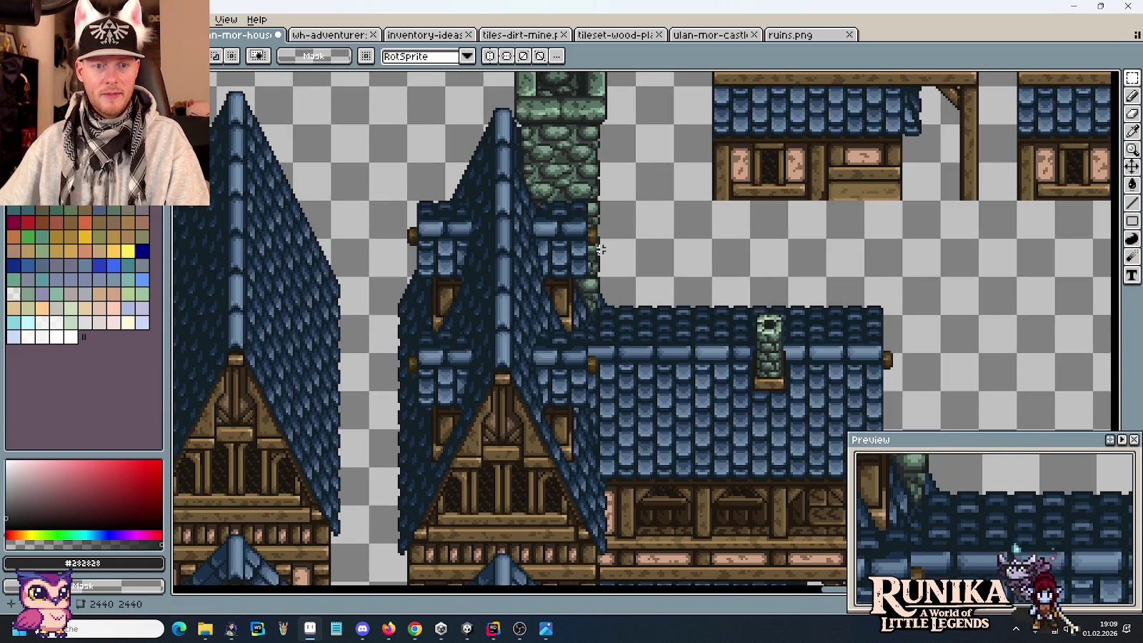
{"action": "scroll", "coordinate": [590, 200], "scroll_direction": "up", "scroll_amount": 1}
{"action": "scroll", "coordinate": [587, 287], "scroll_direction": "up", "scroll_amount": 1}
{"action": "scroll", "coordinate": [566, 387], "scroll_direction": "up", "scroll_amount": 1}
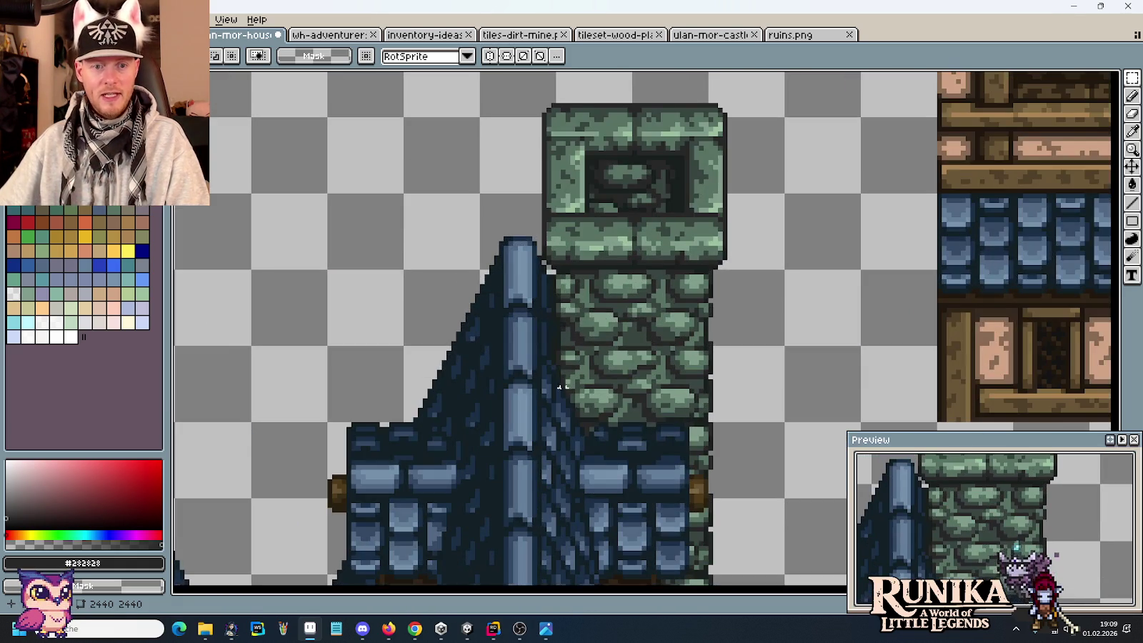
{"action": "scroll", "coordinate": [566, 387], "scroll_direction": "down", "scroll_amount": 1}
{"action": "left_click_drag", "start_coordinate": [870, 510], "coordinate": [350, 107]}
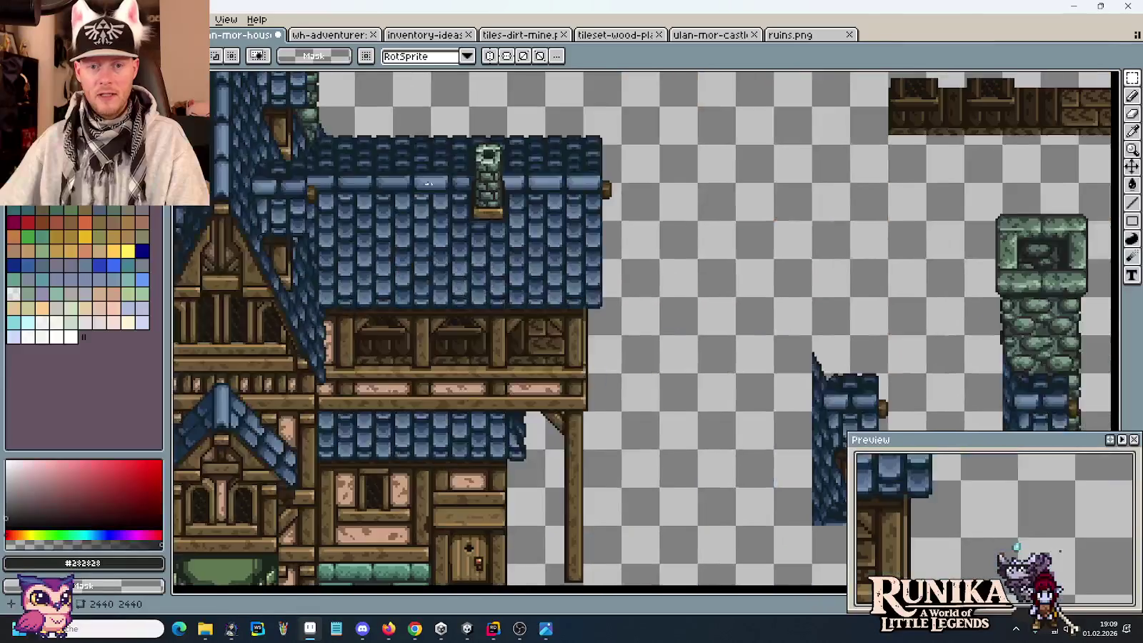
{"action": "left_click_drag", "start_coordinate": [702, 391], "coordinate": [416, 184]}
{"action": "scroll", "coordinate": [579, 169], "scroll_direction": "up", "scroll_amount": 1}
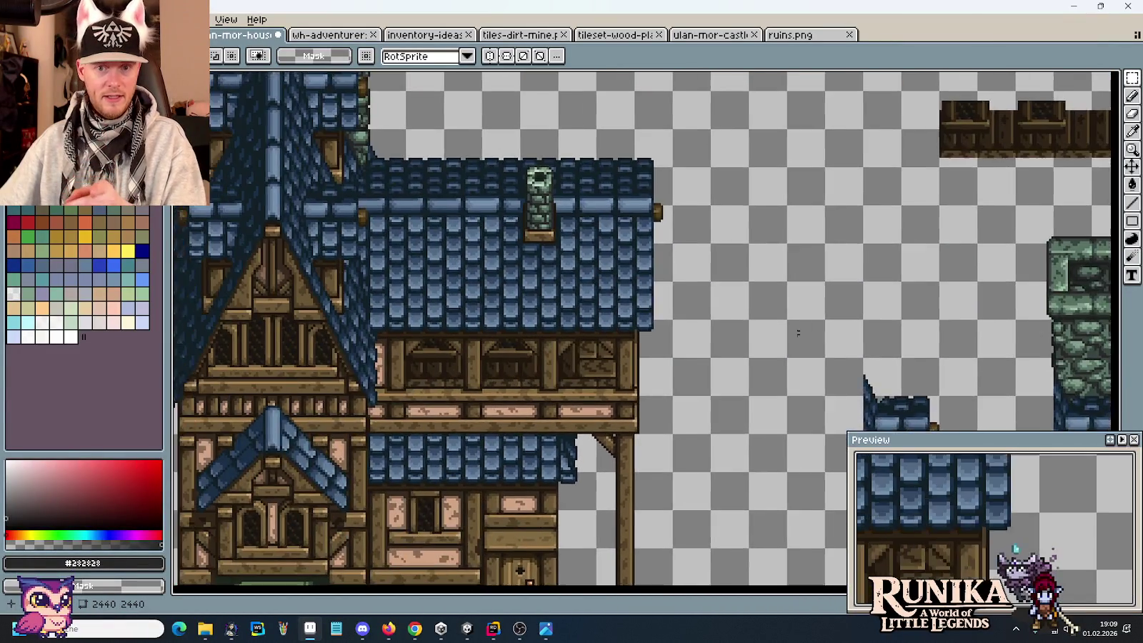
{"action": "scroll", "coordinate": [600, 229], "scroll_direction": "up", "scroll_amount": 1}
{"action": "scroll", "coordinate": [618, 285], "scroll_direction": "up", "scroll_amount": 1}
{"action": "scroll", "coordinate": [618, 285], "scroll_direction": "up", "scroll_amount": 1}
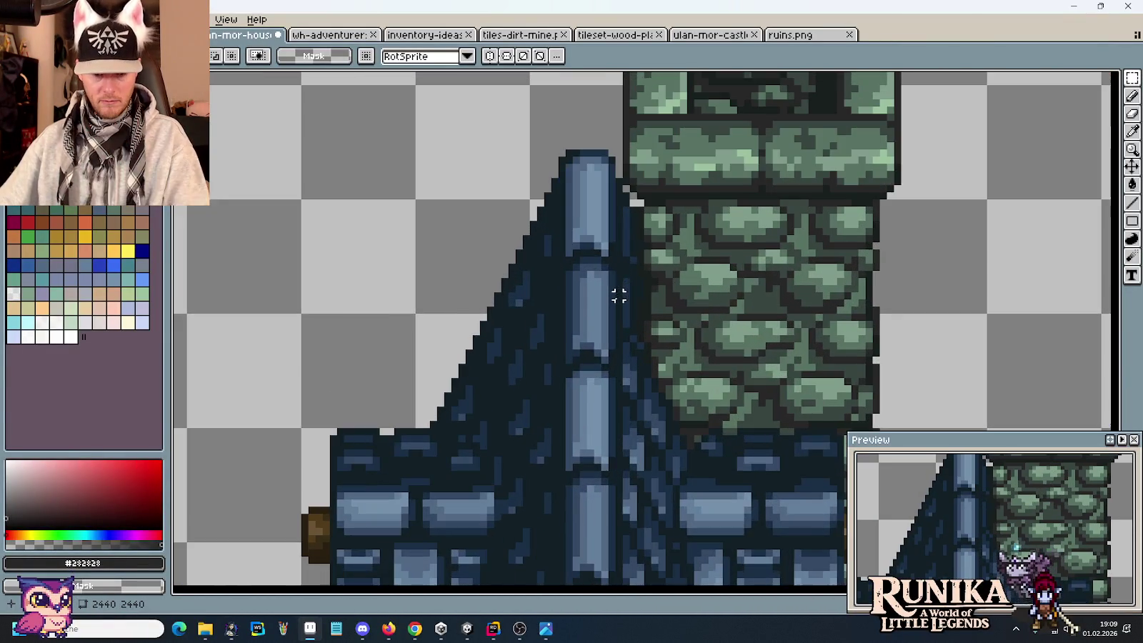
{"action": "scroll", "coordinate": [641, 245], "scroll_direction": "up", "scroll_amount": 2}
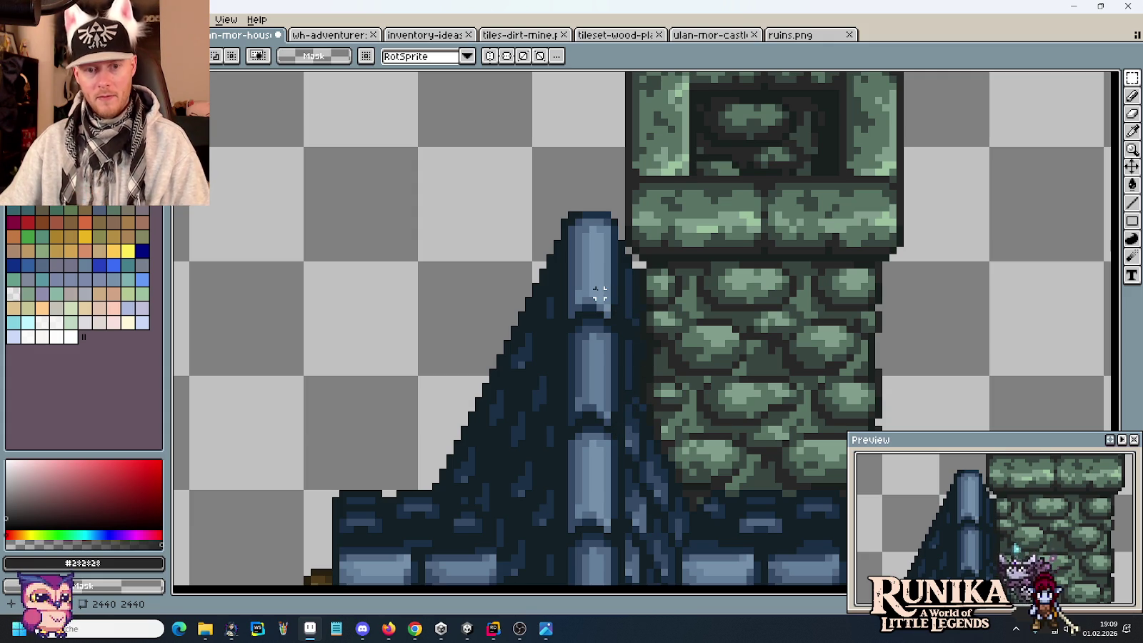
{"action": "scroll", "coordinate": [600, 293], "scroll_direction": "up", "scroll_amount": 3}
Step: Outline the spire tip's edge with dark navy sampled from the roof
{"action": "key", "text": "i"}
{"action": "left_click", "coordinate": [638, 302]}
{"action": "key", "text": "b"}
{"action": "left_click", "coordinate": [602, 280]}
{"action": "left_click", "coordinate": [604, 261]}
{"action": "mouse_move", "coordinate": [604, 267]}
{"action": "left_mouse_down"}
{"action": "mouse_move", "coordinate": [603, 121]}
{"action": "mouse_move", "coordinate": [622, 109]}
{"action": "mouse_move", "coordinate": [620, 282]}
{"action": "left_mouse_up"}
Step: Darken the columns below the spire tip and its top row with the darkest outline colour
{"action": "left_click", "coordinate": [640, 109], "text": "alt"}
{"action": "left_click_drag", "start_coordinate": [640, 127], "coordinate": [642, 322]}
{"action": "left_click", "coordinate": [623, 91]}
{"action": "left_click", "coordinate": [602, 90]}
{"action": "left_click", "coordinate": [583, 90]}
{"action": "scroll", "coordinate": [679, 336], "scroll_direction": "down", "scroll_amount": 2}
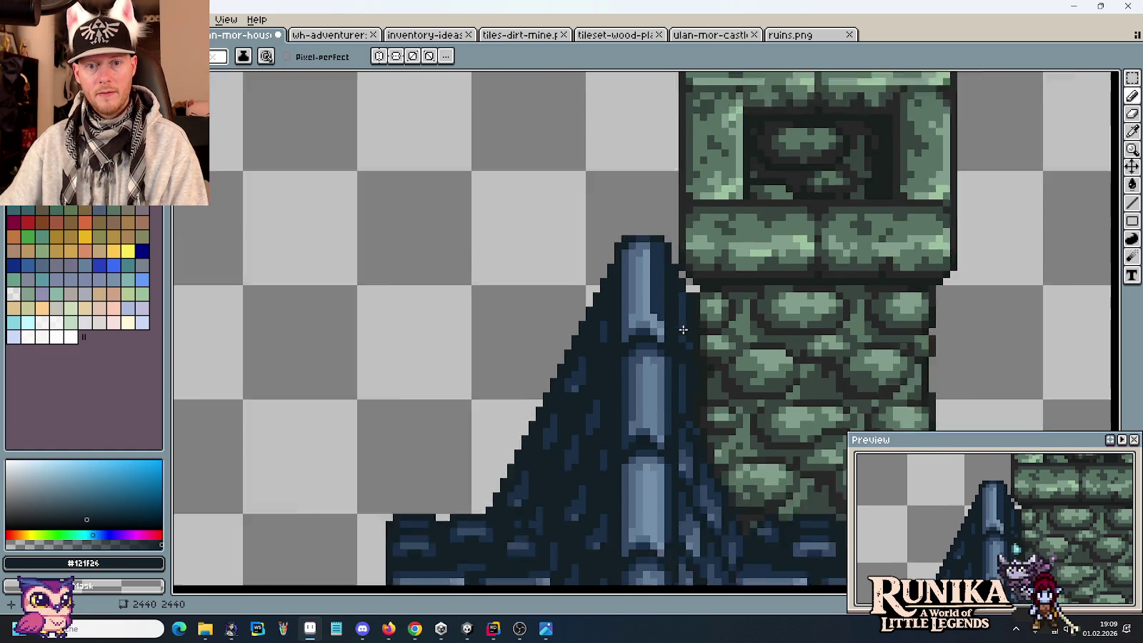
{"action": "scroll", "coordinate": [698, 350], "scroll_direction": "down", "scroll_amount": 1}
{"action": "scroll", "coordinate": [698, 350], "scroll_direction": "up", "scroll_amount": 2}
{"action": "scroll", "coordinate": [625, 344], "scroll_direction": "up", "scroll_amount": 2}
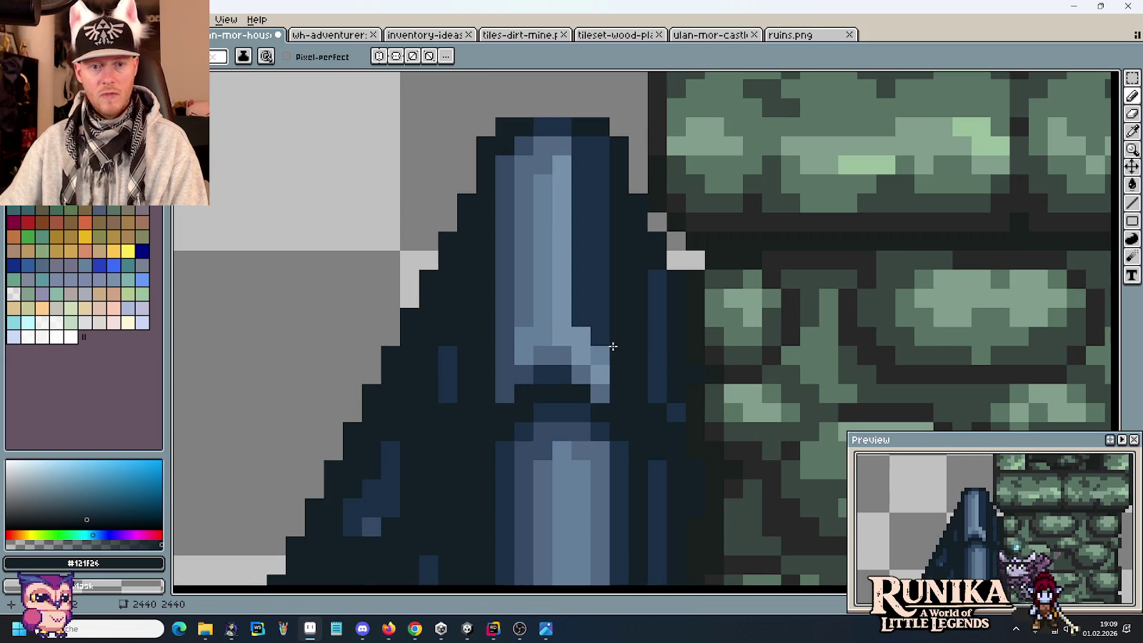
Step: Fill the spire column with mid blue #344964
{"action": "key", "text": "i"}
{"action": "left_click", "coordinate": [552, 370]}
{"action": "key", "text": "g"}
{"action": "left_click", "coordinate": [599, 335]}
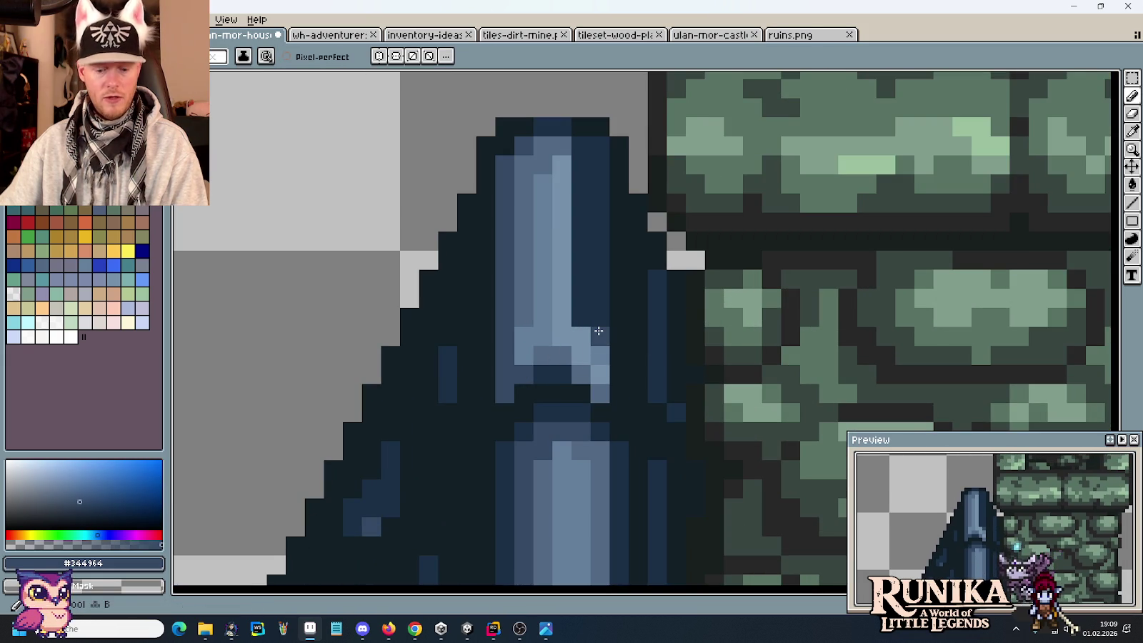
{"action": "left_click", "coordinate": [599, 308]}
Step: Repaint the spire top and its right-side column in navy #1a2f45
{"action": "key", "text": "b"}
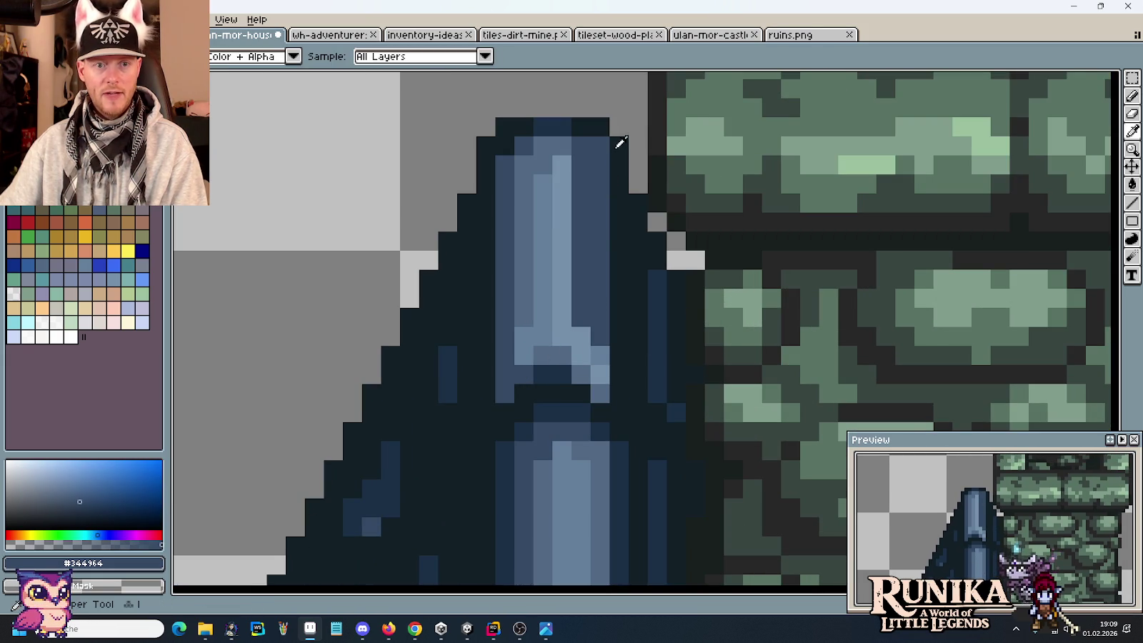
{"action": "left_click", "coordinate": [613, 145], "text": "alt"}
{"action": "left_click", "coordinate": [593, 130], "text": "alt"}
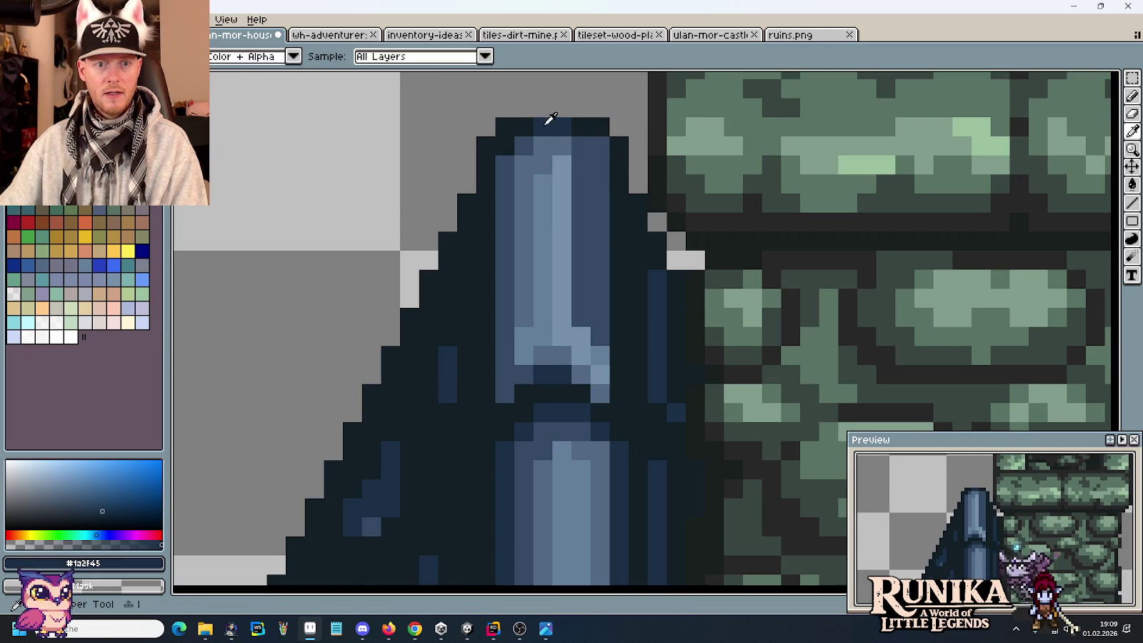
{"action": "left_click", "coordinate": [591, 127]}
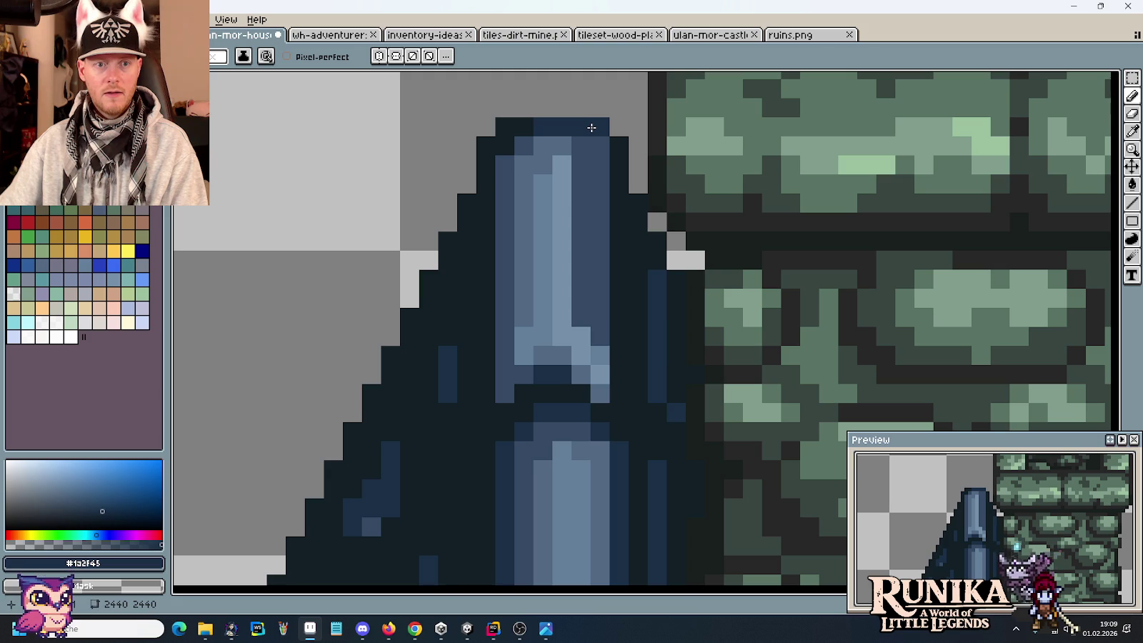
{"action": "left_click", "coordinate": [620, 145]}
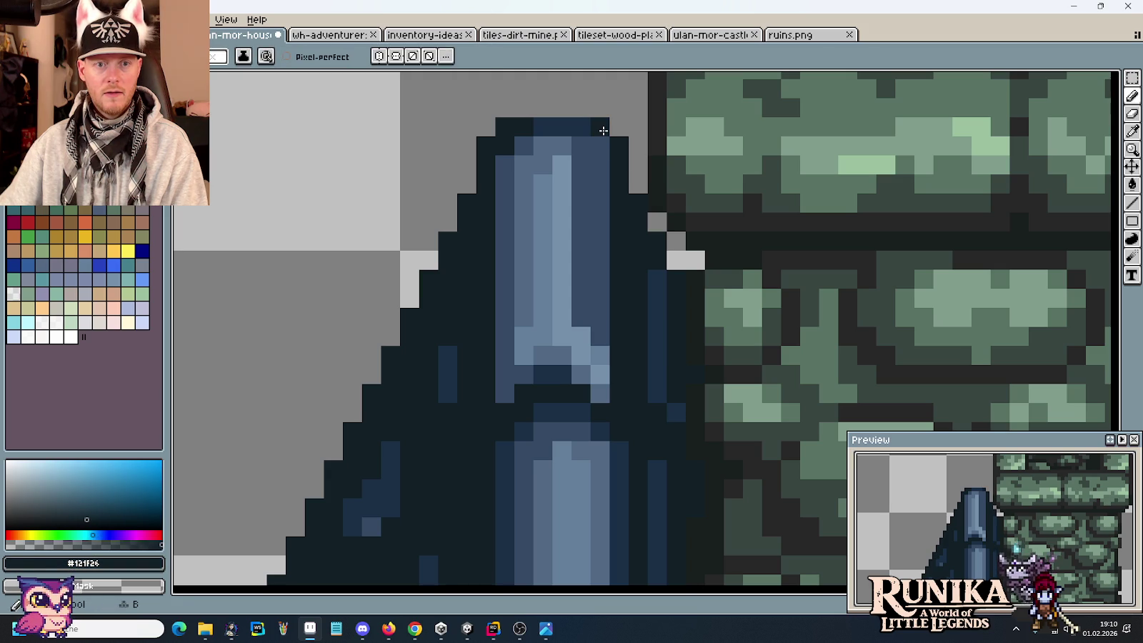
{"action": "left_click_drag", "start_coordinate": [624, 156], "coordinate": [617, 370]}
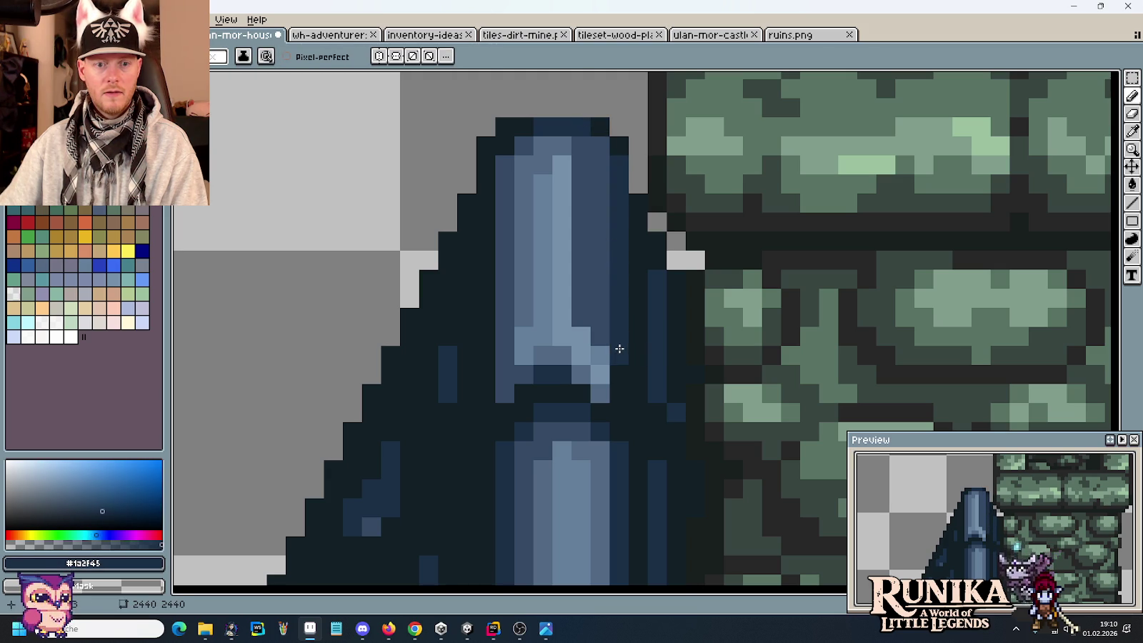
Step: Zoom in and out to check the shaded spire tip against the green chimney
{"action": "scroll", "coordinate": [617, 370], "scroll_direction": "down", "scroll_amount": 3}
{"action": "scroll", "coordinate": [627, 317], "scroll_direction": "up", "scroll_amount": 1}
{"action": "scroll", "coordinate": [627, 318], "scroll_direction": "up", "scroll_amount": 1}
{"action": "scroll", "coordinate": [618, 236], "scroll_direction": "up", "scroll_amount": 4}
{"action": "scroll", "coordinate": [579, 207], "scroll_direction": "up", "scroll_amount": 1}
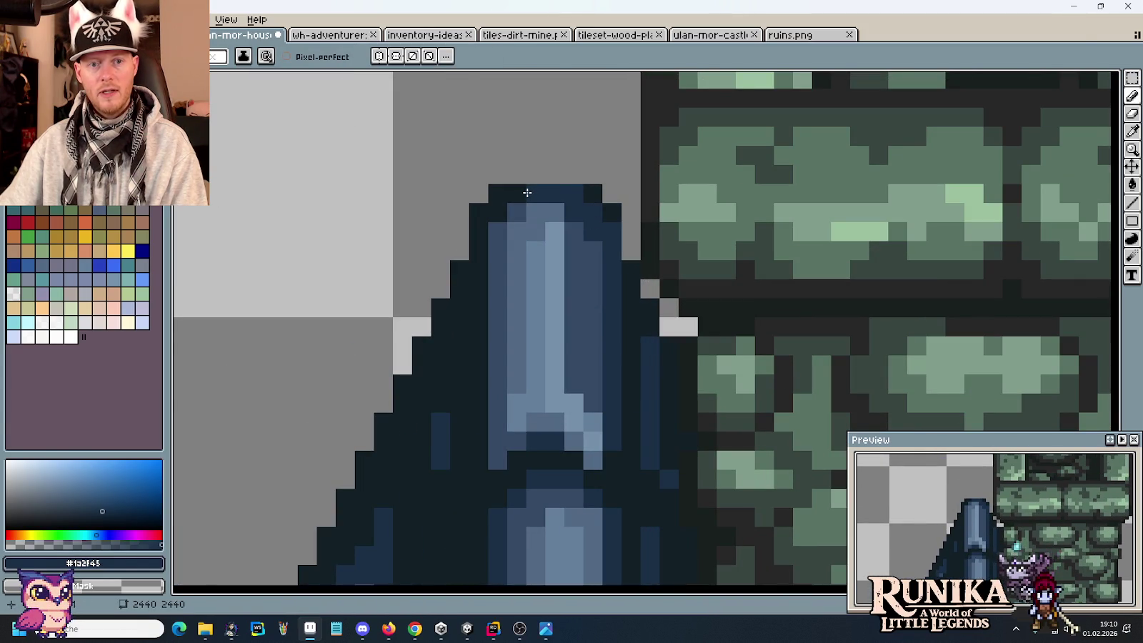
{"action": "scroll", "coordinate": [636, 342], "scroll_direction": "down", "scroll_amount": 3}
{"action": "scroll", "coordinate": [633, 350], "scroll_direction": "up", "scroll_amount": 1}
{"action": "scroll", "coordinate": [633, 349], "scroll_direction": "up", "scroll_amount": 1}
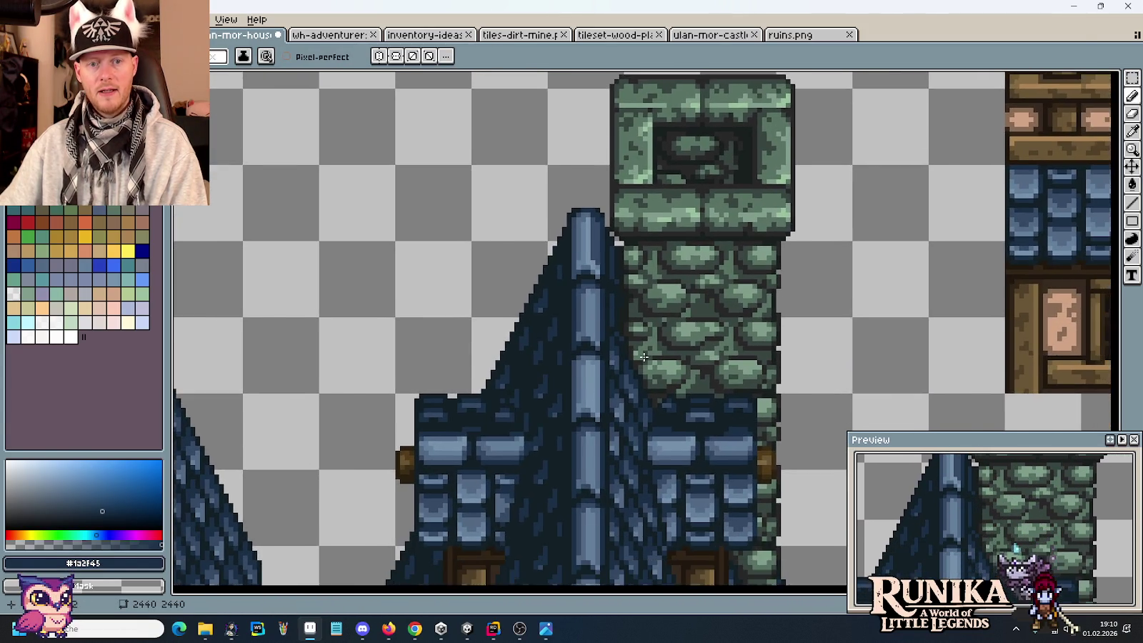
{"action": "scroll", "coordinate": [643, 365], "scroll_direction": "up", "scroll_amount": 1}
{"action": "scroll", "coordinate": [648, 374], "scroll_direction": "down", "scroll_amount": 1}
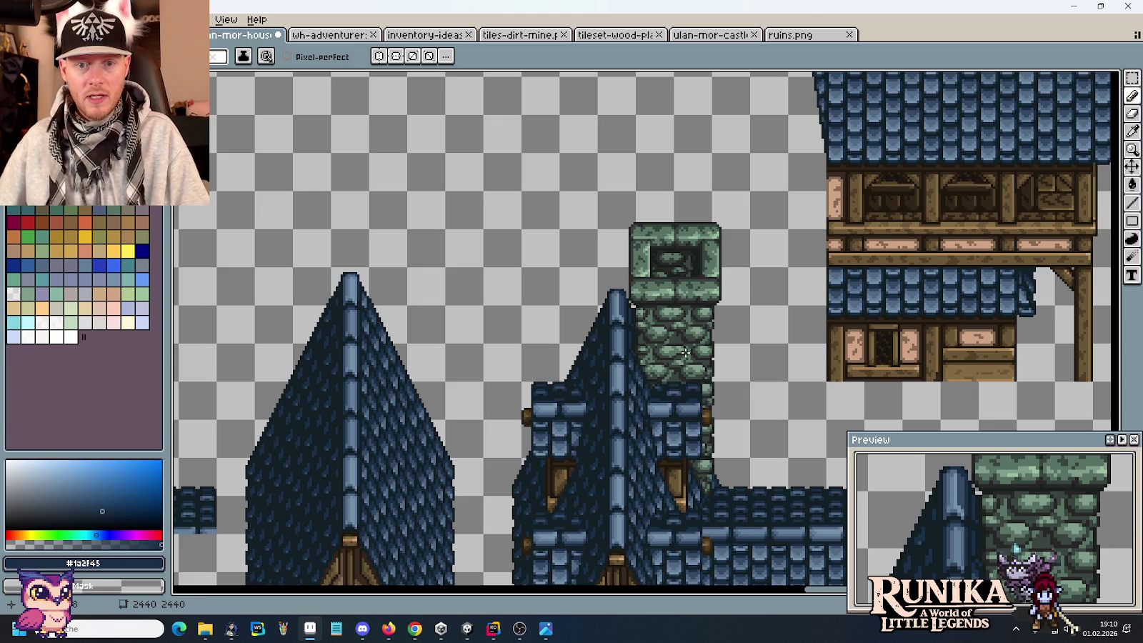
{"action": "key", "text": "m"}
{"action": "key", "text": "ctrl+s"}
{"action": "left_click_drag", "start_coordinate": [766, 377], "coordinate": [733, 252]}
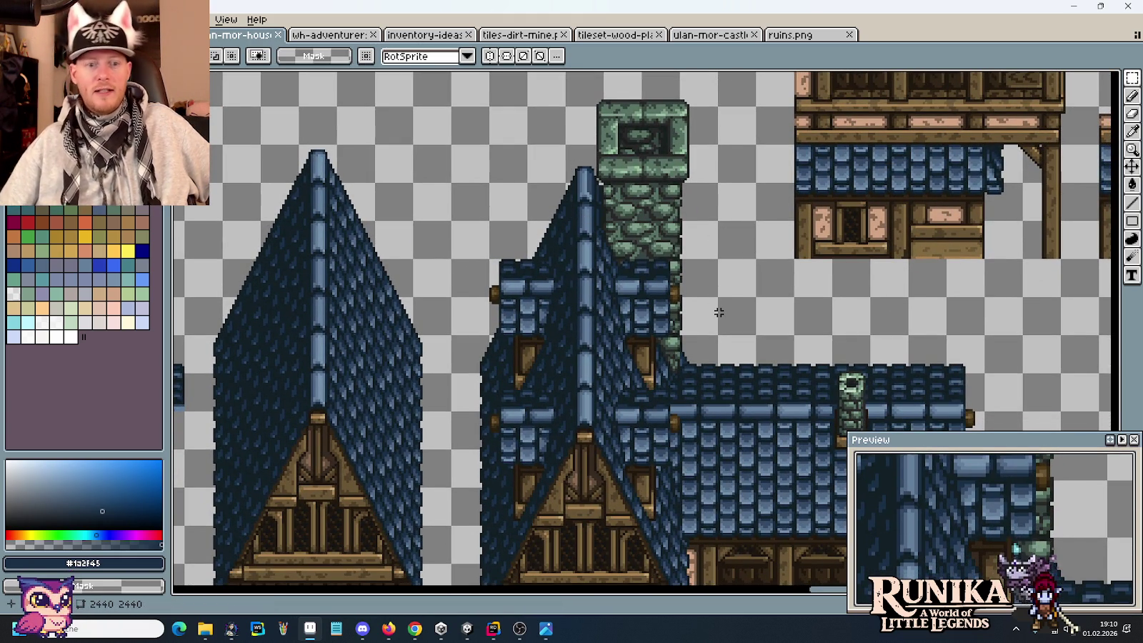
{"action": "left_click_drag", "start_coordinate": [711, 414], "coordinate": [659, 262]}
{"action": "scroll", "coordinate": [678, 334], "scroll_direction": "down", "scroll_amount": 3}
{"action": "scroll", "coordinate": [678, 335], "scroll_direction": "up", "scroll_amount": 3}
{"action": "left_click_drag", "start_coordinate": [678, 335], "coordinate": [601, 203]}
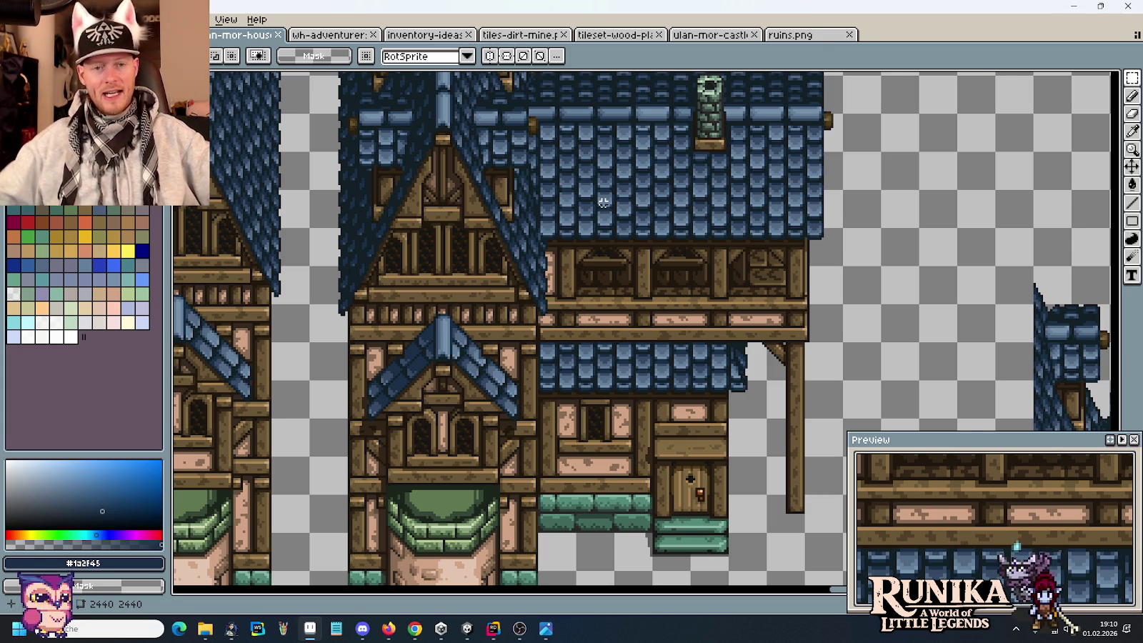
{"action": "scroll", "coordinate": [572, 229], "scroll_direction": "up", "scroll_amount": 5}
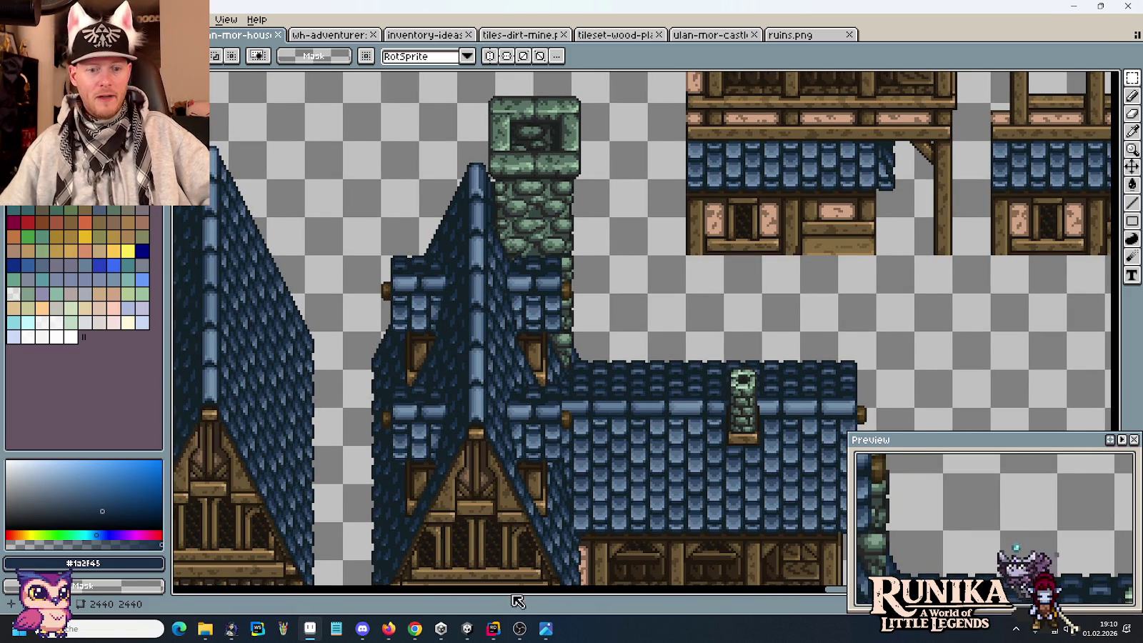
{"action": "left_click", "coordinate": [546, 628]}
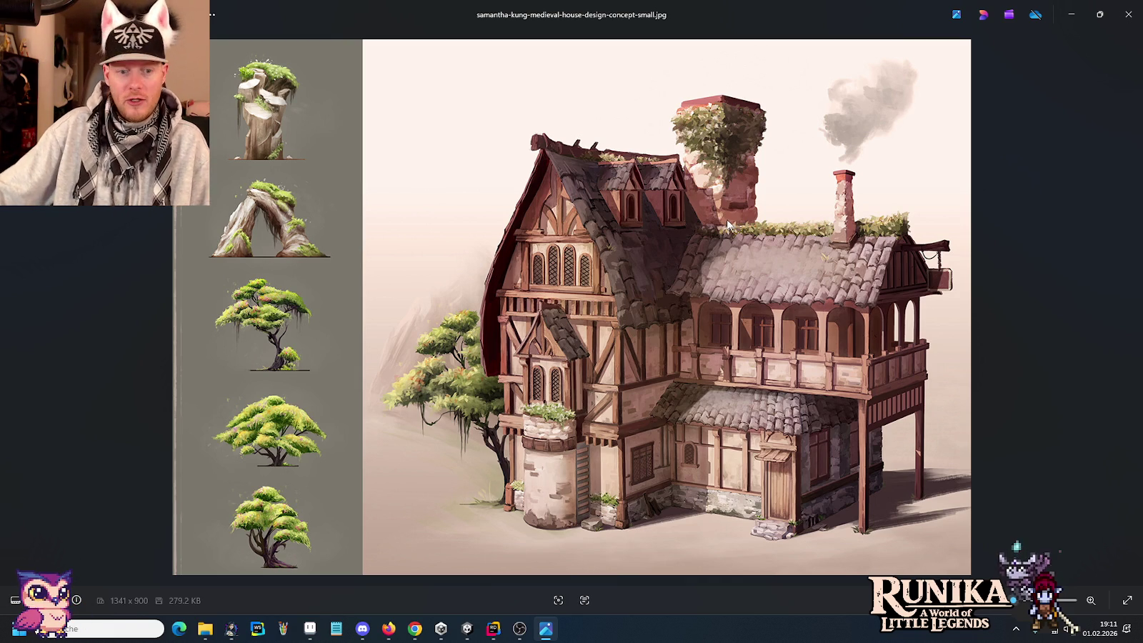
{"action": "left_click", "coordinate": [309, 629]}
{"action": "scroll", "coordinate": [620, 301], "scroll_direction": "down", "scroll_amount": 2}
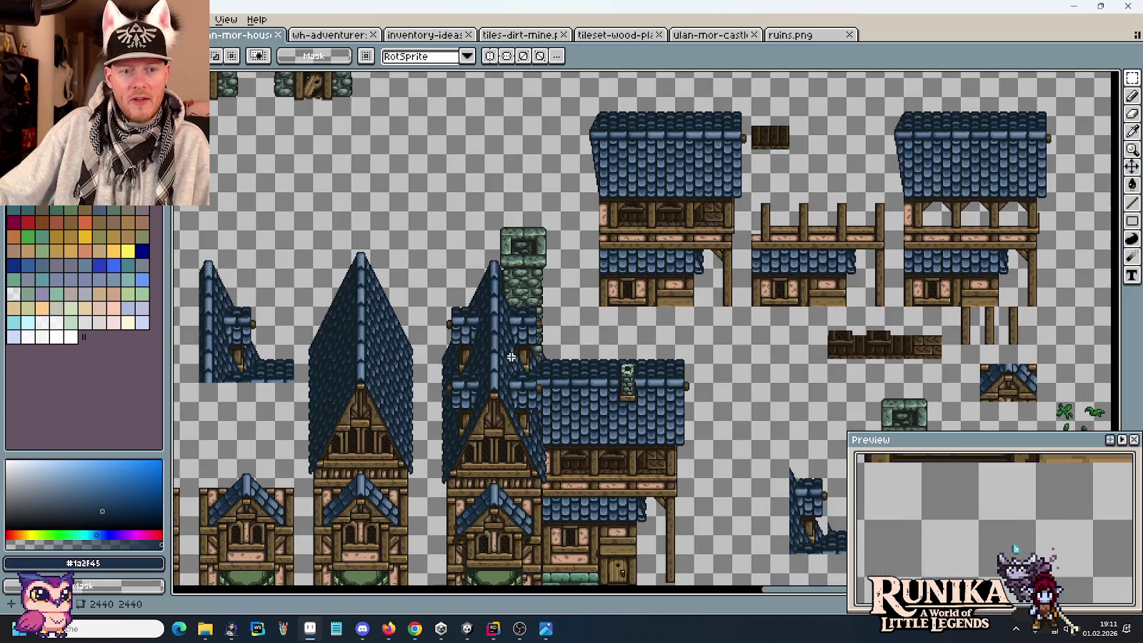
Step: Move the block of three houses up and to the left
{"action": "scroll", "coordinate": [643, 302], "scroll_direction": "up", "scroll_amount": 1}
{"action": "scroll", "coordinate": [646, 303], "scroll_direction": "down", "scroll_amount": 2}
{"action": "scroll", "coordinate": [741, 261], "scroll_direction": "right", "scroll_amount": 2}
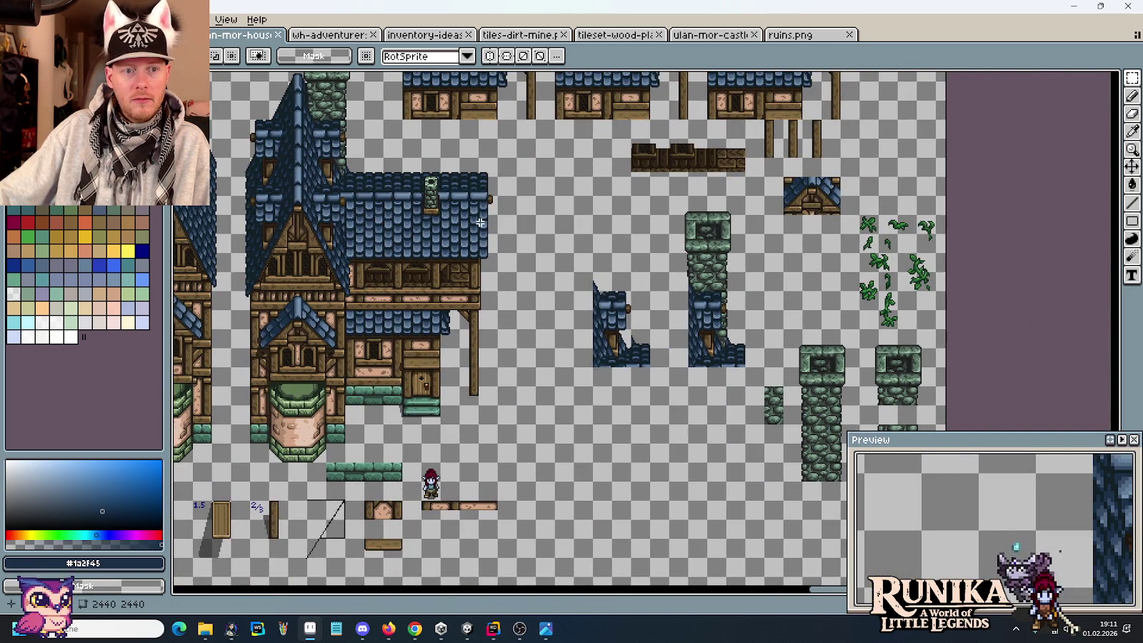
{"action": "left_click_drag", "start_coordinate": [480, 223], "coordinate": [703, 265]}
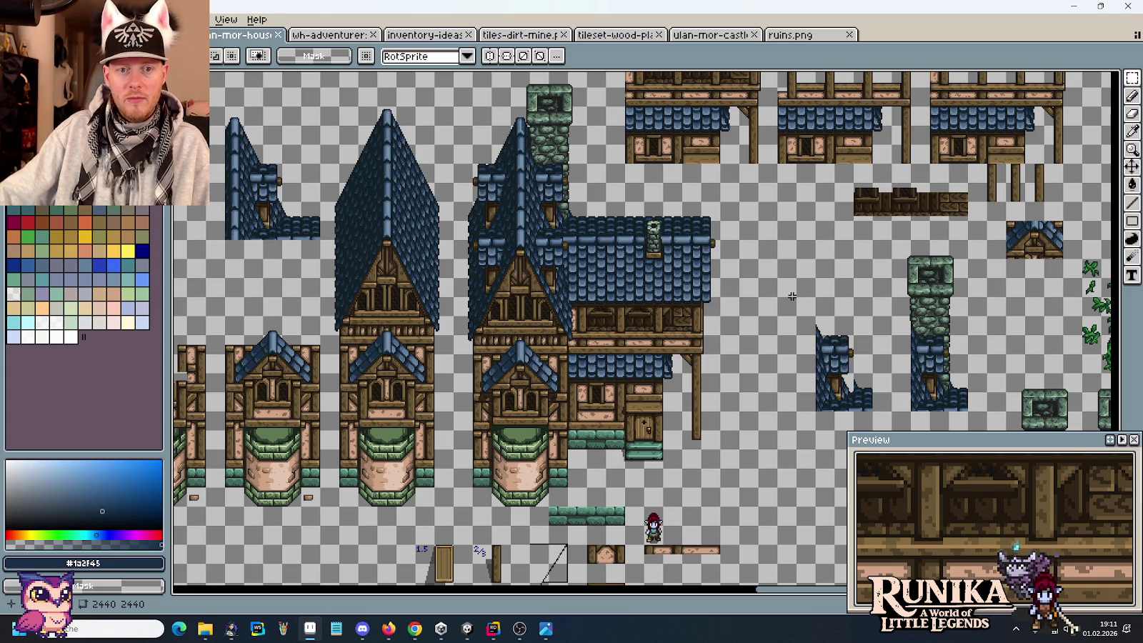
{"action": "scroll", "coordinate": [631, 430], "scroll_direction": "up", "scroll_amount": 5}
{"action": "scroll", "coordinate": [631, 429], "scroll_direction": "right", "scroll_amount": 3}
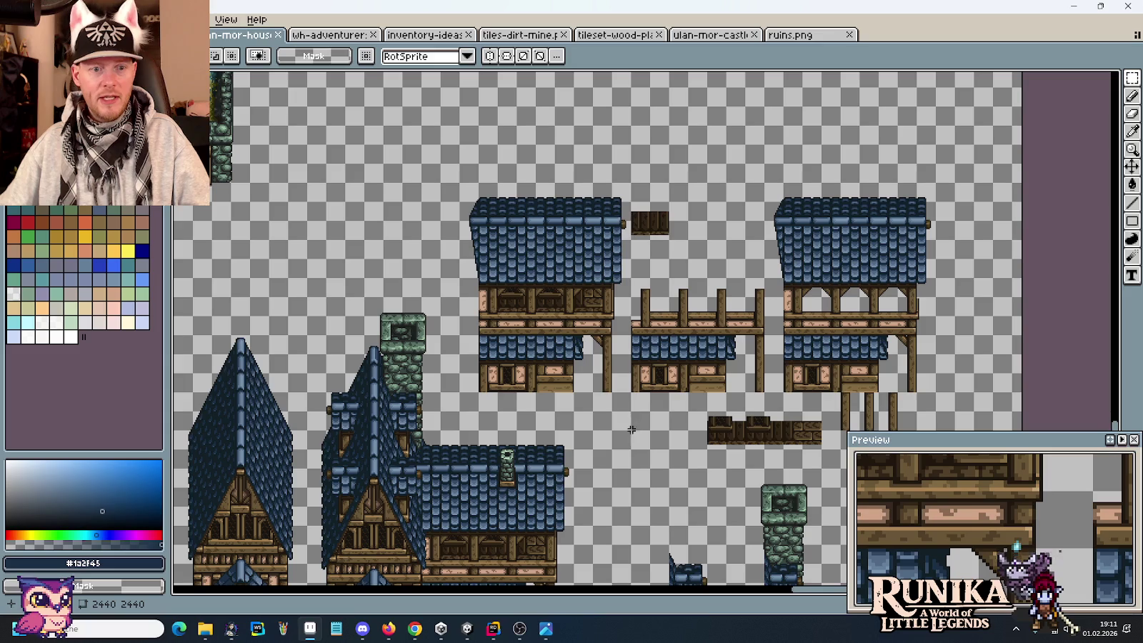
{"action": "left_click_drag", "start_coordinate": [459, 394], "coordinate": [957, 163]}
{"action": "scroll", "coordinate": [924, 260], "scroll_direction": "up", "scroll_amount": 1}
{"action": "scroll", "coordinate": [924, 260], "scroll_direction": "up", "scroll_amount": 1}
{"action": "left_click_drag", "start_coordinate": [607, 393], "coordinate": [458, 280]}
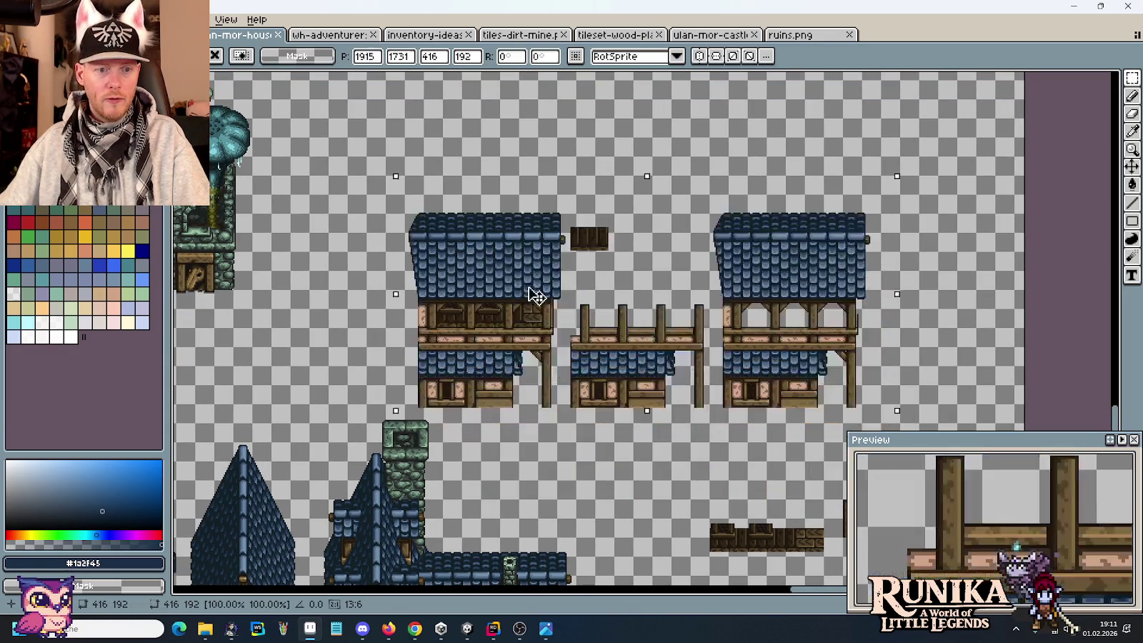
Step: Raise the small wood piece and move the long plank up between the houses
{"action": "scroll", "coordinate": [601, 458], "scroll_direction": "down", "scroll_amount": 2}
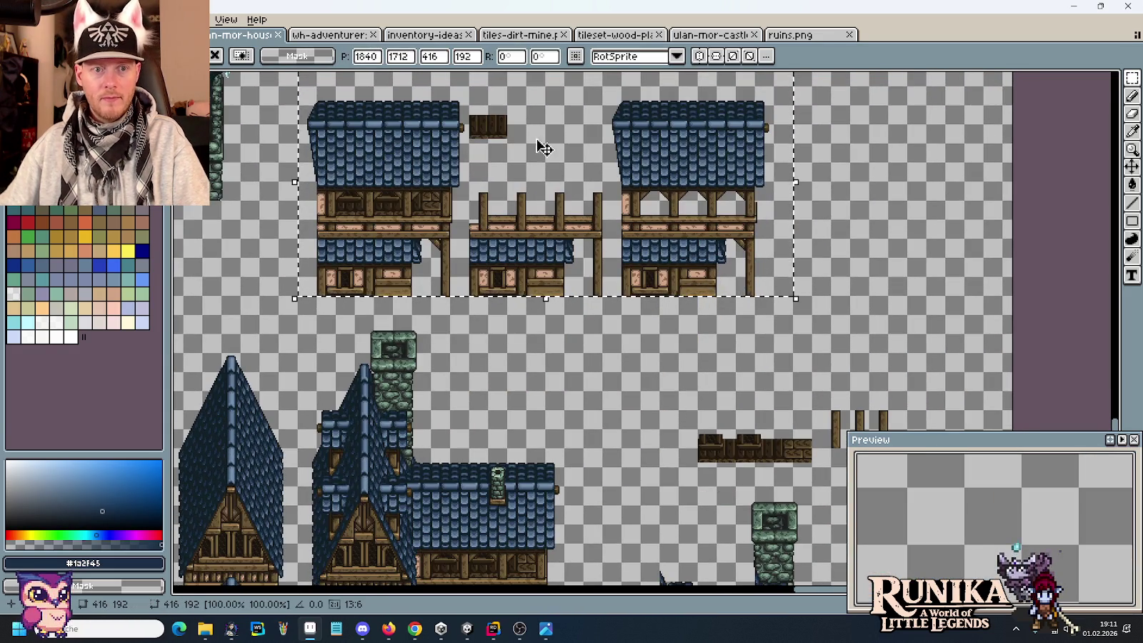
{"action": "left_click", "coordinate": [493, 124]}
{"action": "left_click_drag", "start_coordinate": [493, 124], "coordinate": [492, 105]}
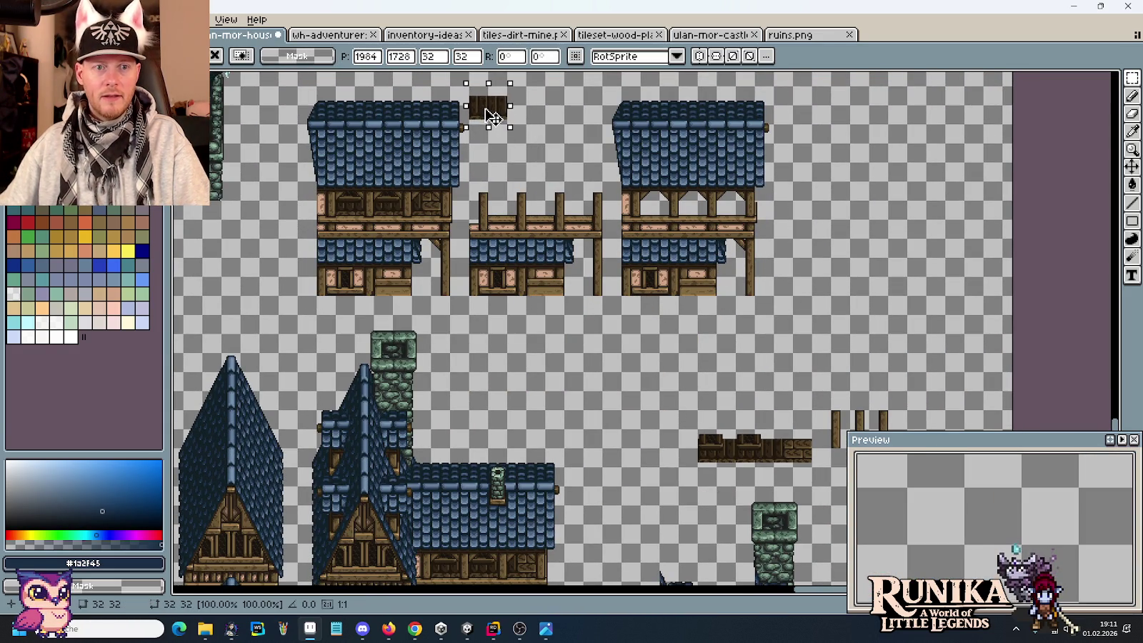
{"action": "left_click", "coordinate": [793, 448]}
{"action": "left_click_drag", "start_coordinate": [793, 448], "coordinate": [564, 165]}
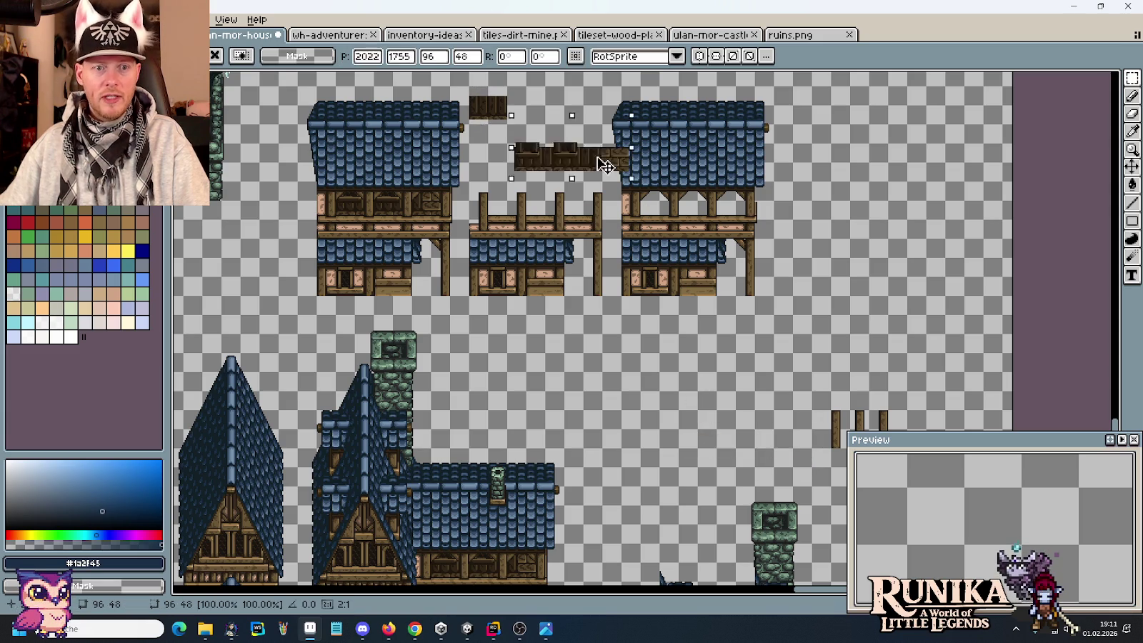
{"action": "key", "text": "Return"}
Step: Delete the spare planks and roof piece at the lower right
{"action": "scroll", "coordinate": [564, 165], "scroll_direction": "down", "scroll_amount": 1}
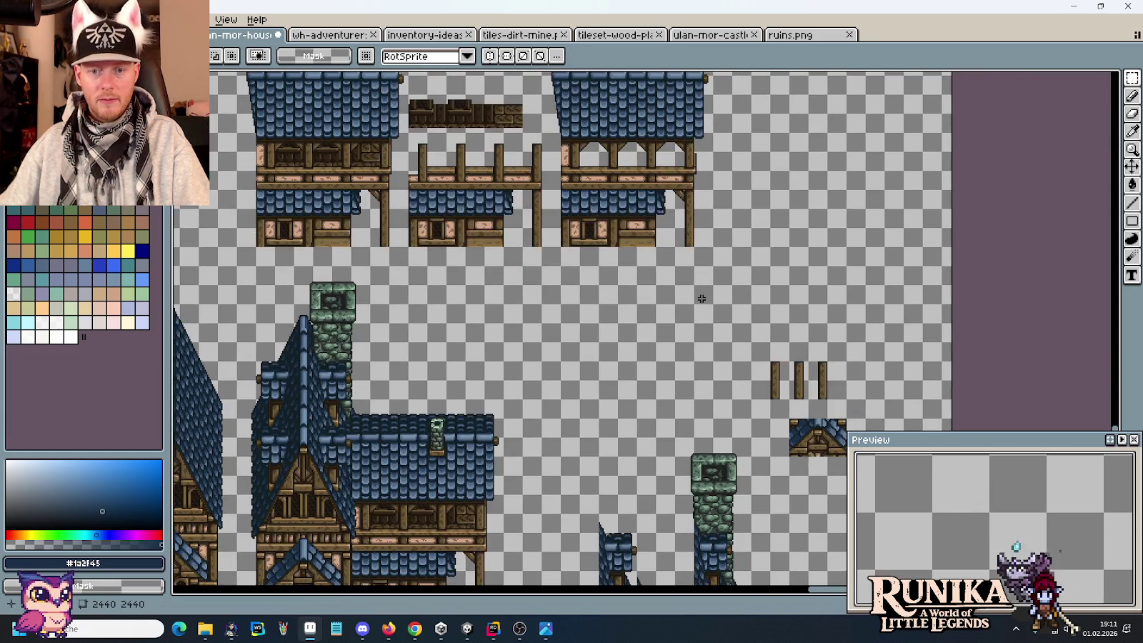
{"action": "left_click_drag", "start_coordinate": [788, 384], "coordinate": [664, 256]}
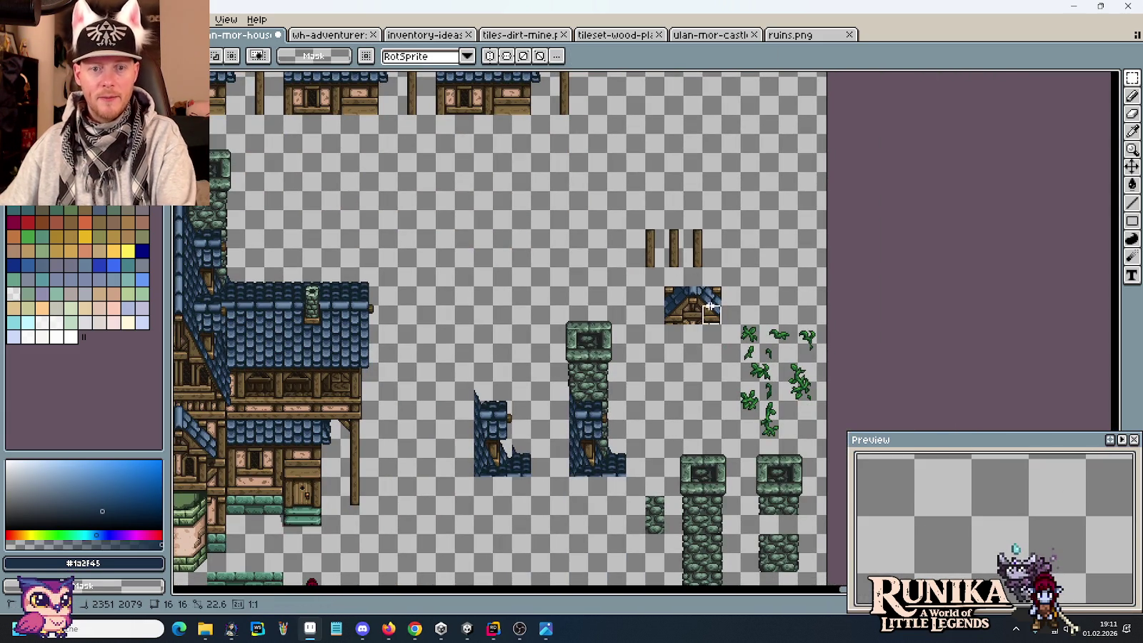
{"action": "key", "text": "Delete"}
Step: Move the two blue tower fragments into place and save the file with Ctrl+S
{"action": "left_click_drag", "start_coordinate": [666, 252], "coordinate": [675, 152]}
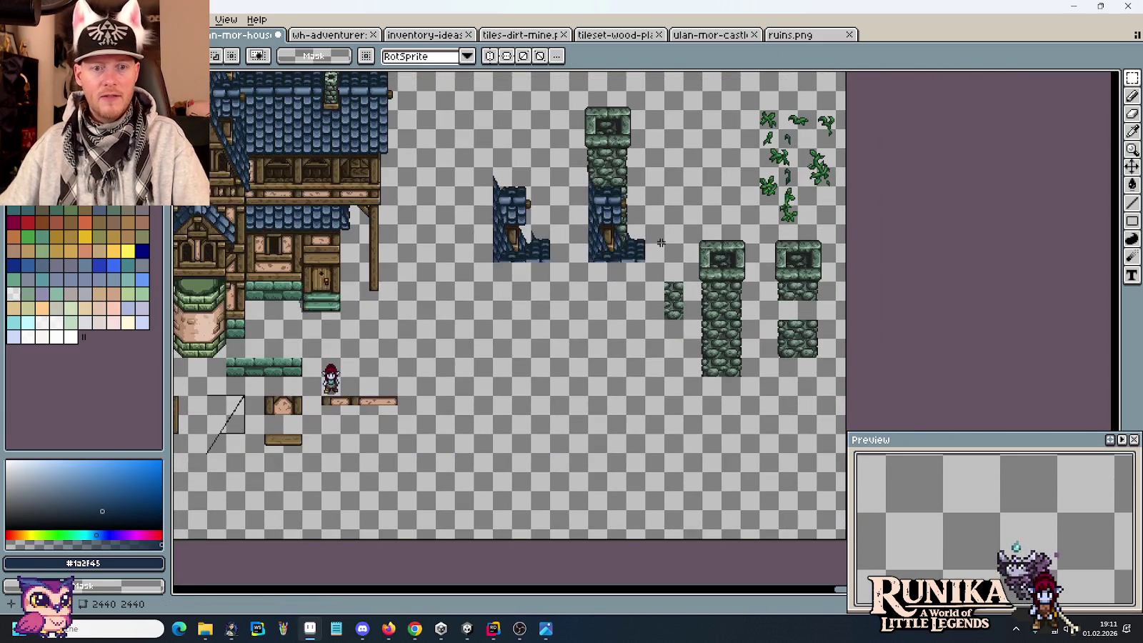
{"action": "left_click_drag", "start_coordinate": [665, 264], "coordinate": [486, 87]}
{"action": "mouse_move", "coordinate": [534, 140]}
{"action": "left_mouse_down"}
{"action": "mouse_move", "coordinate": [524, 230]}
{"action": "mouse_move", "coordinate": [540, 256]}
{"action": "left_mouse_up"}
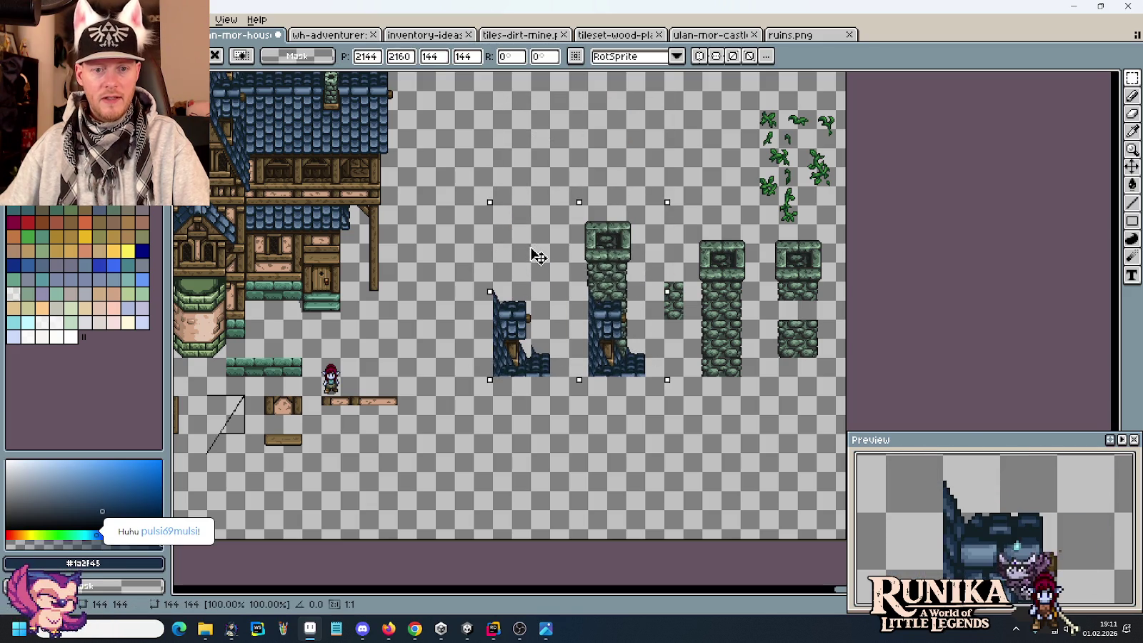
{"action": "left_click", "coordinate": [686, 324]}
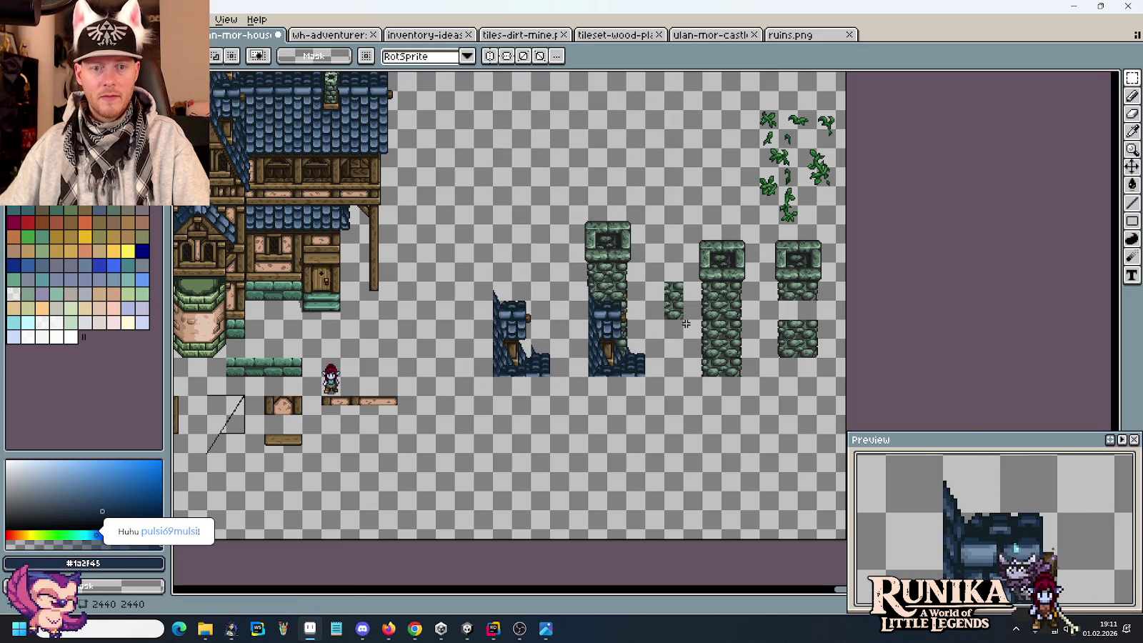
{"action": "key", "text": "ctrl+s"}
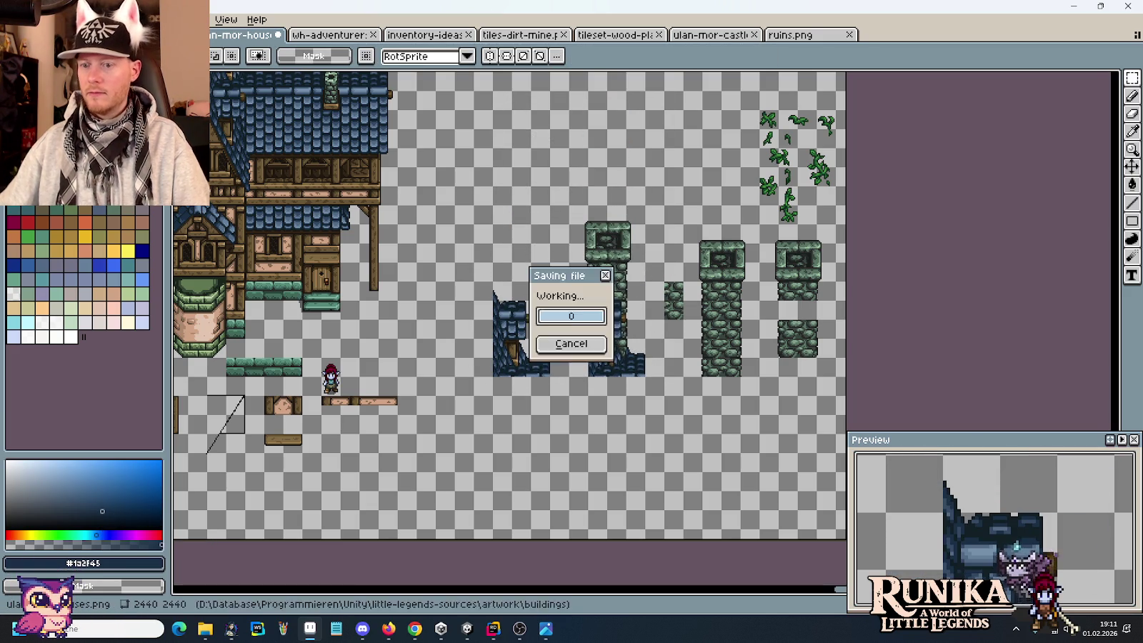
{"action": "left_click_drag", "start_coordinate": [615, 267], "coordinate": [776, 316]}
{"action": "left_click_drag", "start_coordinate": [686, 272], "coordinate": [744, 298]}
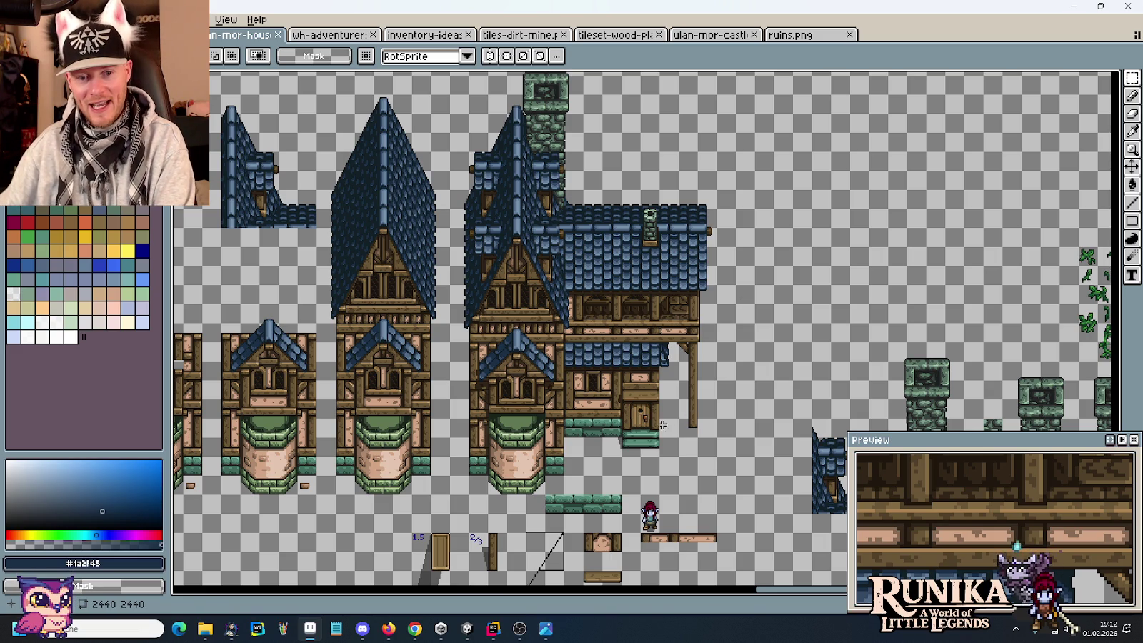
{"action": "mouse_move", "coordinate": [662, 438]}
{"action": "left_mouse_down"}
{"action": "mouse_move", "coordinate": [663, 384]}
{"action": "mouse_move", "coordinate": [653, 401]}
{"action": "mouse_move", "coordinate": [663, 430]}
{"action": "mouse_move", "coordinate": [666, 288]}
{"action": "left_mouse_up"}
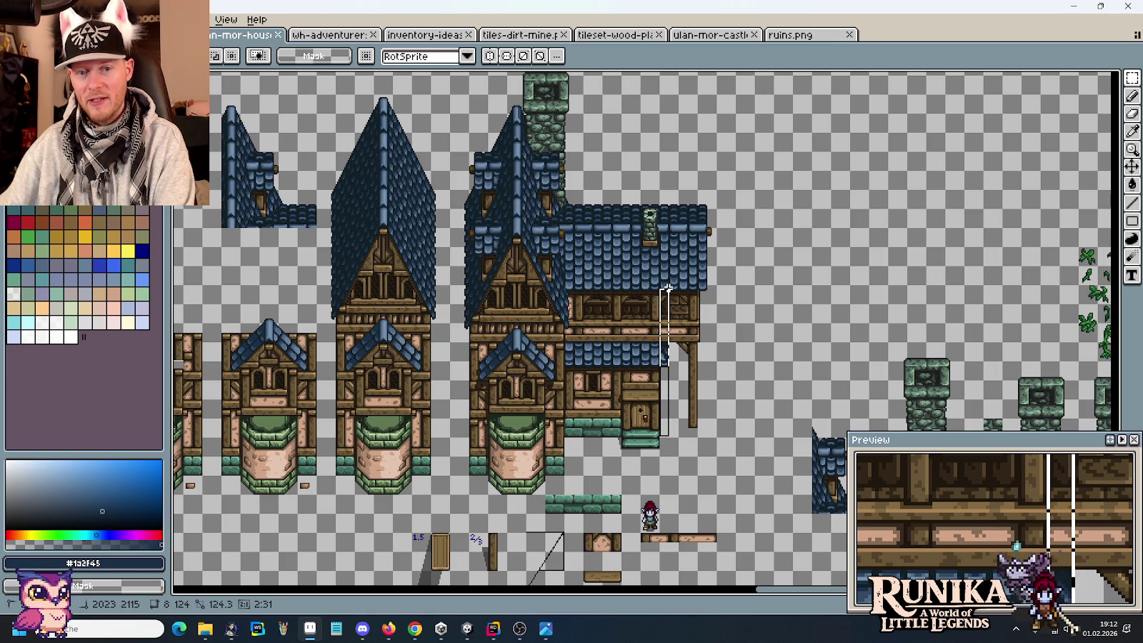
{"action": "left_click", "coordinate": [783, 388]}
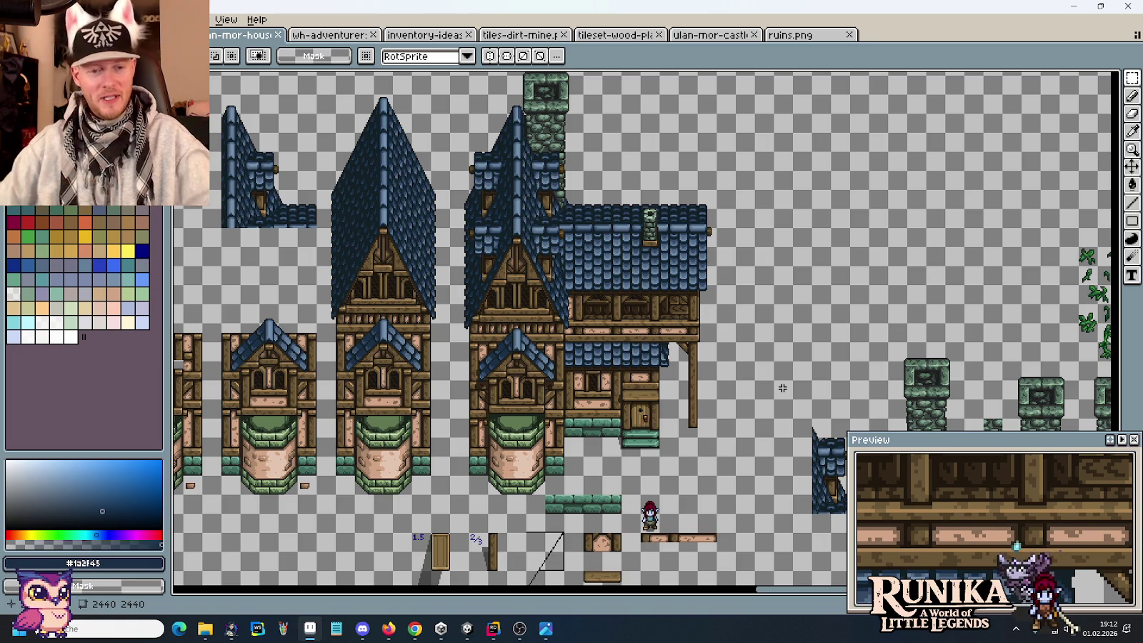
{"action": "scroll", "coordinate": [782, 388], "scroll_direction": "up", "scroll_amount": 1}
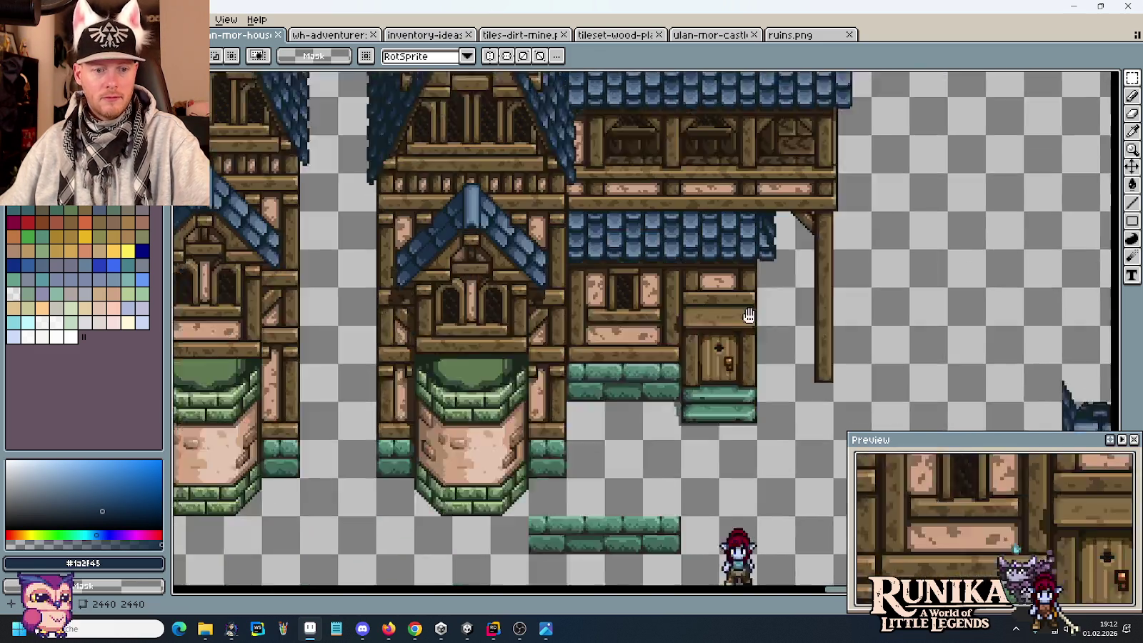
{"action": "left_click_drag", "start_coordinate": [645, 246], "coordinate": [974, 153]}
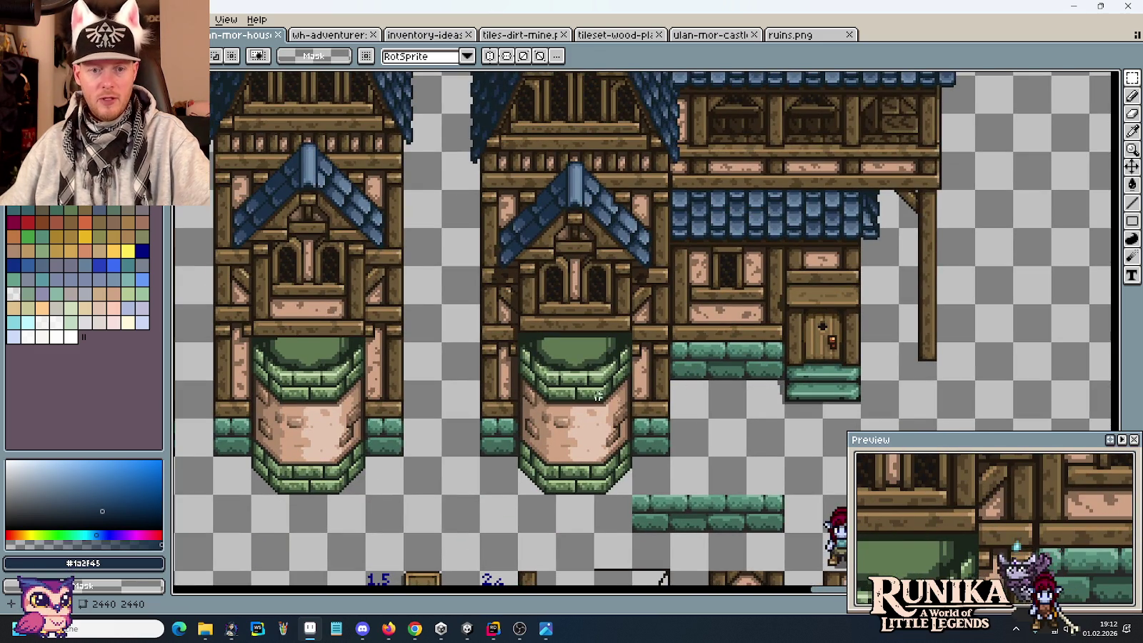
{"action": "scroll", "coordinate": [484, 340], "scroll_direction": "down", "scroll_amount": 1}
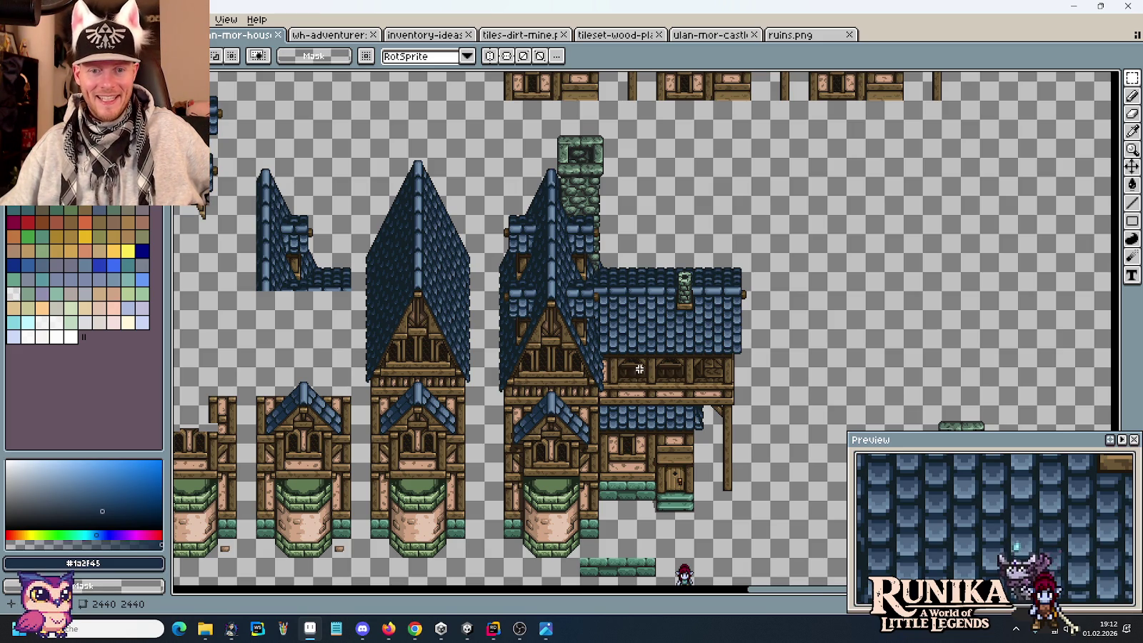
{"action": "left_click_drag", "start_coordinate": [718, 414], "coordinate": [677, 375]}
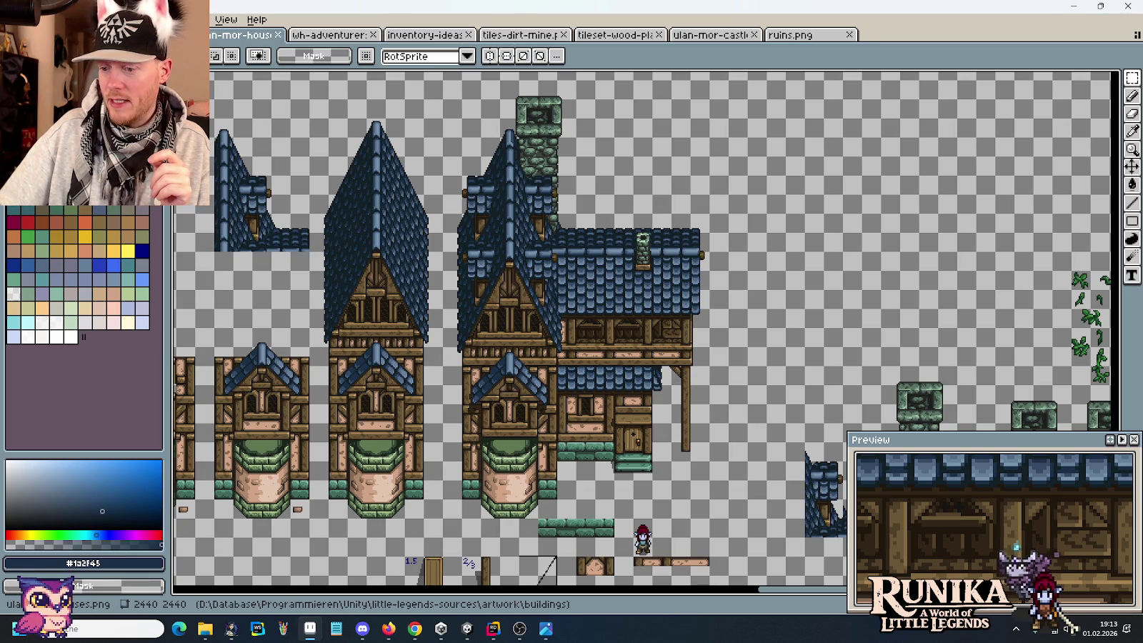
{"action": "key", "text": "alt+Tab"}
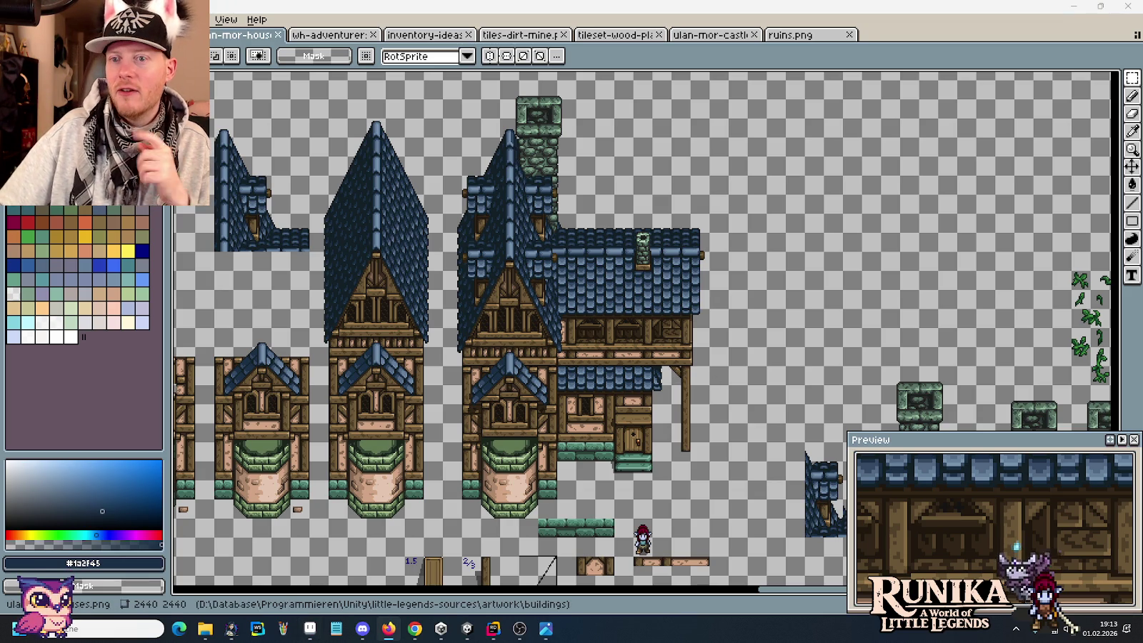